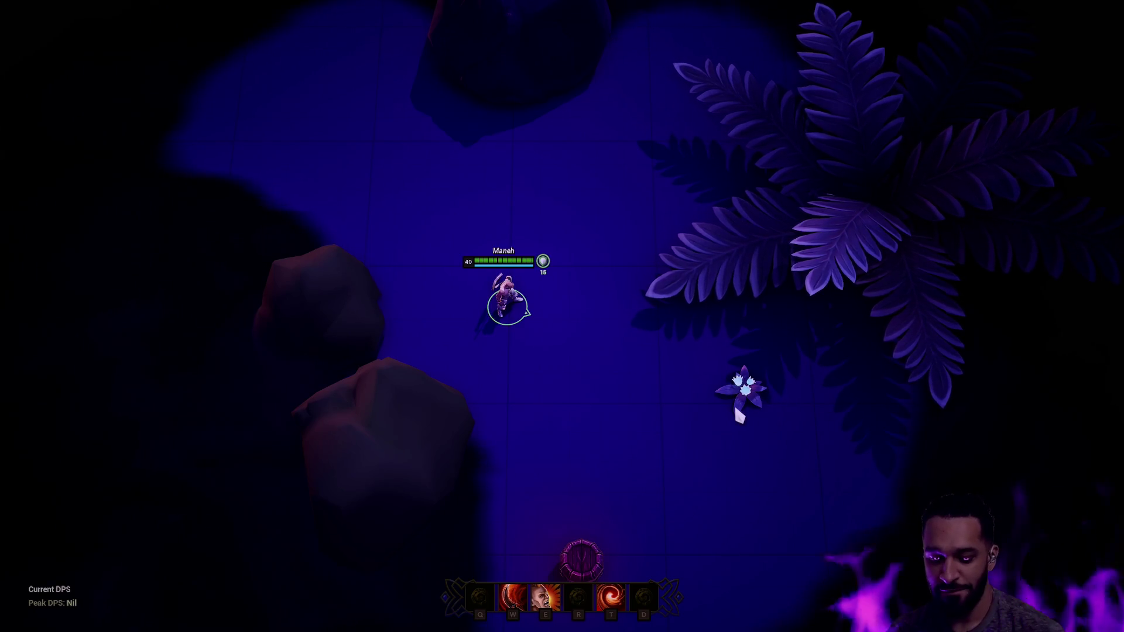
Center the camera on Maneh, walk him up-right and back down-left, then stop playing
key("space")
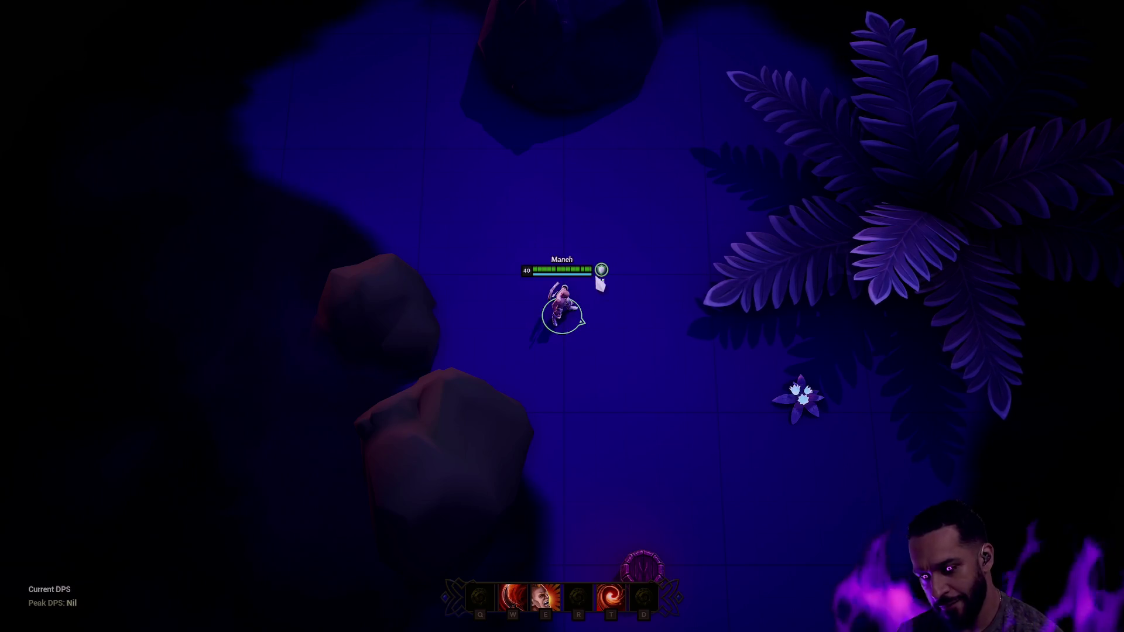
right_click(599, 284)
right_click(561, 321)
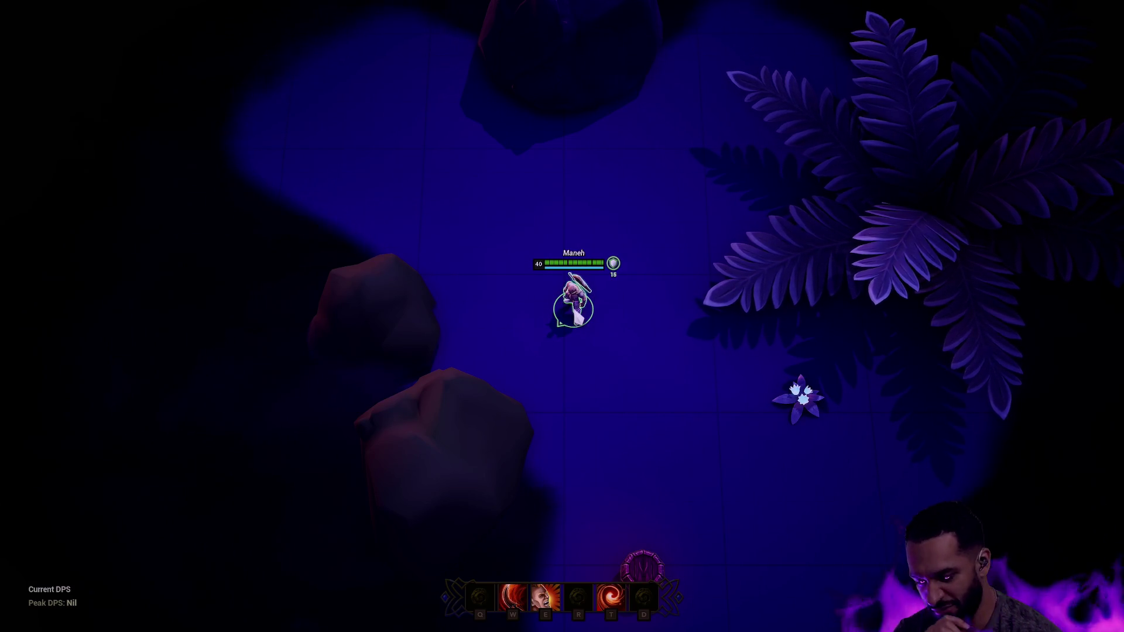
key("Escape")
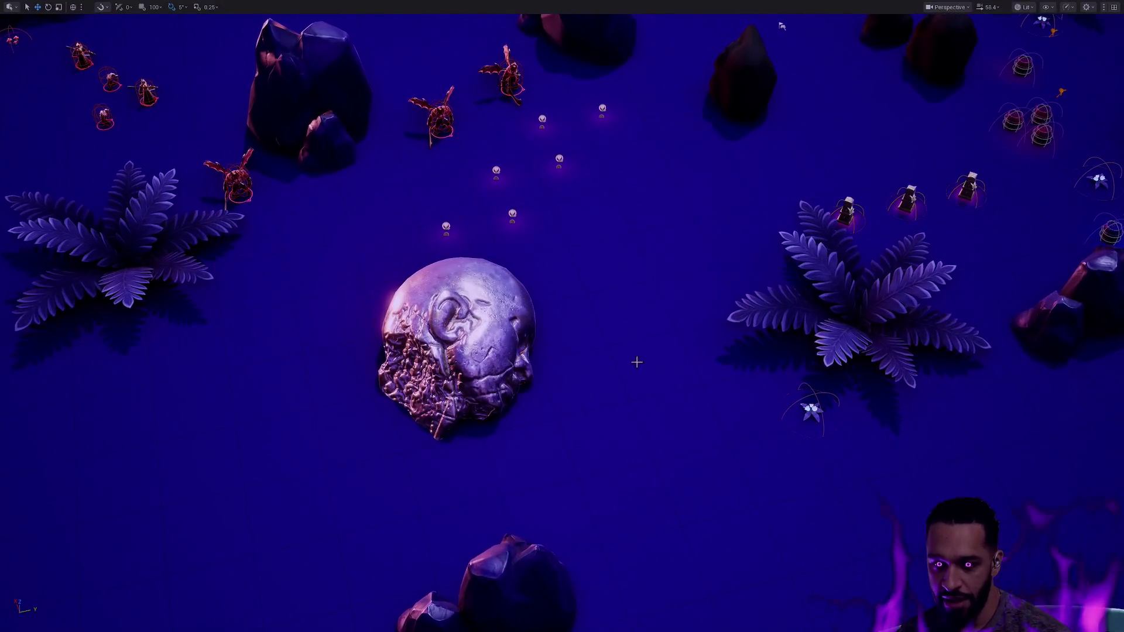
Play from the spot beside the skull and walk Anahit up-right past the skull and back down
right_click(621, 89)
left_click(683, 382)
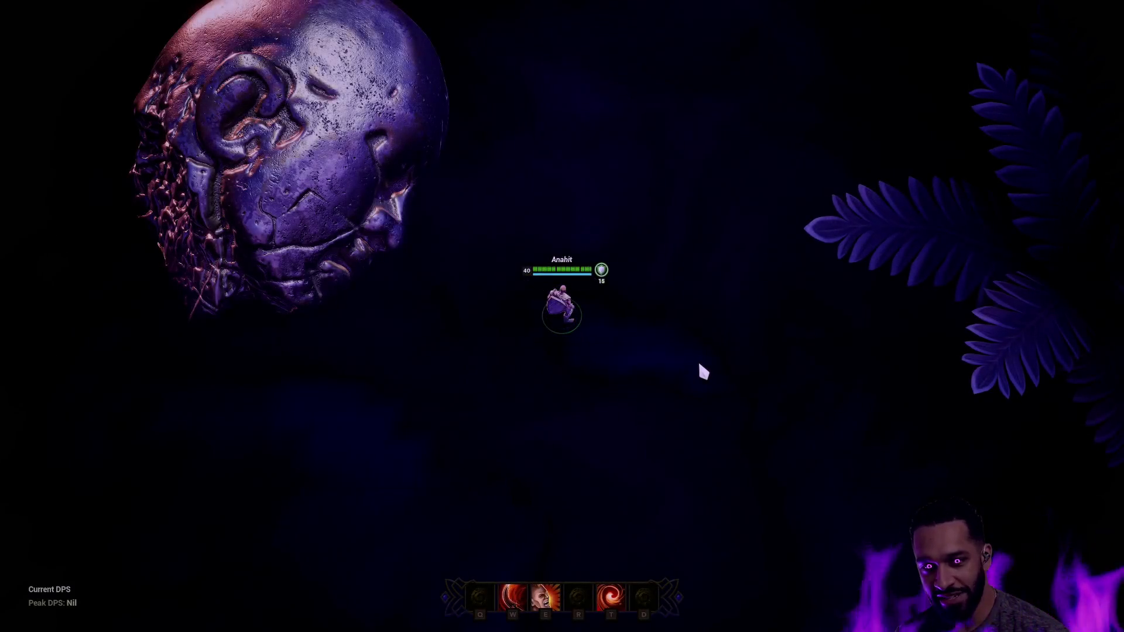
left_click(662, 201)
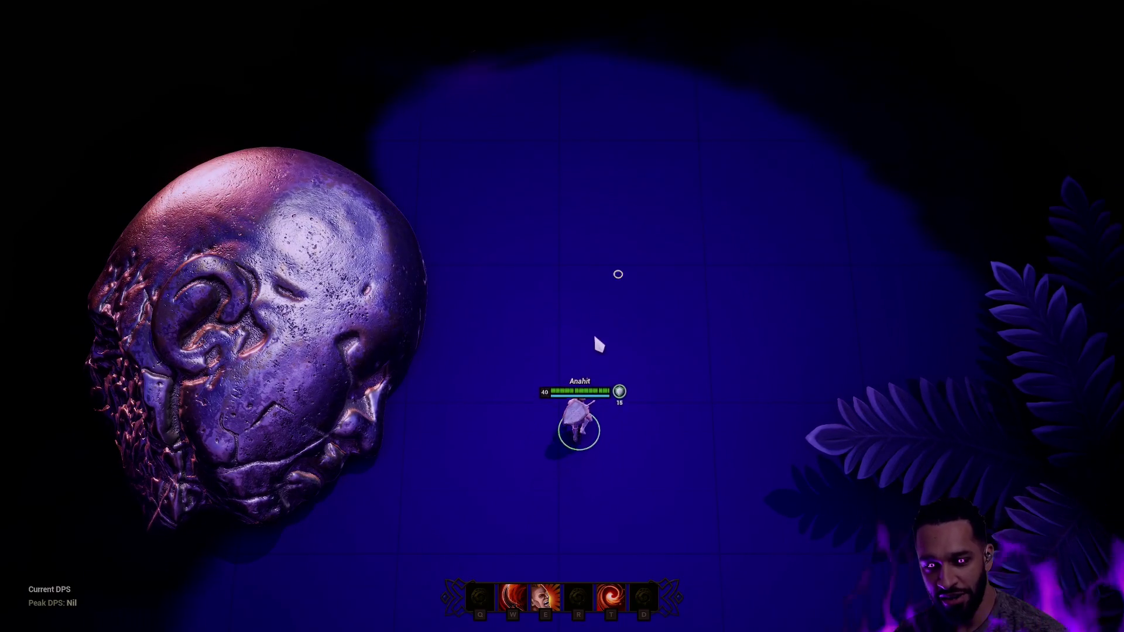
left_click(430, 459)
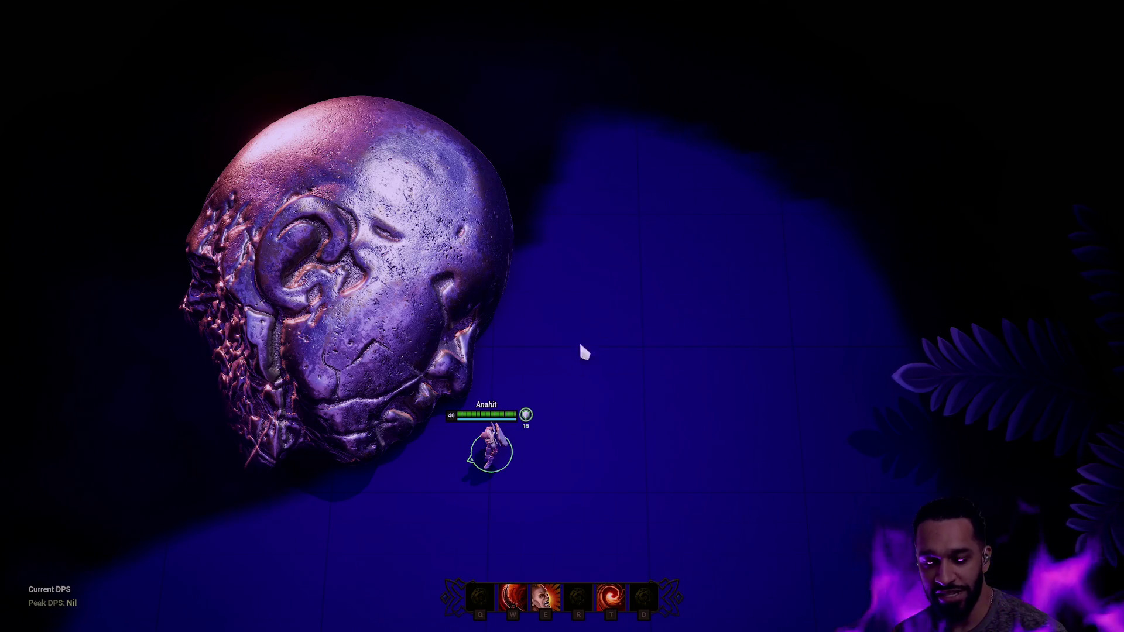
right_click(576, 396)
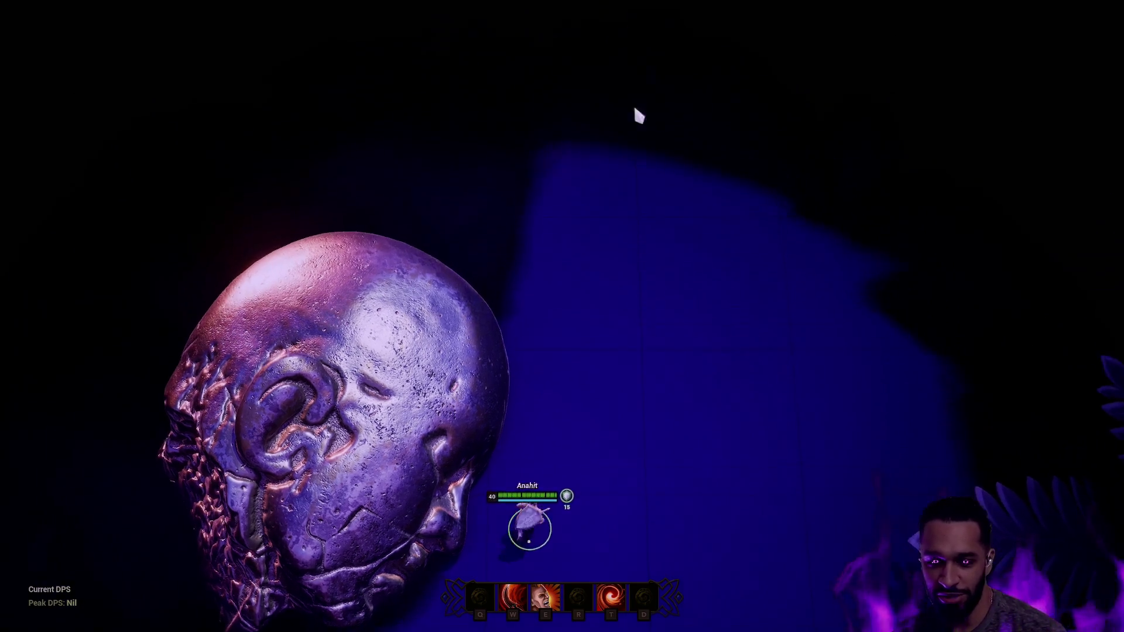
right_click(770, 181)
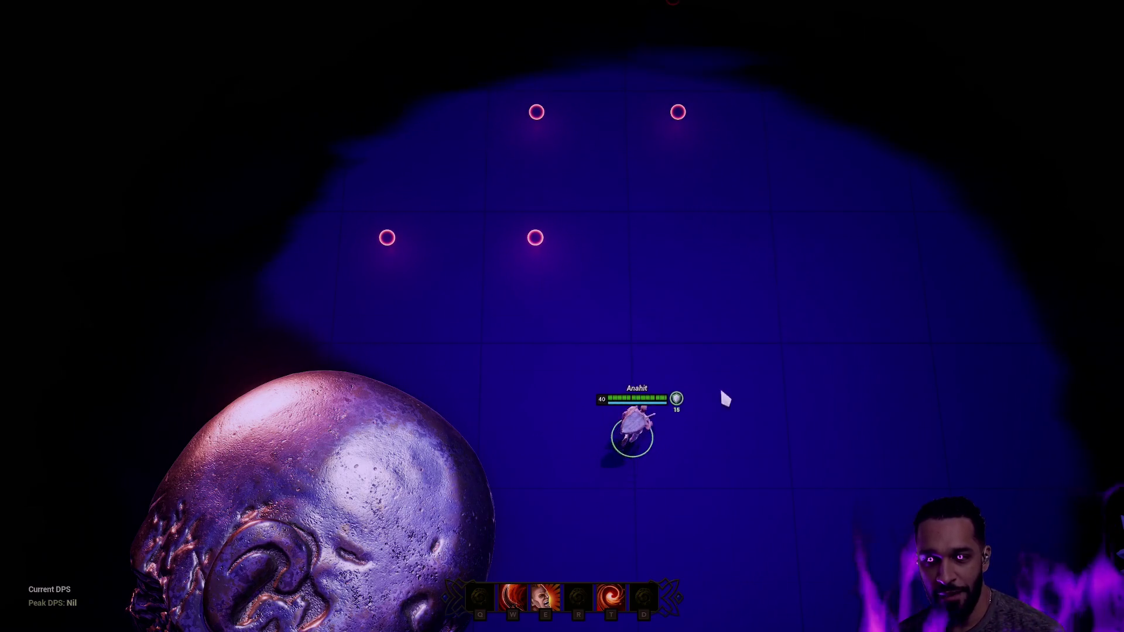
right_click(666, 513)
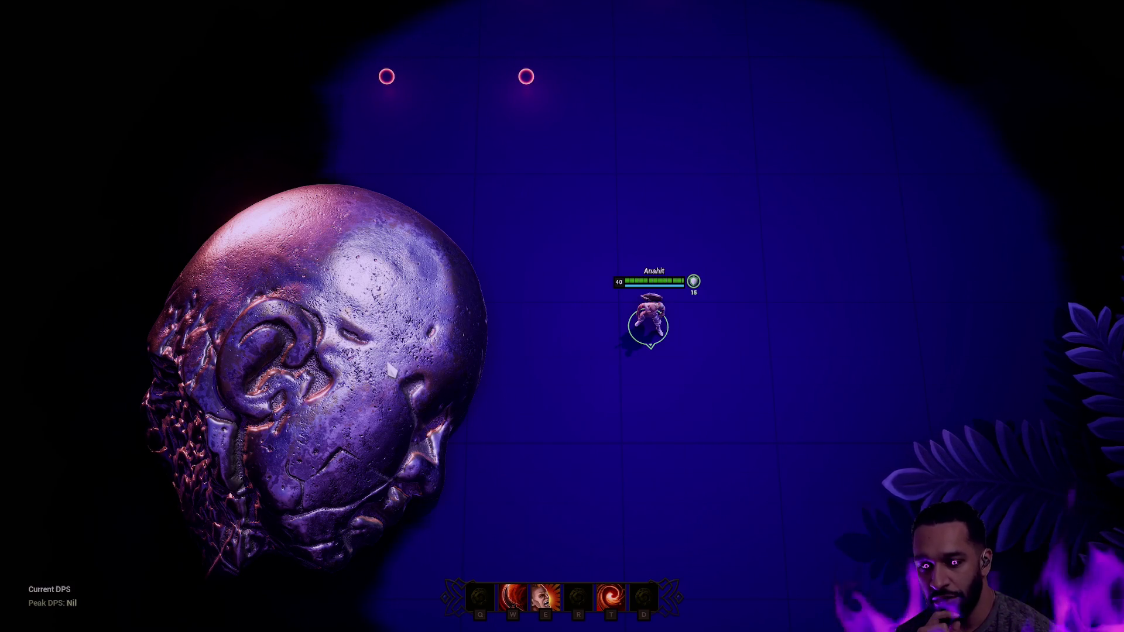
Steer Anahit between the rocks and toward the clearing, then show the editor panels with F11
right_click(587, 258)
right_click(794, 223)
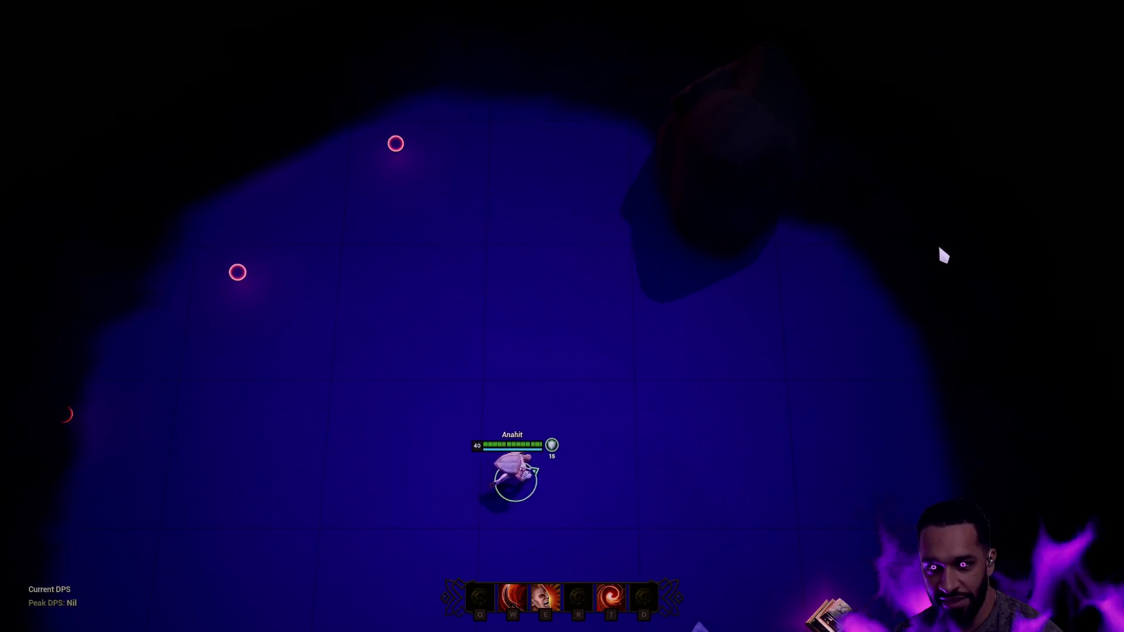
right_click(757, 235)
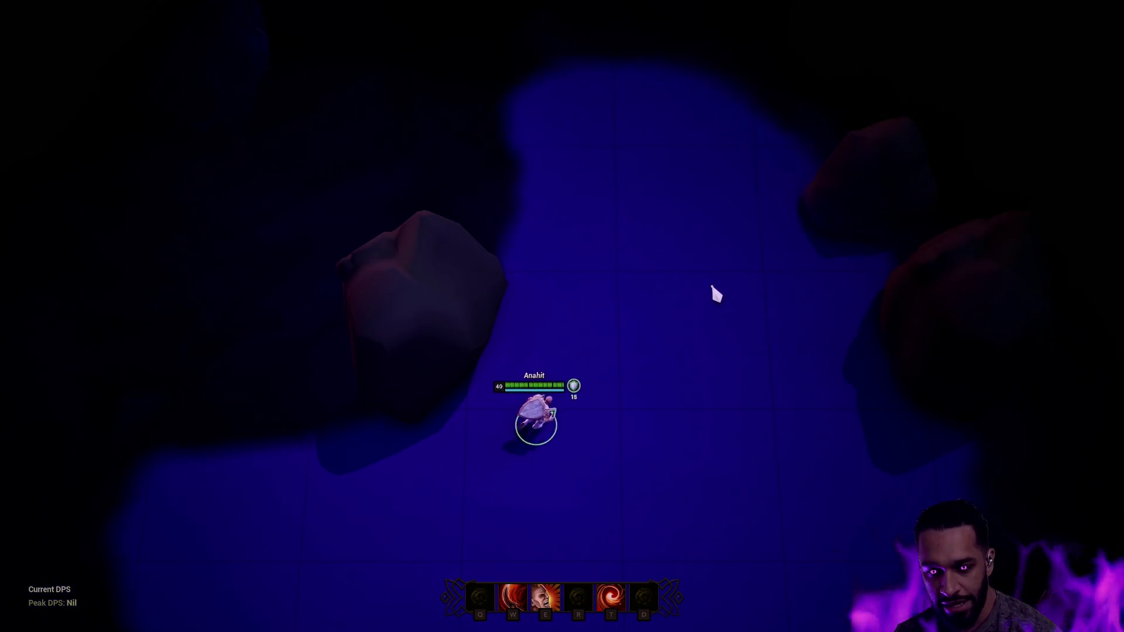
right_click(627, 262)
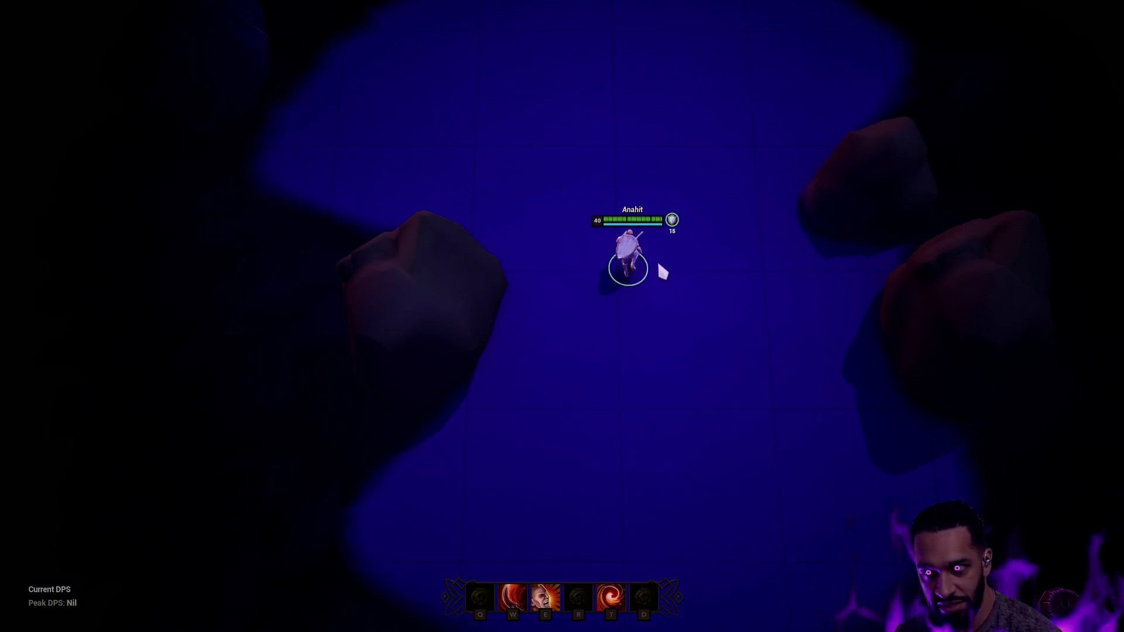
right_click(664, 340)
right_click(632, 261)
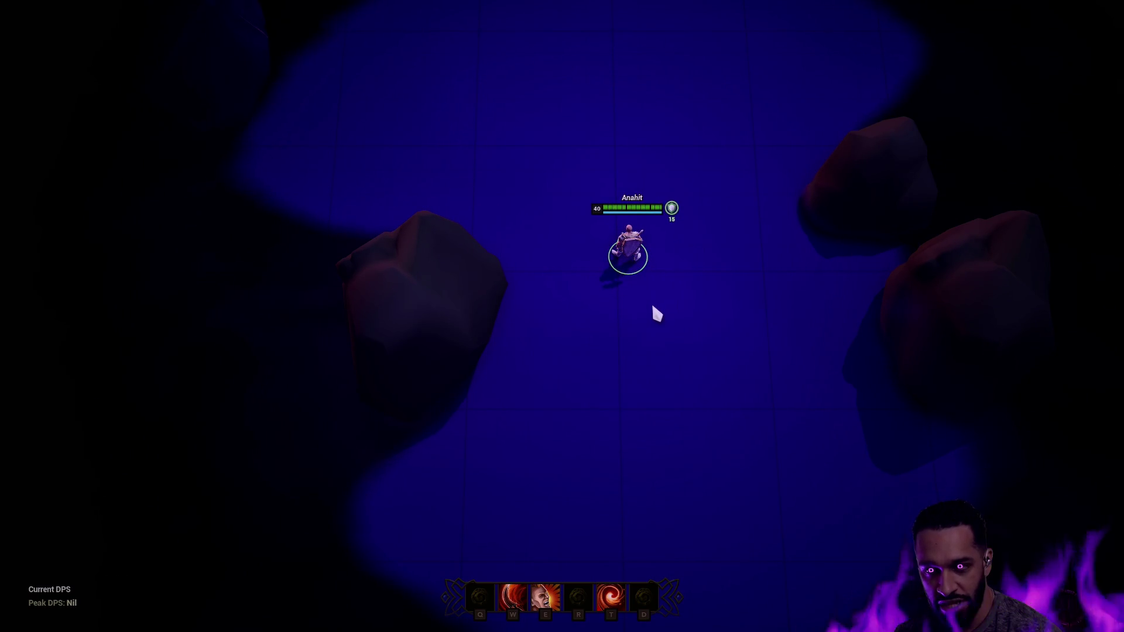
key("F11")
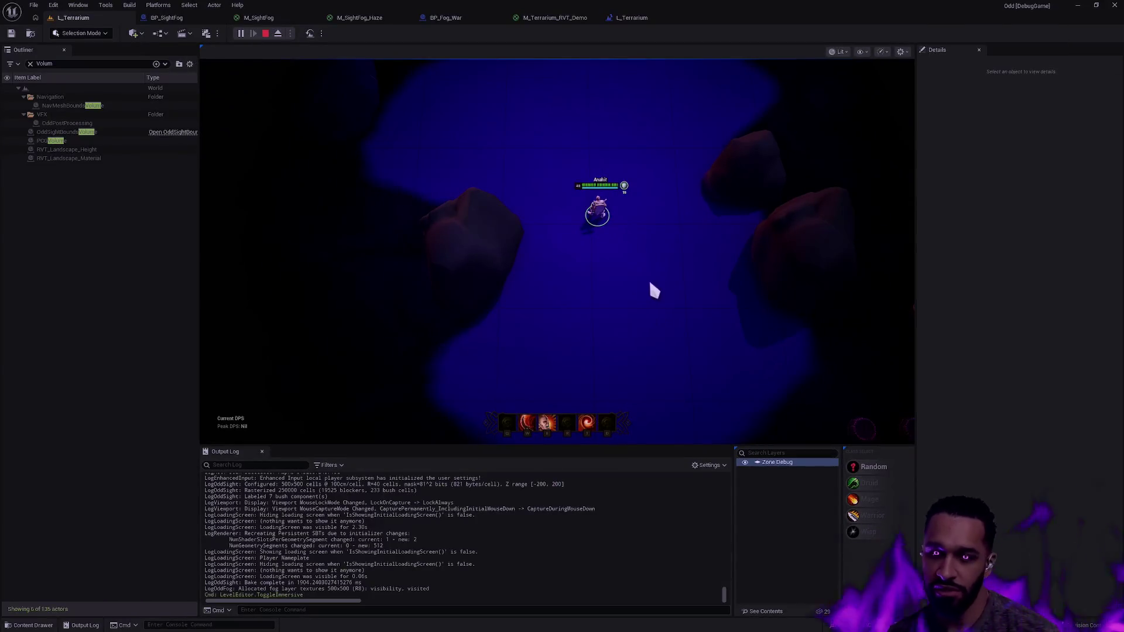
End the play session and fly the camera sideways and across the landscape
key("Escape")
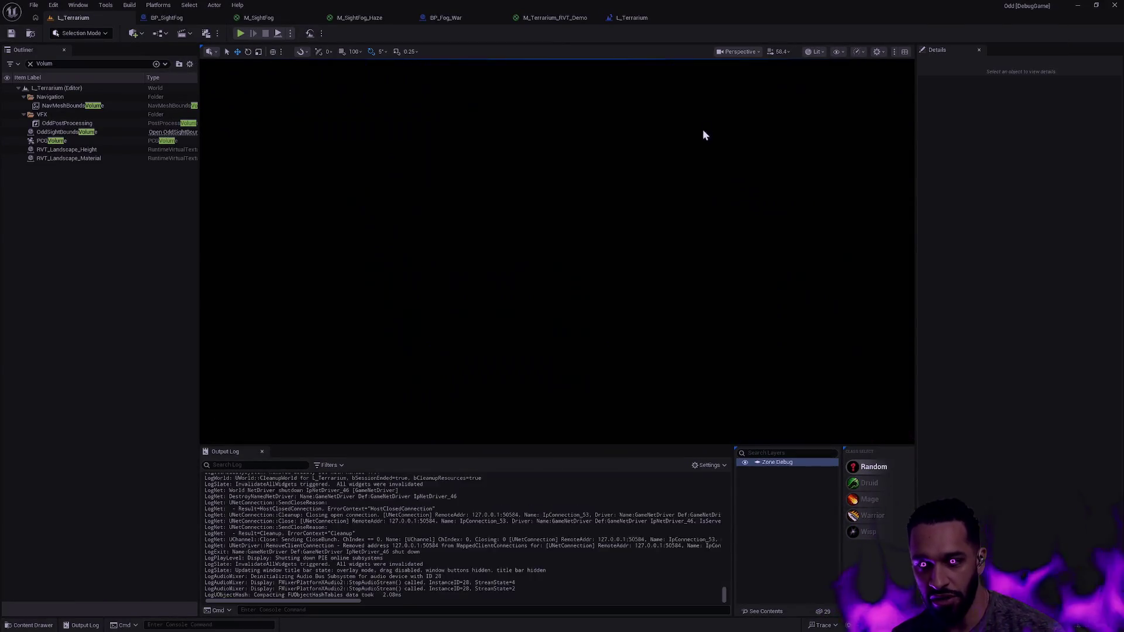
scroll(589, 133, "down", 10)
key("d")
key("w")
key("w")
key("s")
key("w")
key("w")
key("w")
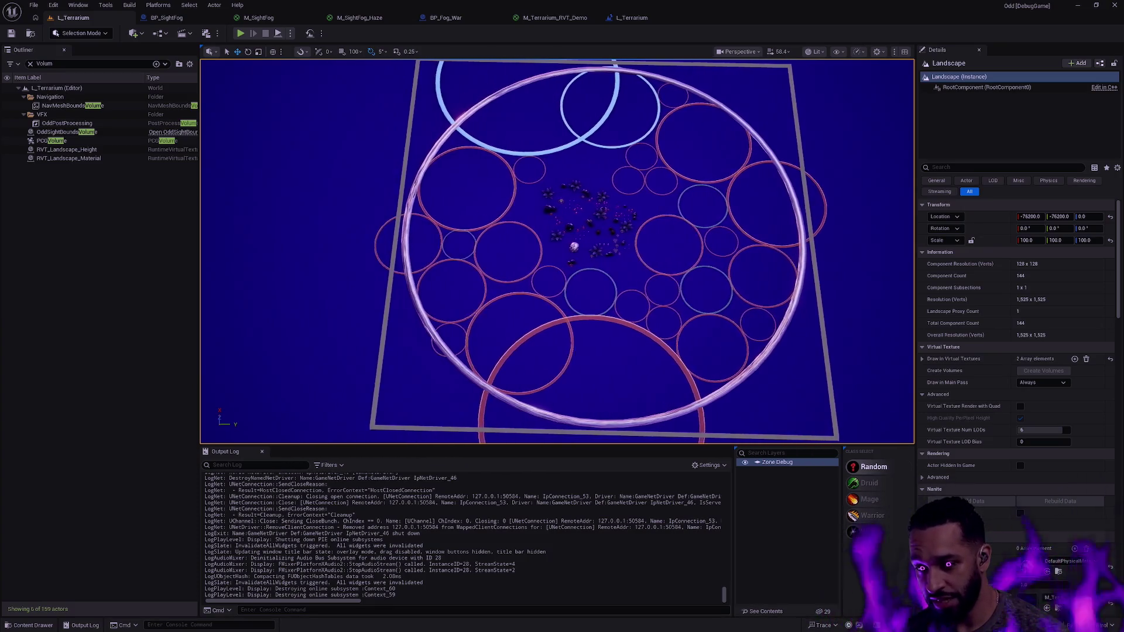
Zoom and pan out to survey the whole terrarium ring, then open Windows search
scroll(647, 269, "up", 5)
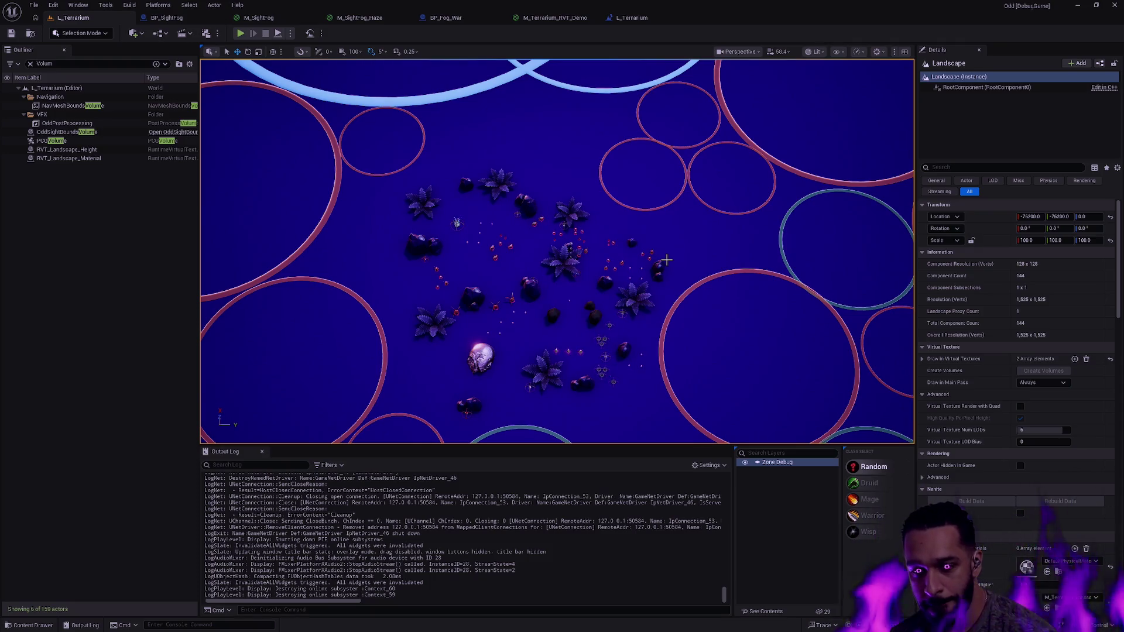
scroll(667, 259, "up", 2)
scroll(646, 398, "up", 3)
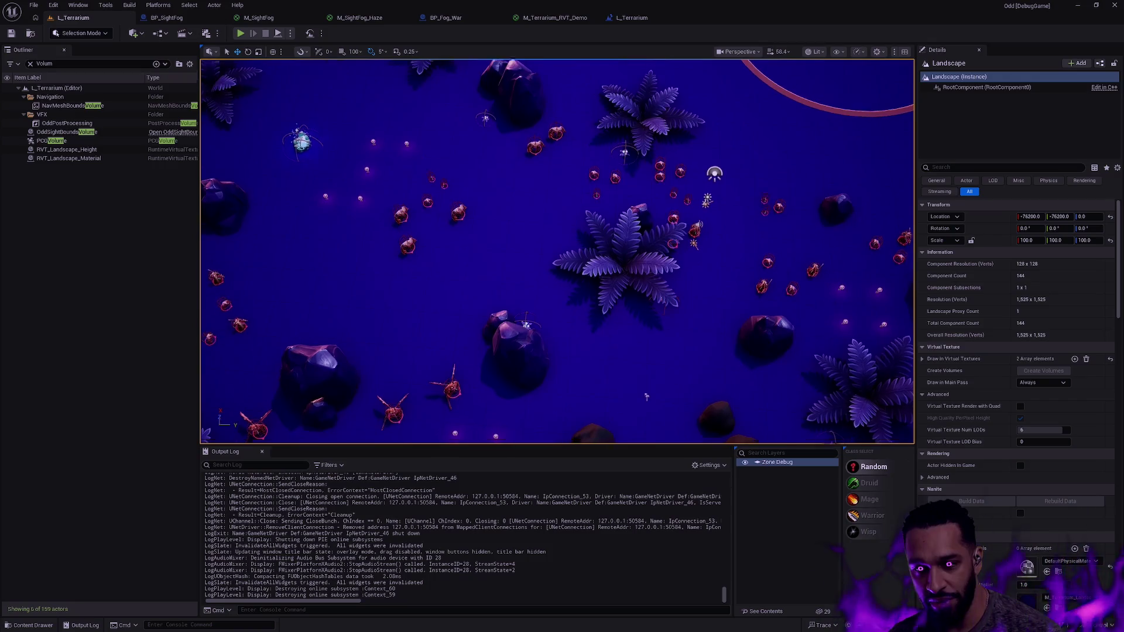
left_click_drag(647, 397, 631, 321)
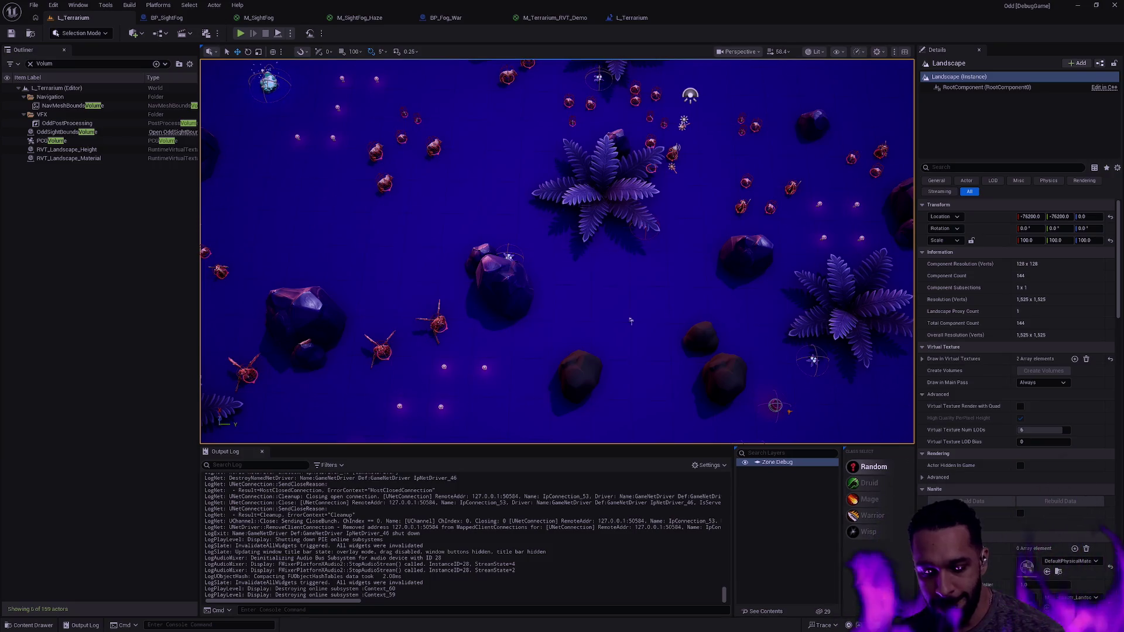
mouse_move(630, 321)
left_mouse_down()
mouse_move(628, 371)
mouse_move(626, 275)
left_mouse_up()
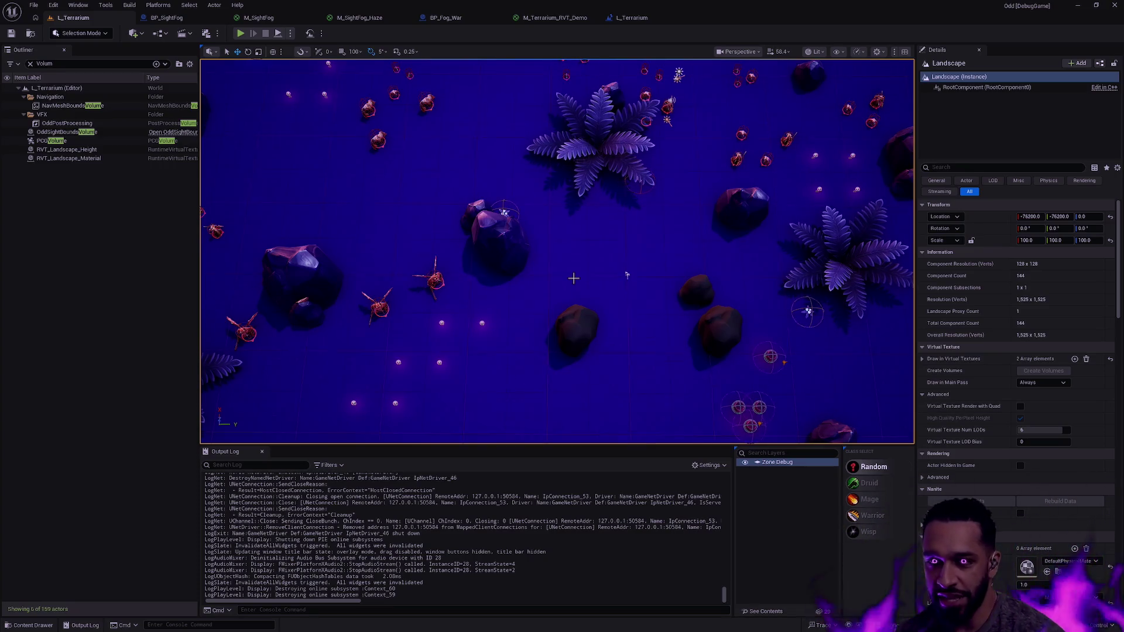
key("alt+Tab")
key("super")
Launch Epic Games Launcher from a 'laun' search, browse its engine versions and projects, then close it
type("laun")
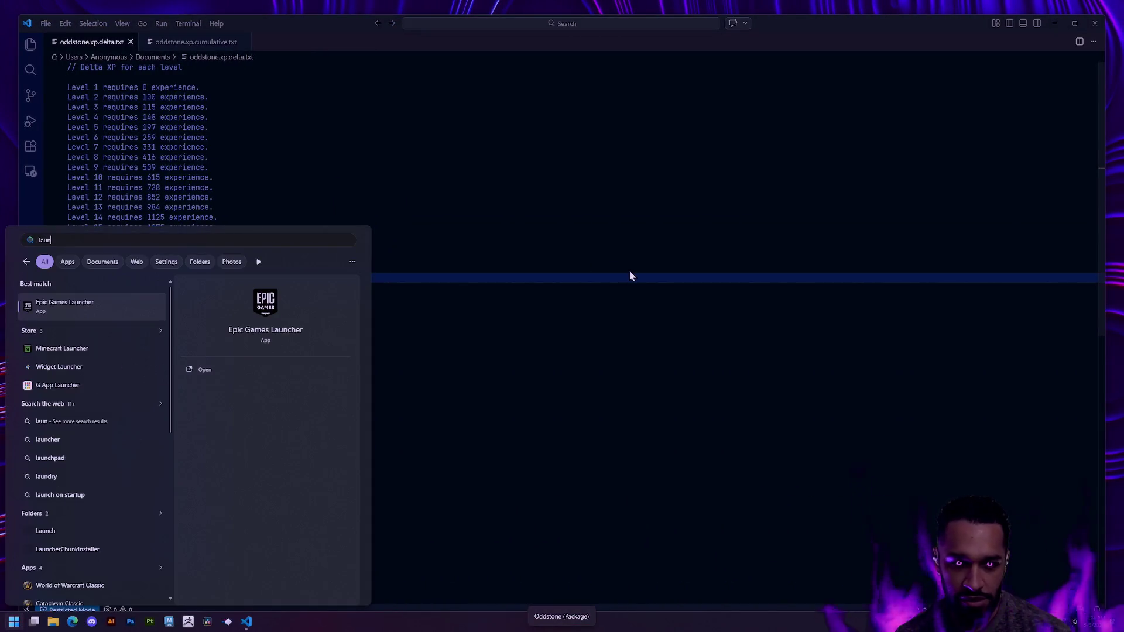
left_click(80, 303)
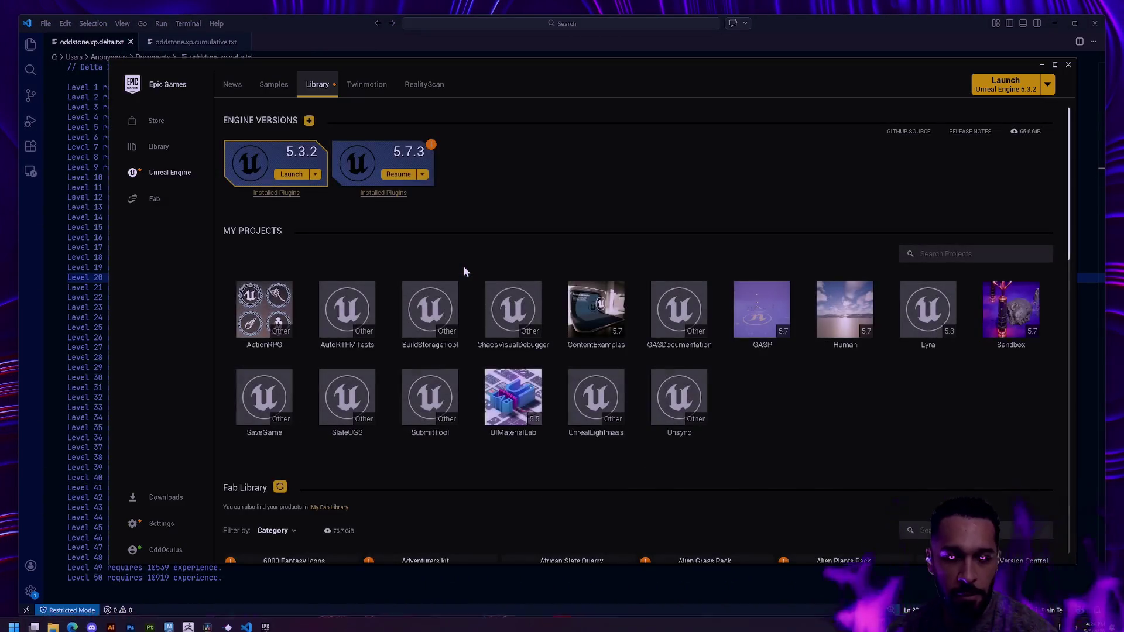
scroll(762, 375, "down", 1)
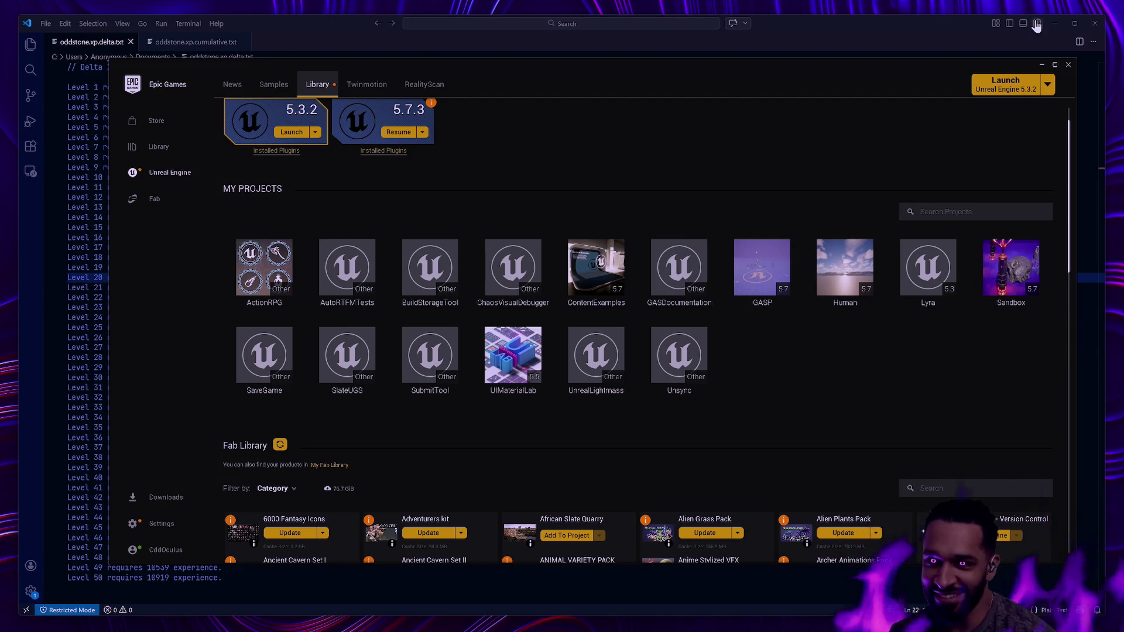
left_click(1068, 64)
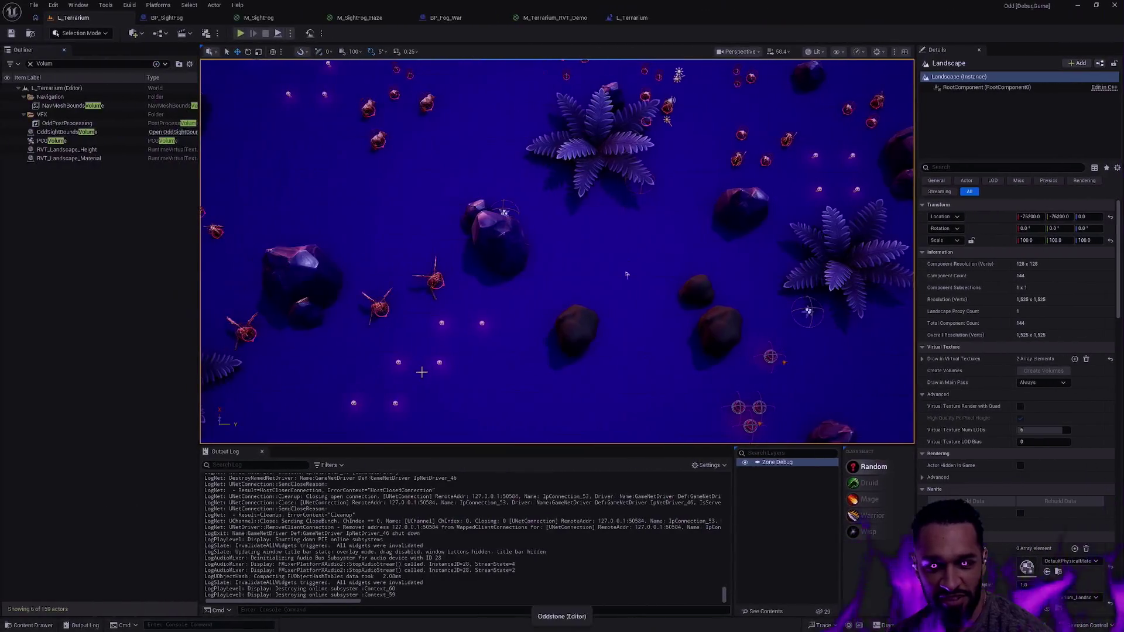
Zoom into the rocks, select one, undo the material swaps with repeated Ctrl+Z, and clear the selection
scroll(626, 275, "down", 3)
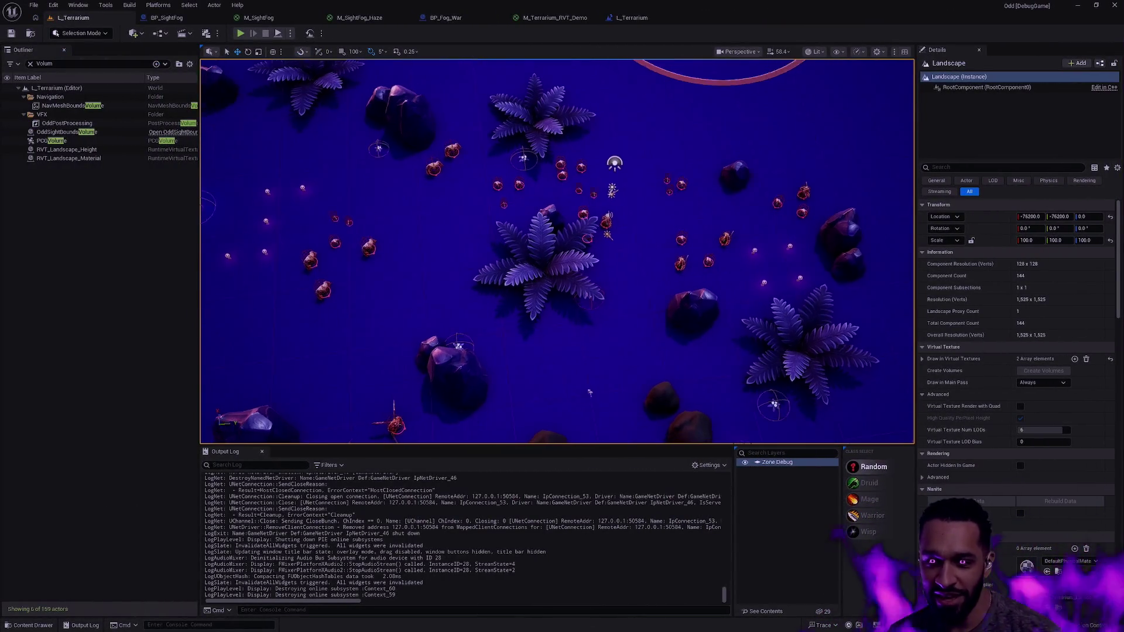
scroll(685, 269, "up", 10)
scroll(407, 333, "down", 8)
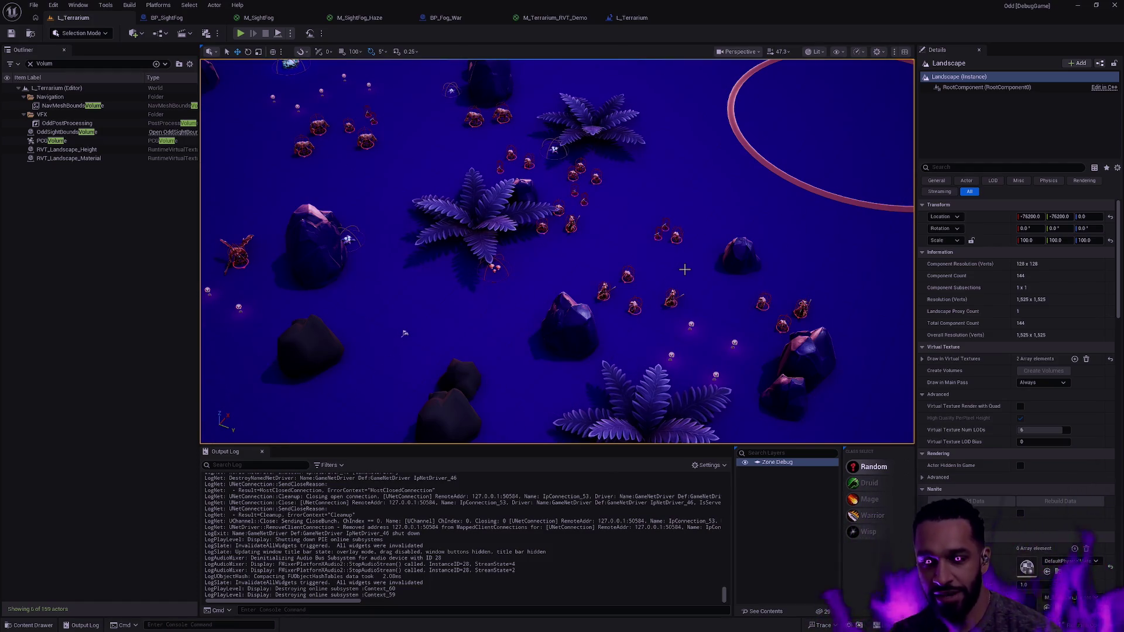
scroll(685, 270, "up", 5)
scroll(559, 312, "up", 5)
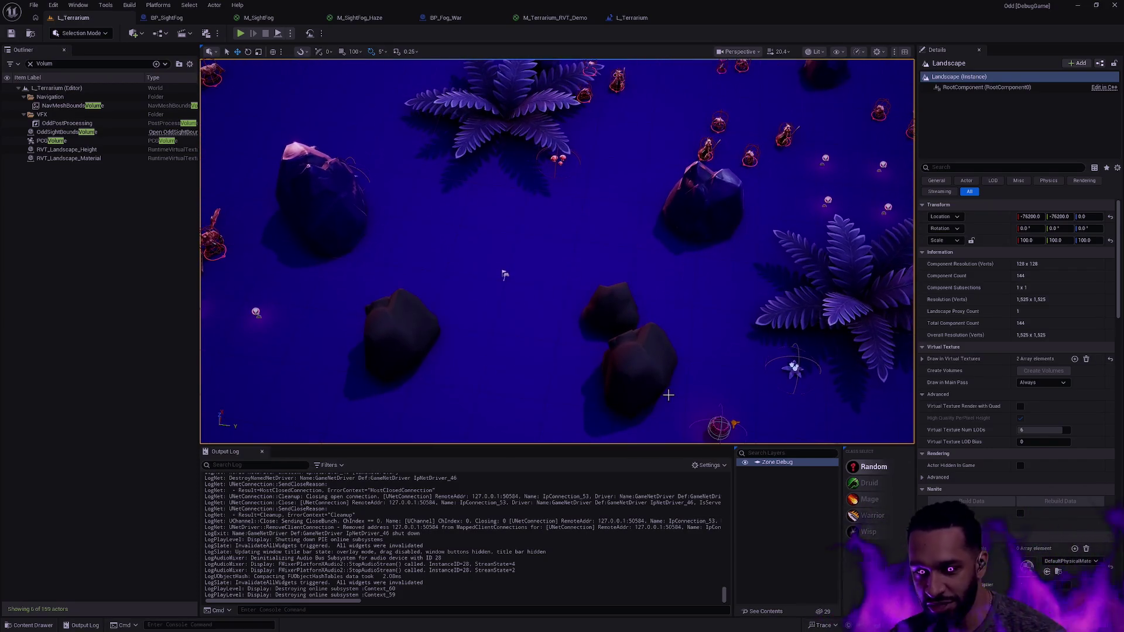
left_click(642, 389)
key("ctrl+z")
key("ctrl+z")
key("ctrl+z")
key("ctrl+z")
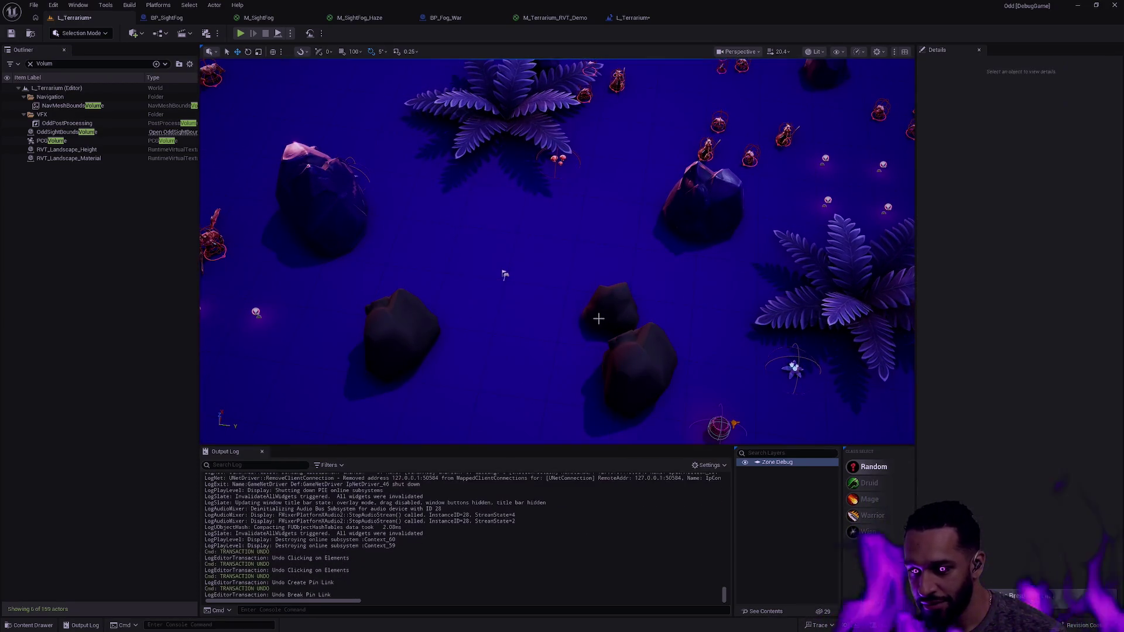
key("ctrl+z")
key("ctrl+z")
key("ctrl+z")
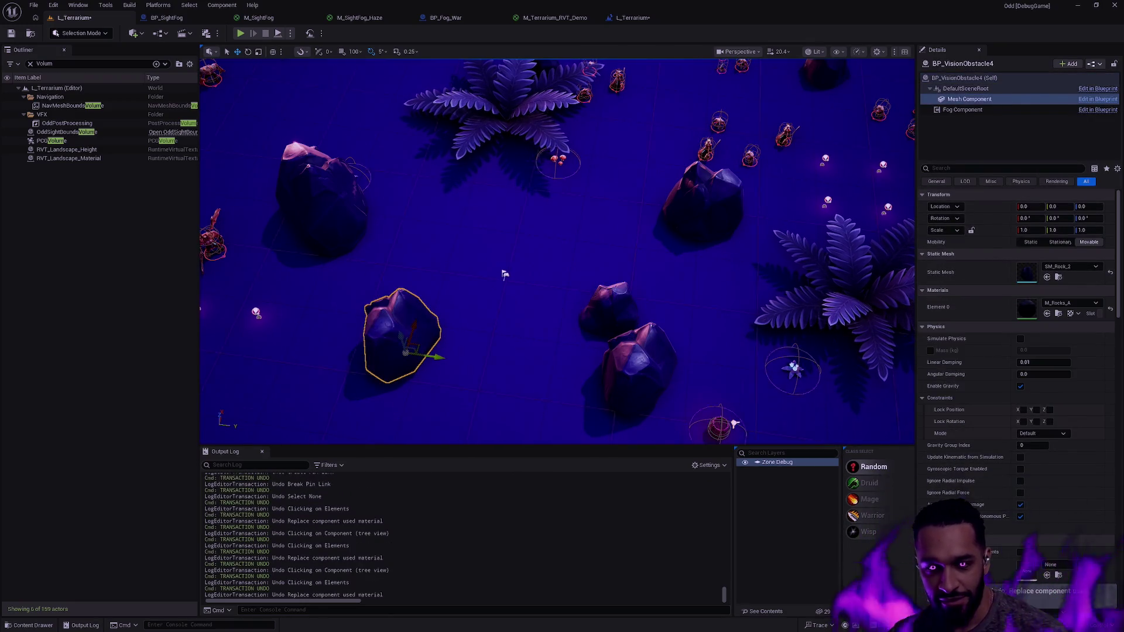
key("Escape")
key("Down")
key("Down")
key("Down")
key("Down")
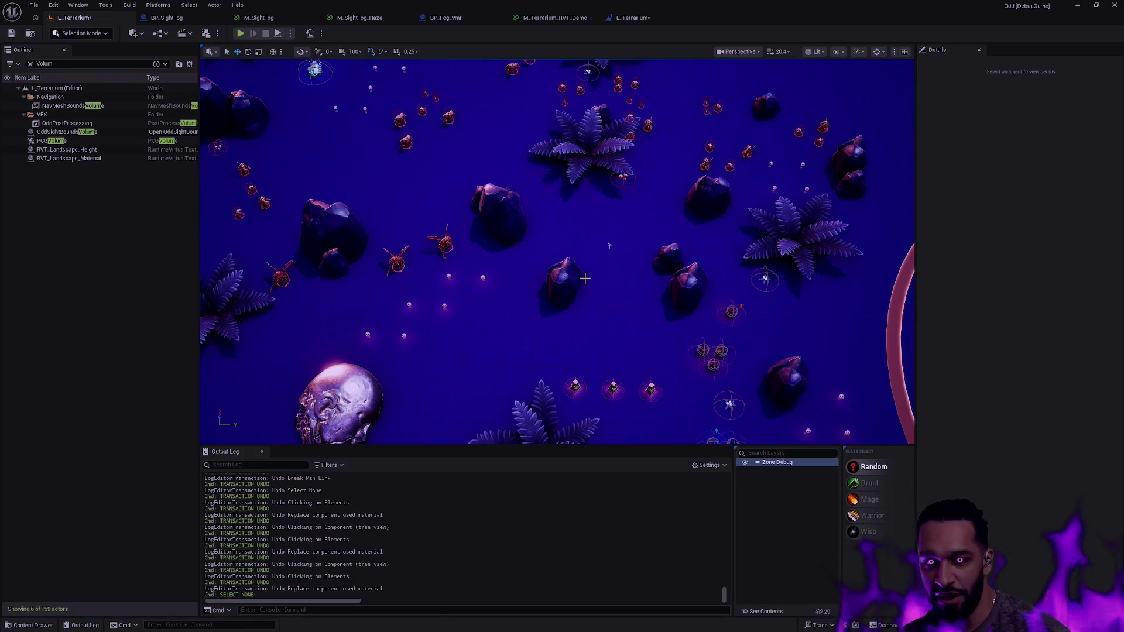
Zoom in and out over the terrarium's plants and rocks
scroll(563, 315, "down", 10)
scroll(557, 252, "down", 5)
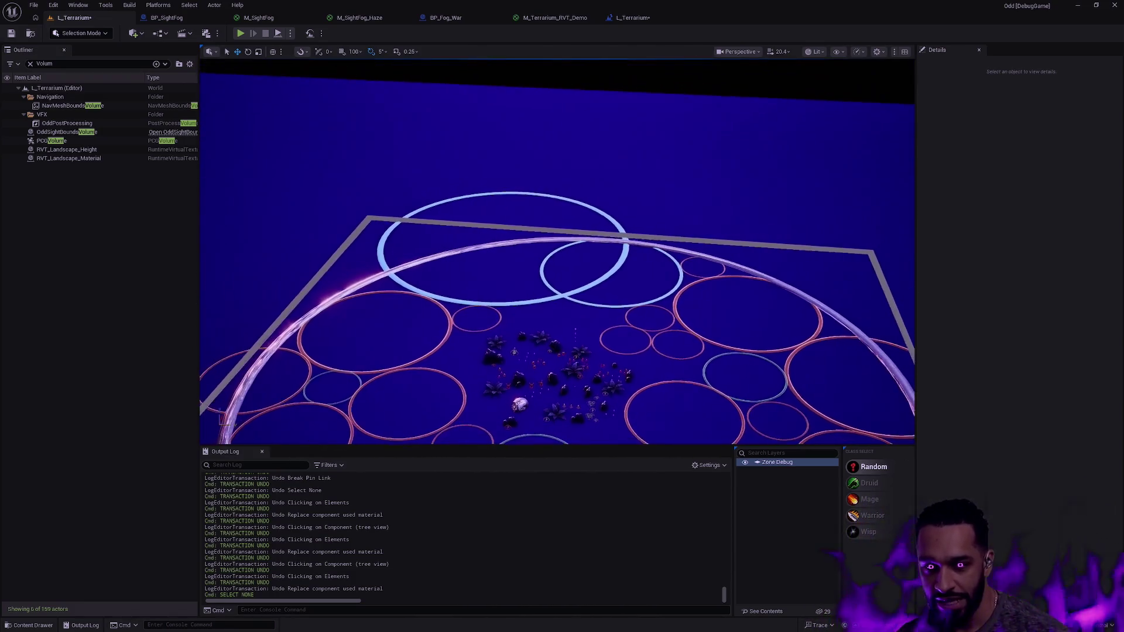
scroll(557, 252, "up", 5)
scroll(557, 252, "up", 5)
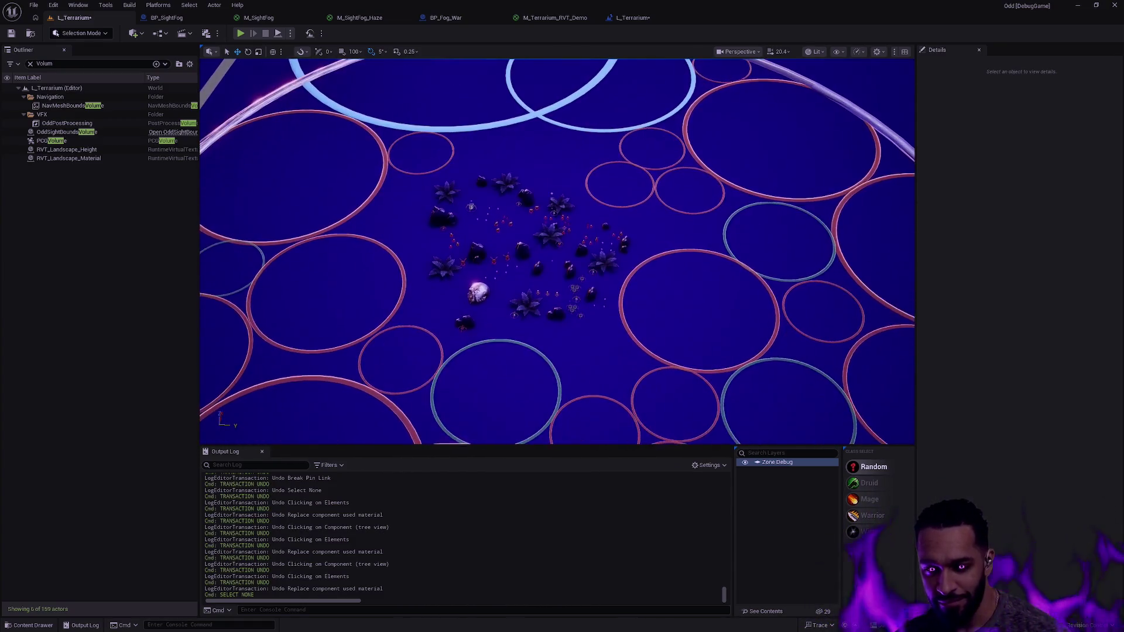
scroll(557, 251, "up", 5)
scroll(584, 292, "up", 3)
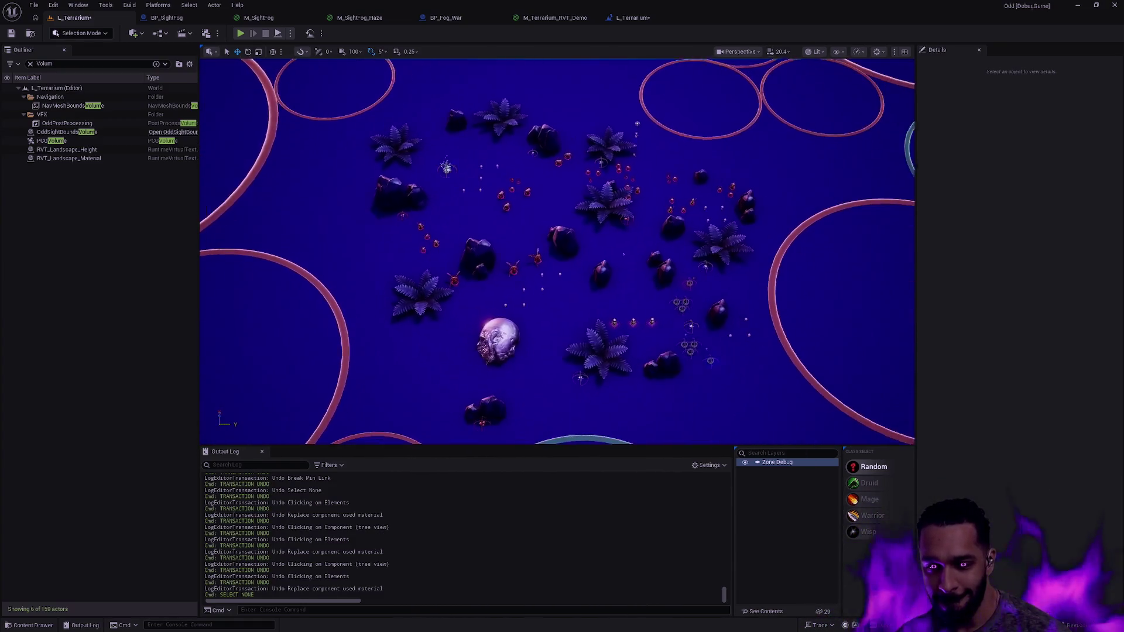
scroll(585, 292, "up", 3)
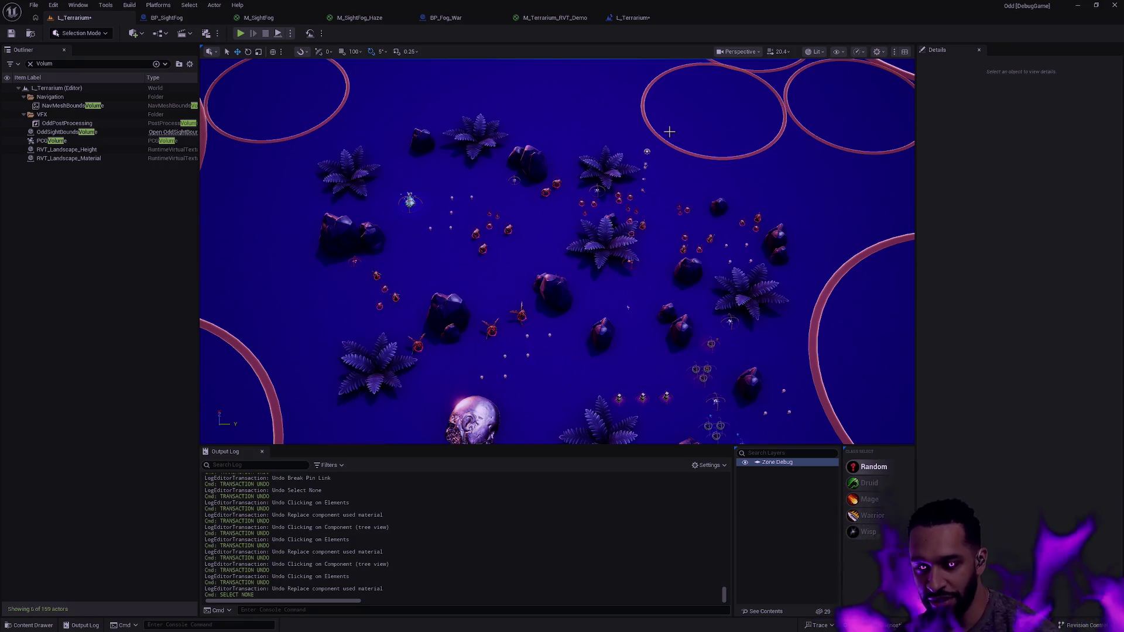
Swing the camera across the terrarium's creatures, then switch to the L_Terrarium Level Blueprint EventGraph
mouse_move(696, 143)
left_mouse_down()
mouse_move(656, 176)
mouse_move(673, 163)
left_mouse_up()
scroll(638, 303, "up", 2)
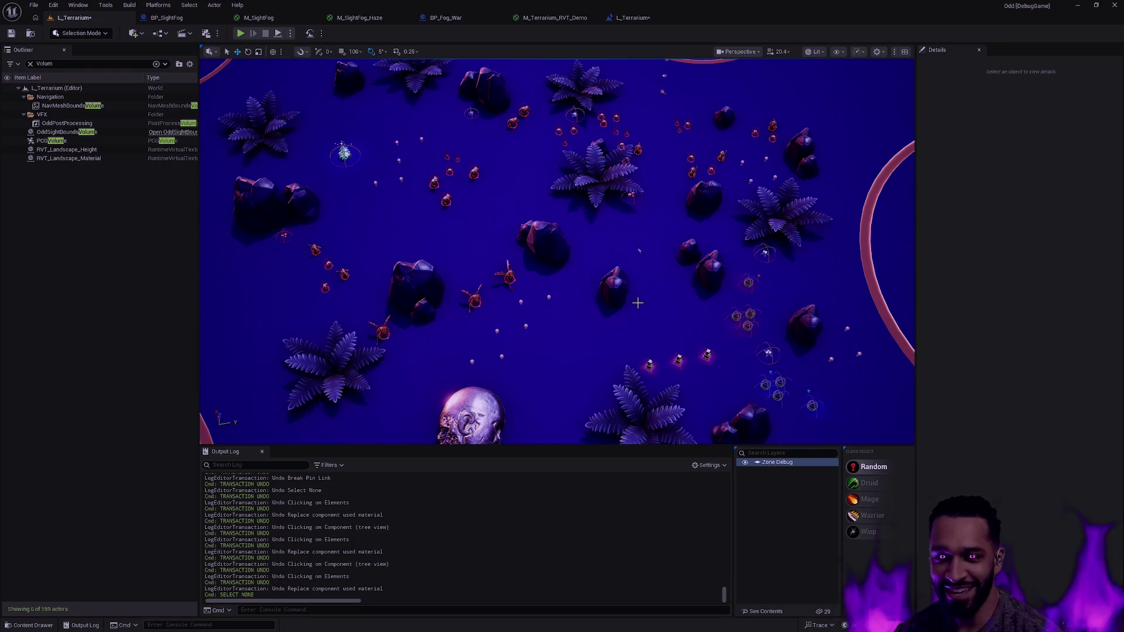
scroll(638, 303, "up", 5)
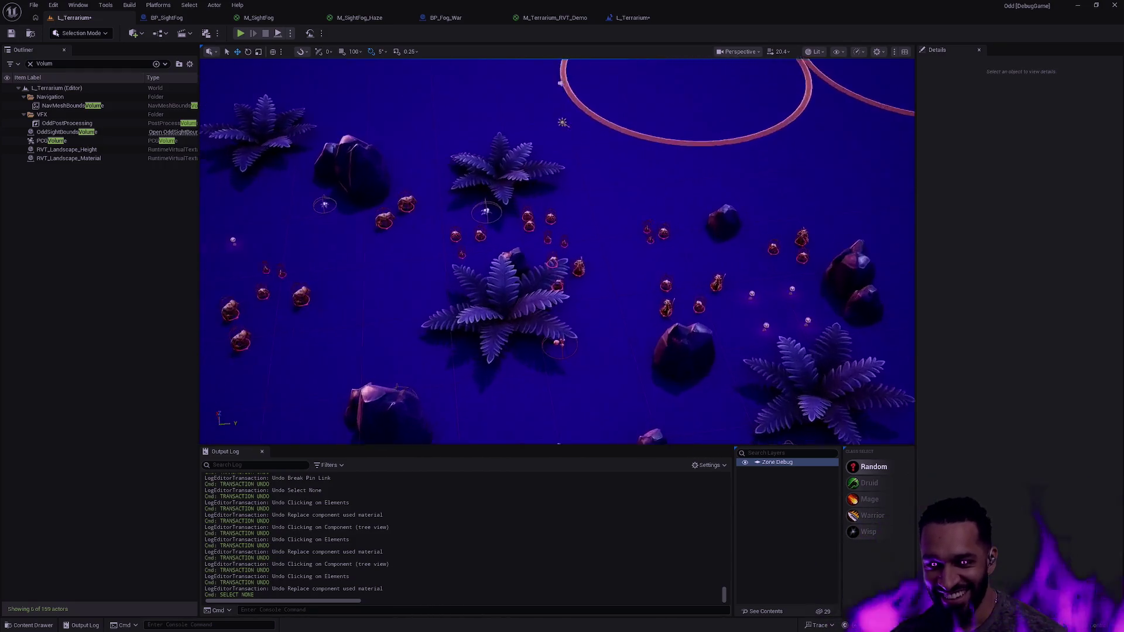
scroll(560, 440, "up", 3)
scroll(560, 441, "up", 4)
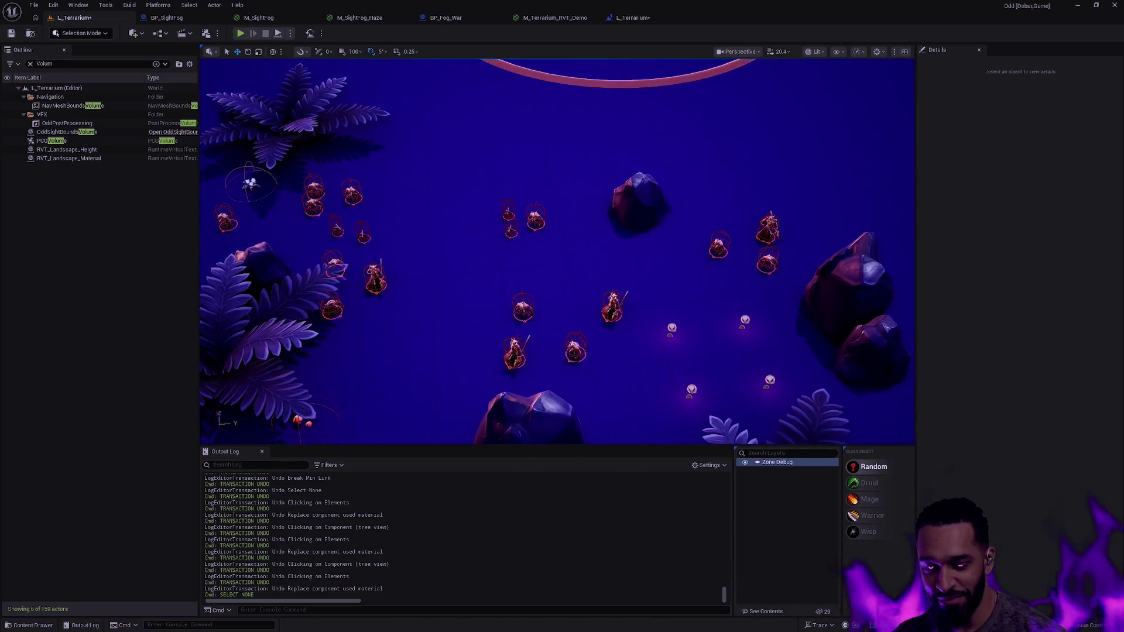
key("Left")
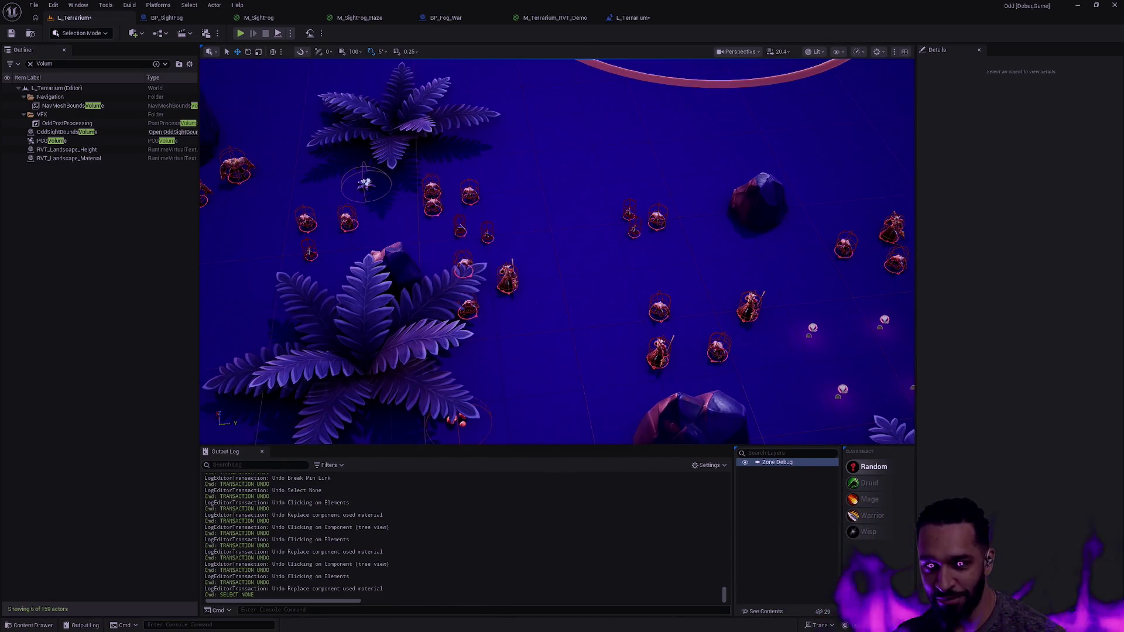
left_click(633, 18)
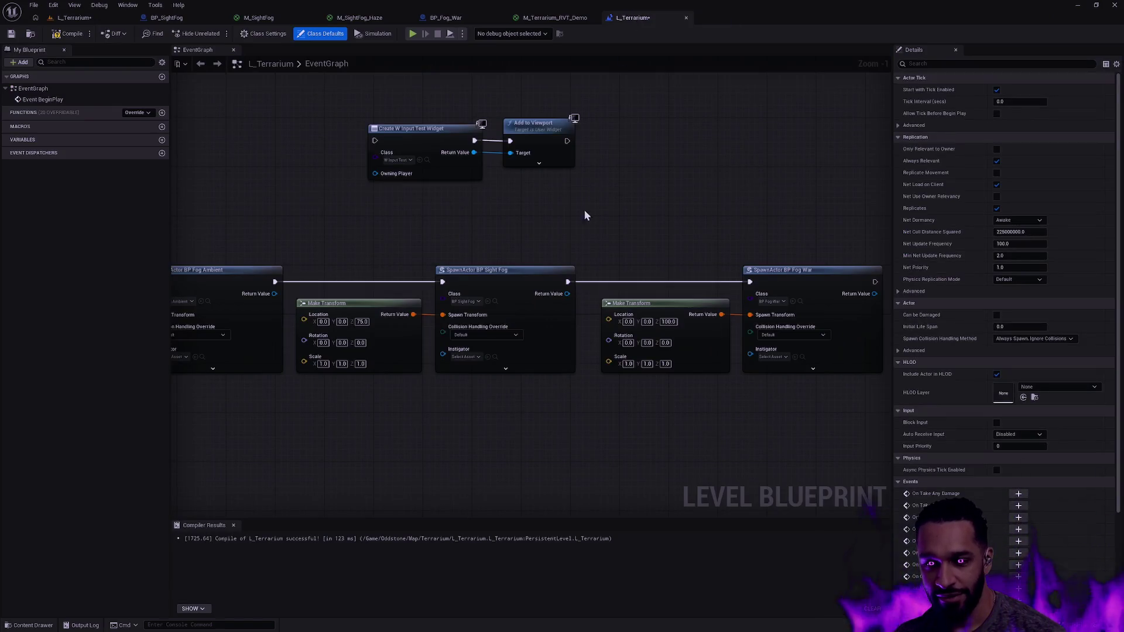
Compile and save the L_Terrarium level blueprint, then close it
left_click(69, 34)
left_click(11, 34)
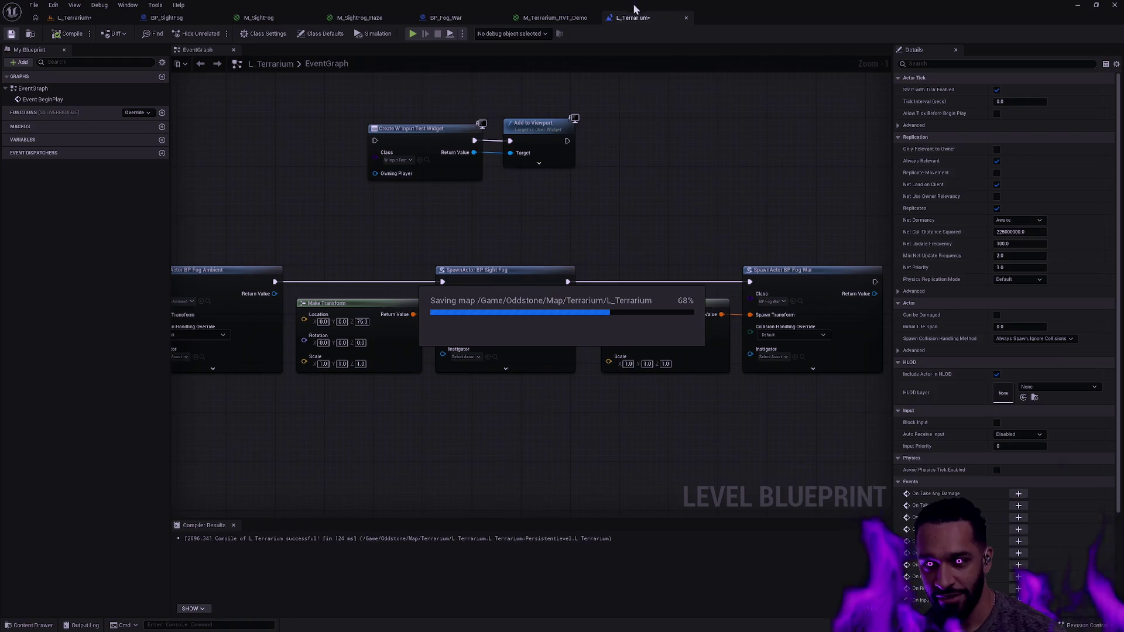
left_click(687, 18)
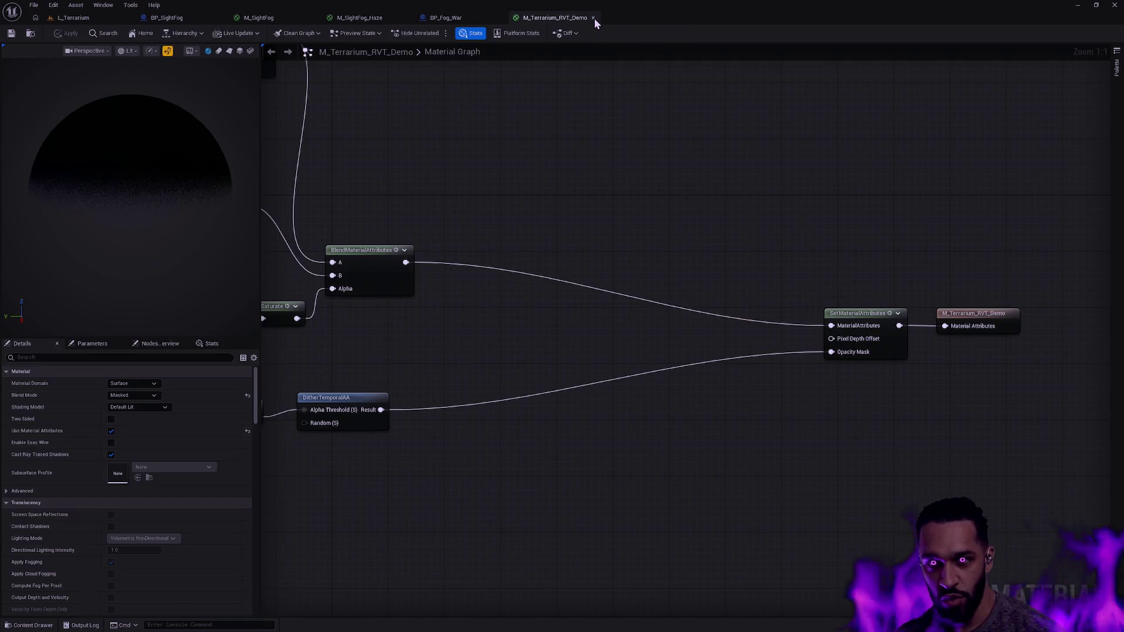
Close M_Terrarium_RVT_Demo and pan M_SightFog_Haze to its world-position and Texel Size nodes
left_click(594, 18)
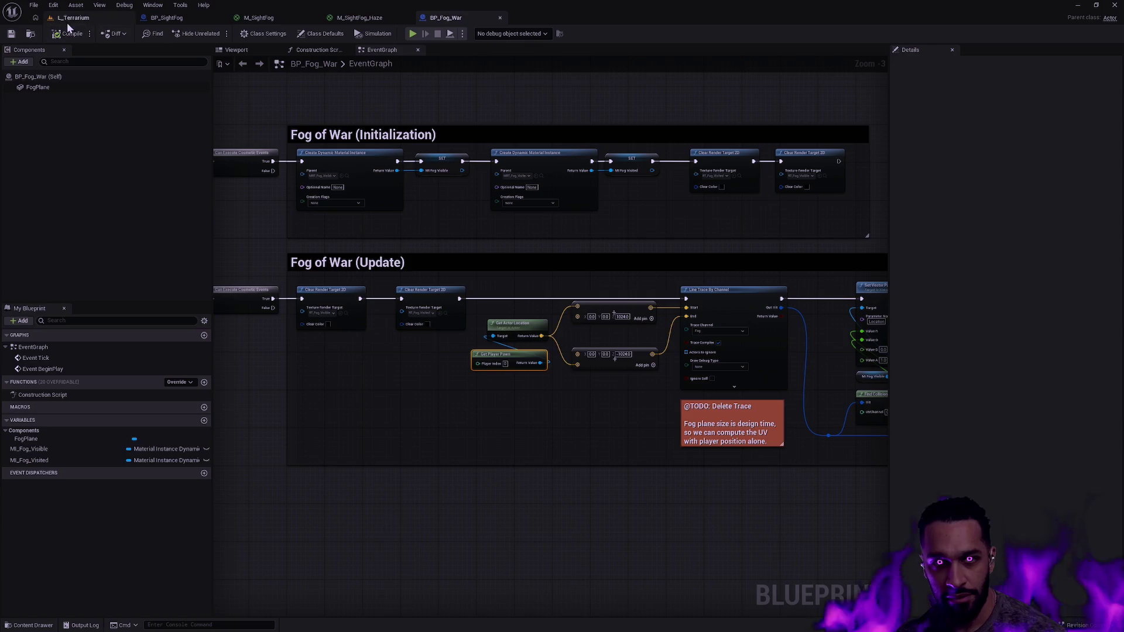
left_click(363, 16)
left_click_drag(541, 135, 722, 125)
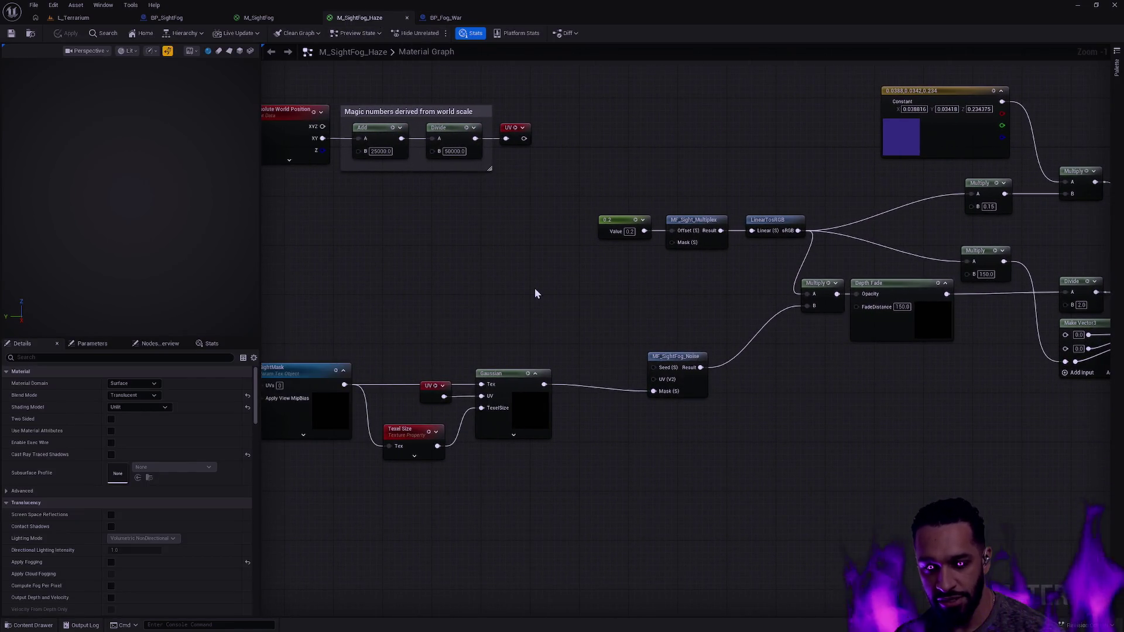
Inspect the Gaussian node's code in M_SightFog_Haze and pan over to the material's output side
left_click_drag(508, 355, 627, 328)
left_click(667, 398)
left_click(638, 317)
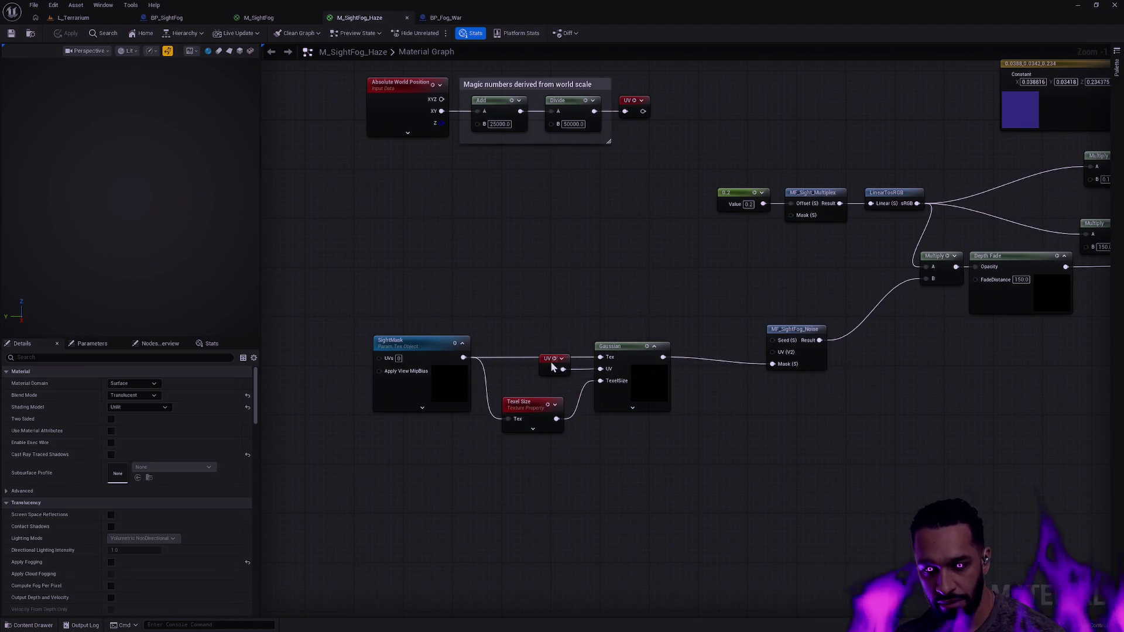
left_click_drag(566, 243, 557, 290)
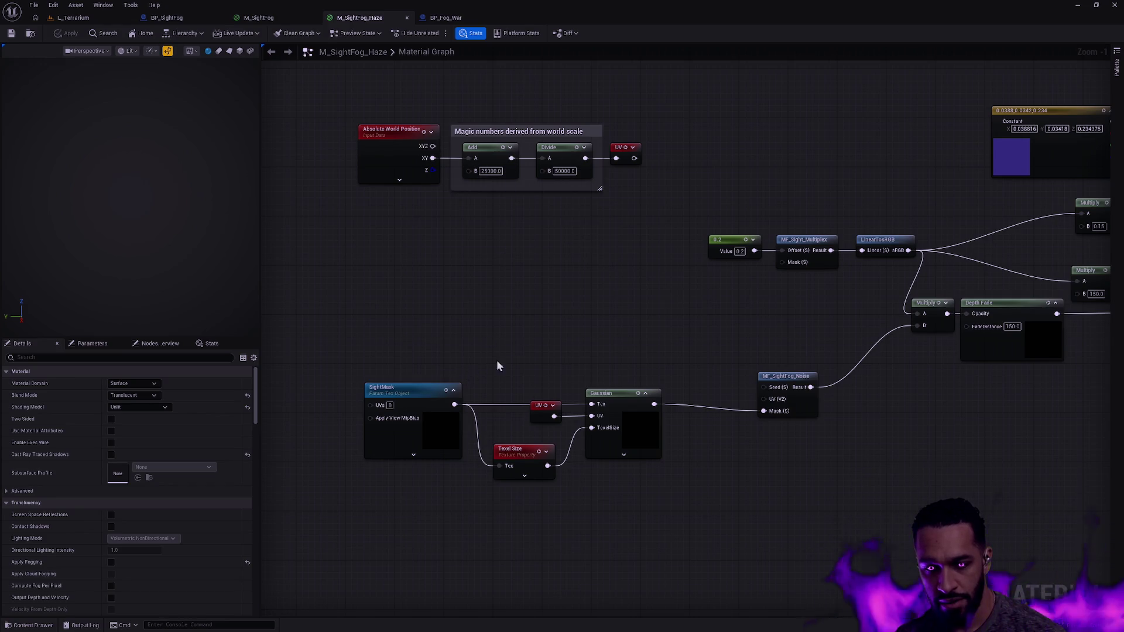
mouse_move(710, 328)
left_mouse_down()
mouse_move(500, 317)
mouse_move(461, 336)
mouse_move(353, 348)
left_mouse_up()
scroll(311, 348, "down", 1)
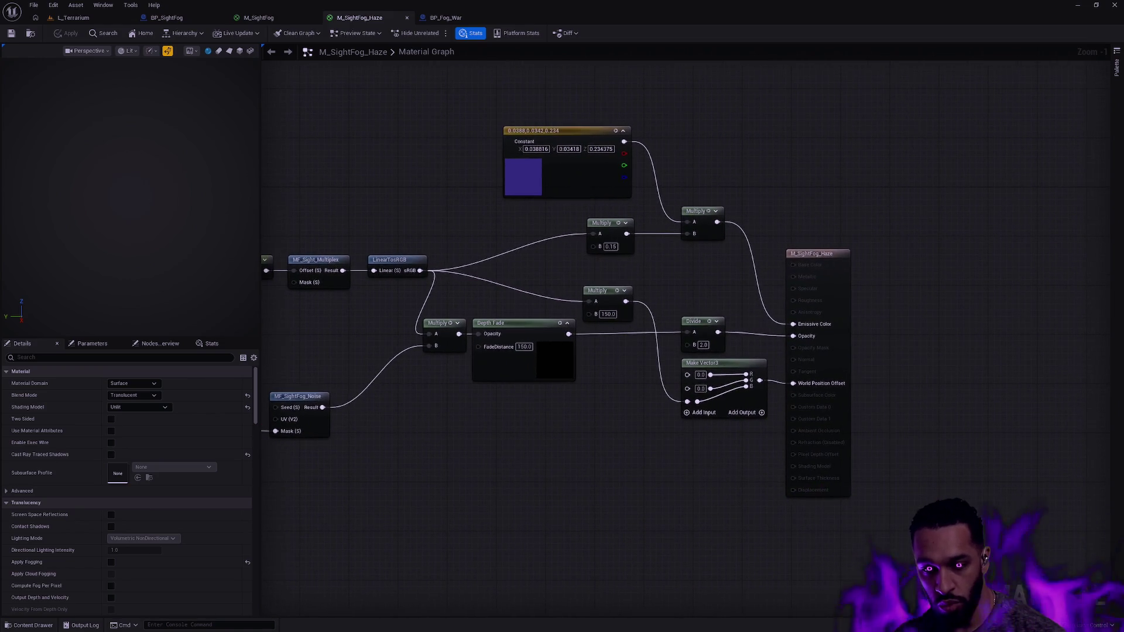
scroll(326, 358, "up", 1)
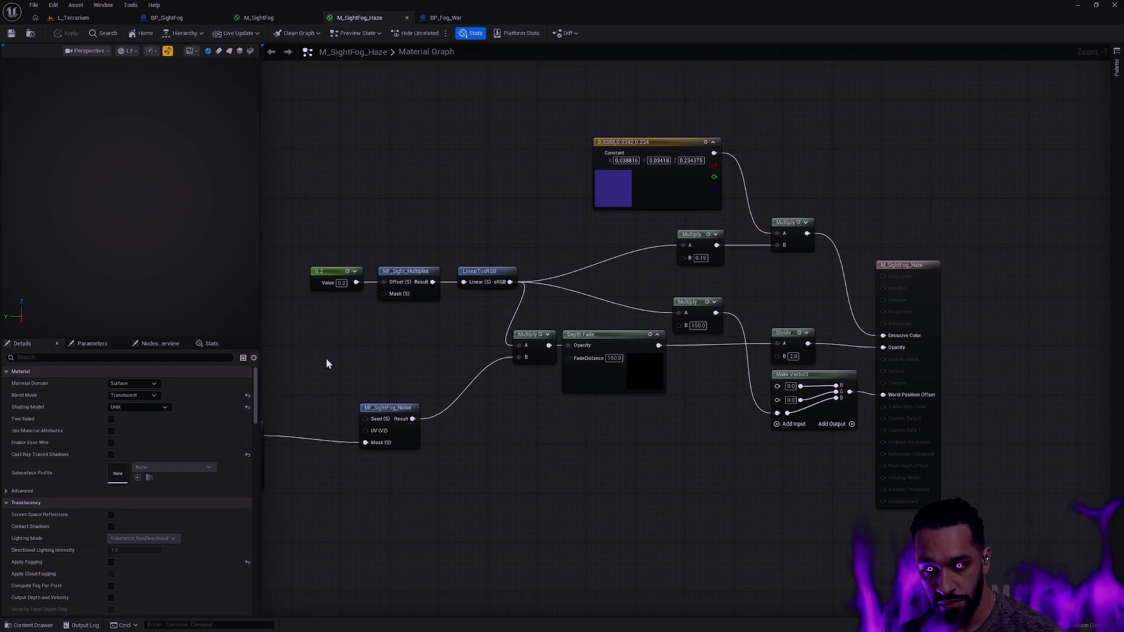
Select the Landscape in L_Terrarium and open its M_Terrarium_Landscape material from Details
left_click(113, 19)
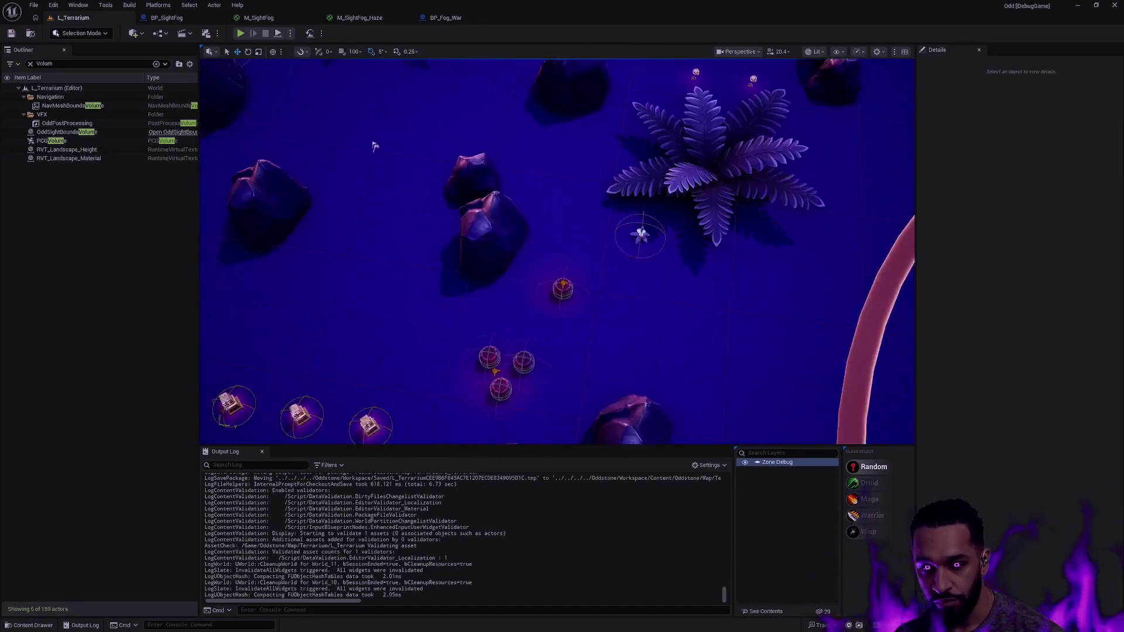
left_click(730, 254)
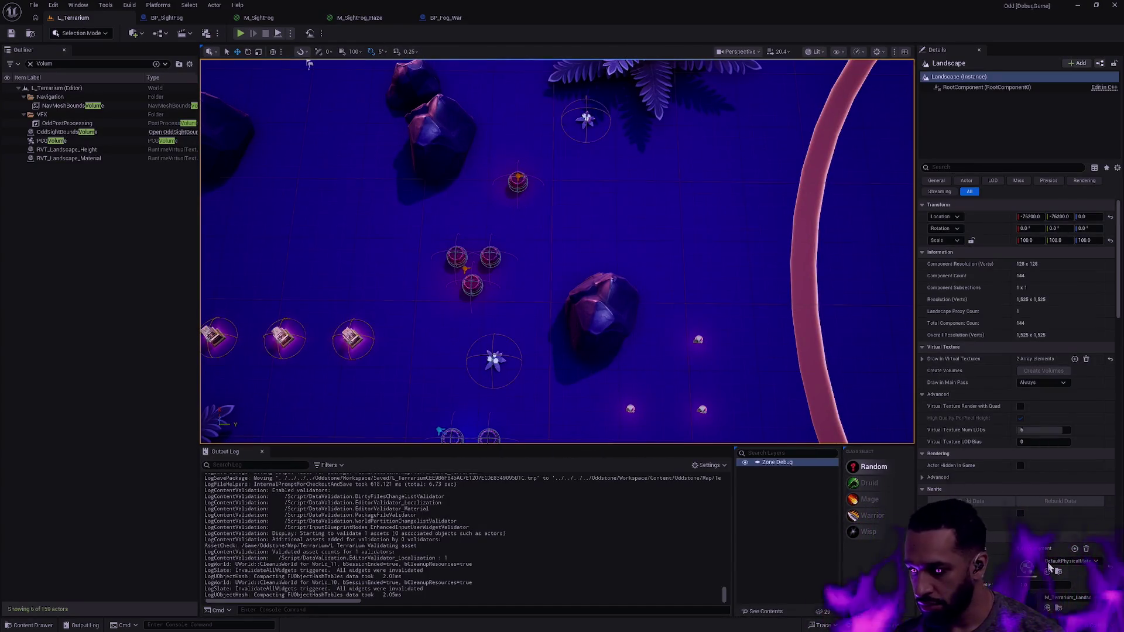
left_click(1058, 608)
double_click(339, 501)
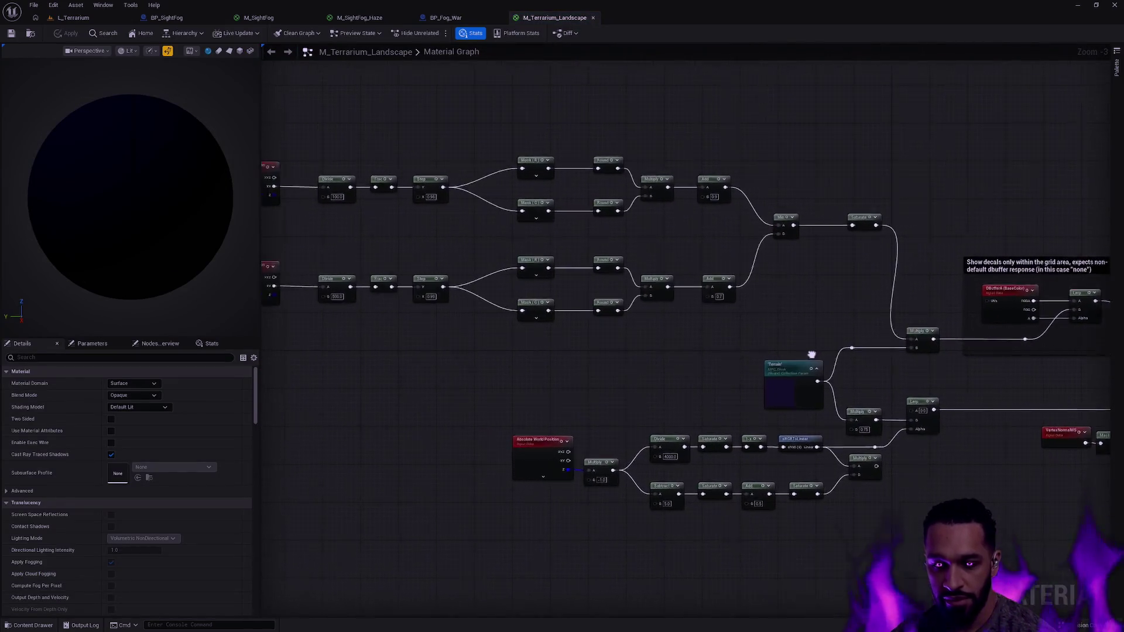
Box-select and inspect the world-position, Divide and Frac nodes in M_Terrarium_Landscape
scroll(467, 317, "up", 3)
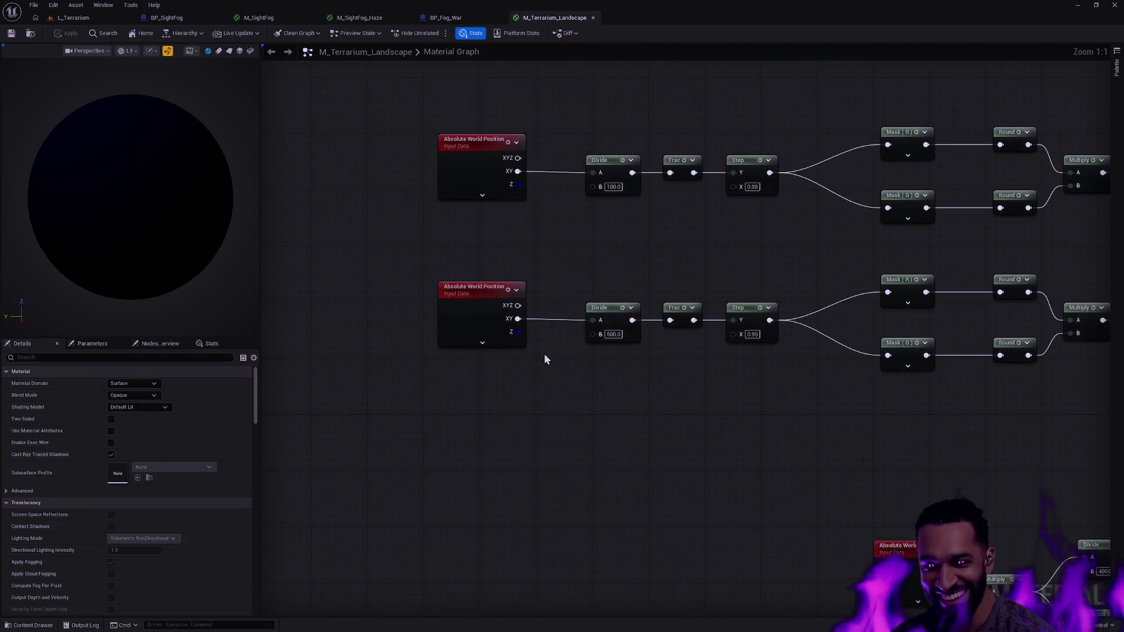
mouse_move(499, 373)
left_mouse_down()
mouse_move(563, 373)
mouse_move(610, 296)
left_mouse_up()
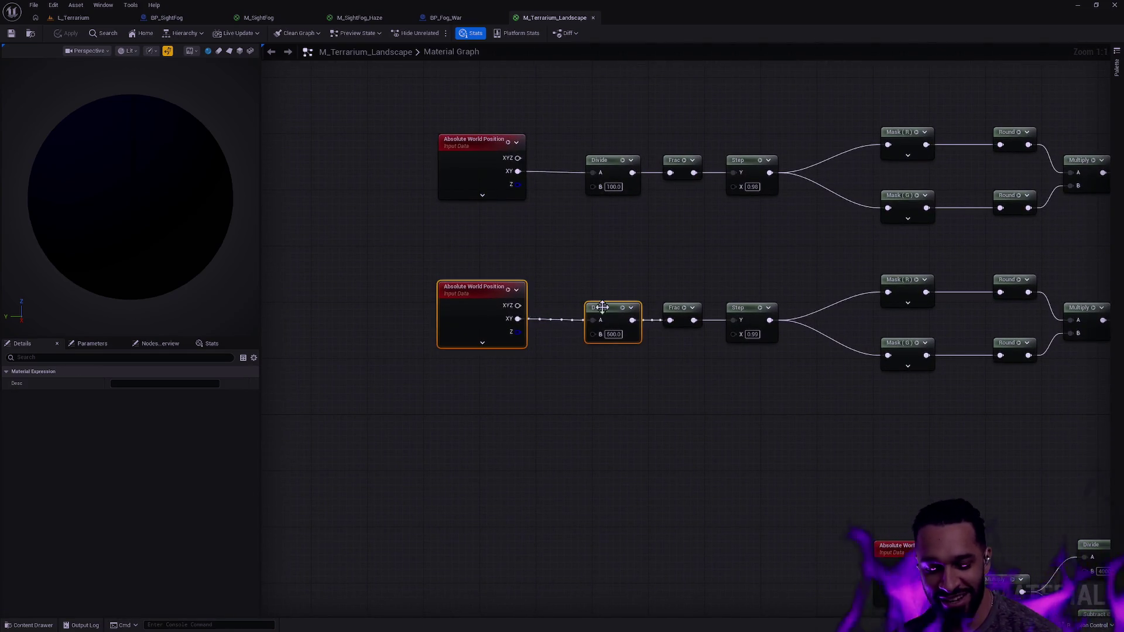
mouse_move(499, 228)
left_mouse_down()
mouse_move(526, 206)
mouse_move(551, 147)
mouse_move(622, 134)
left_mouse_up()
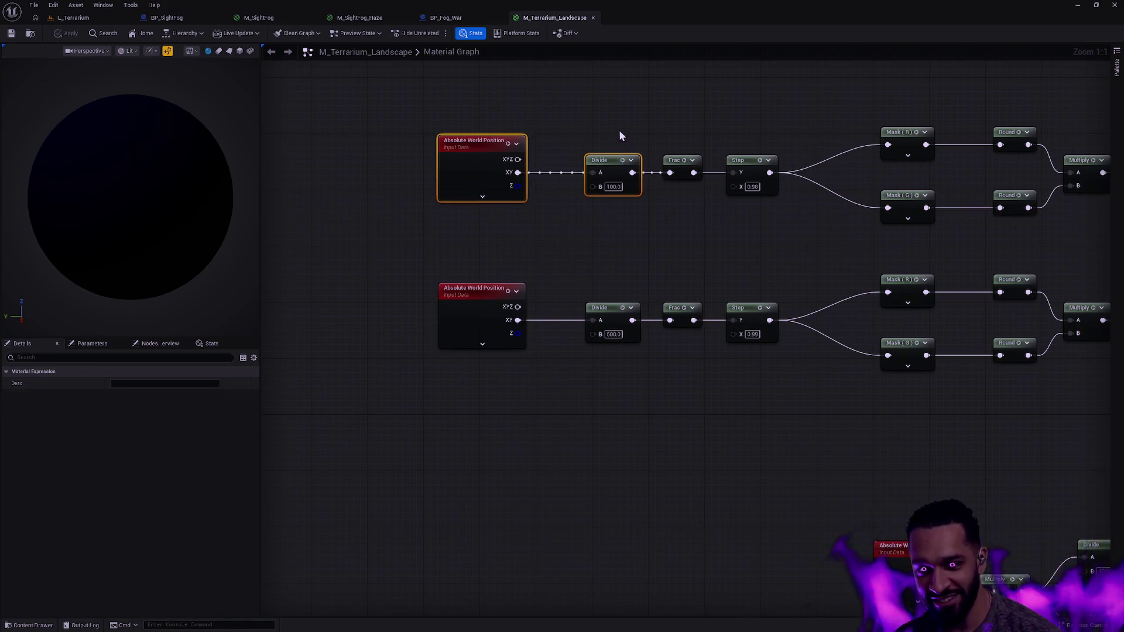
left_click(622, 134)
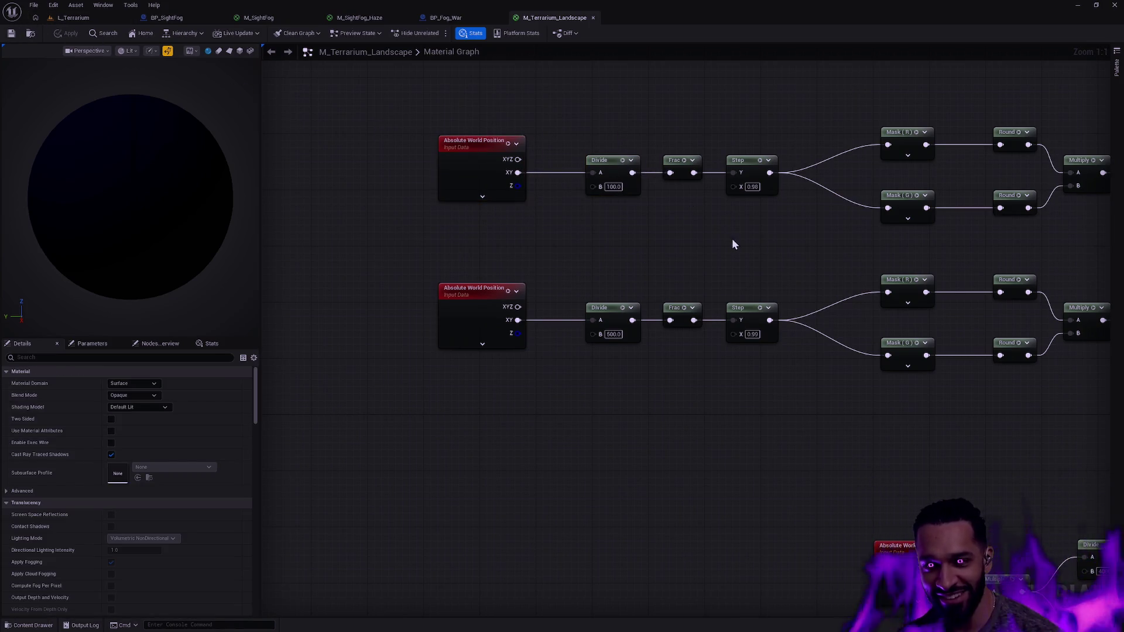
scroll(732, 244, "down", 1)
scroll(550, 240, "up", 1)
mouse_move(577, 353)
left_mouse_down()
mouse_move(591, 150)
mouse_move(679, 114)
left_mouse_up()
Follow the Absolute World Position and Multiply chain through the decal comment block to the material outputs
left_click_drag(1018, 307, 622, 307)
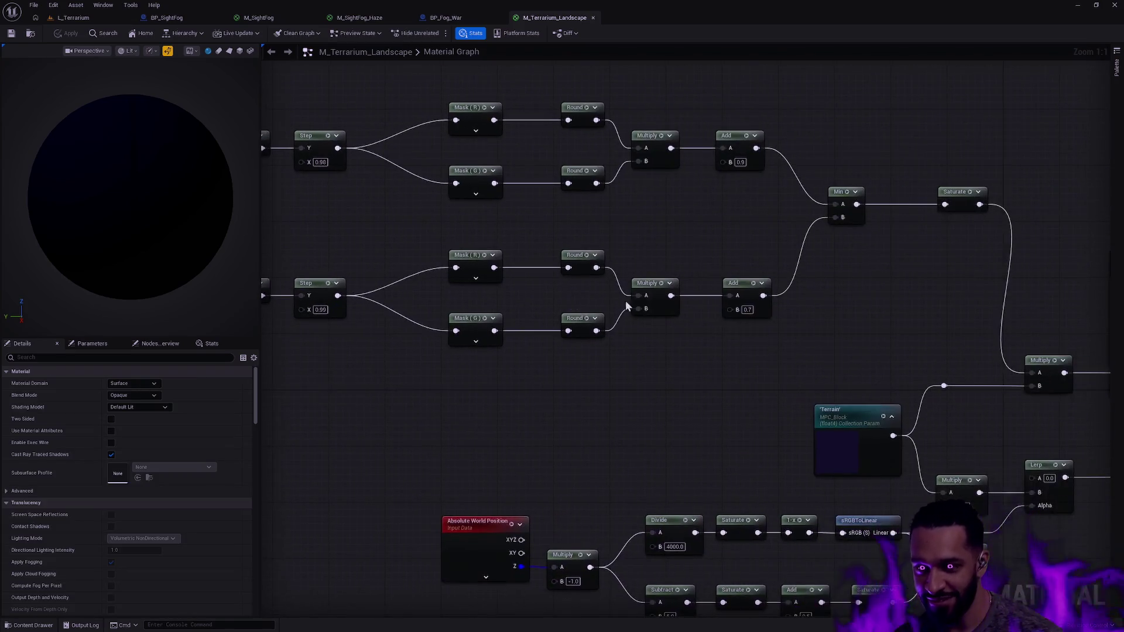
scroll(622, 307, "down", 2)
left_click_drag(735, 316, 692, 226)
scroll(543, 326, "up", 2)
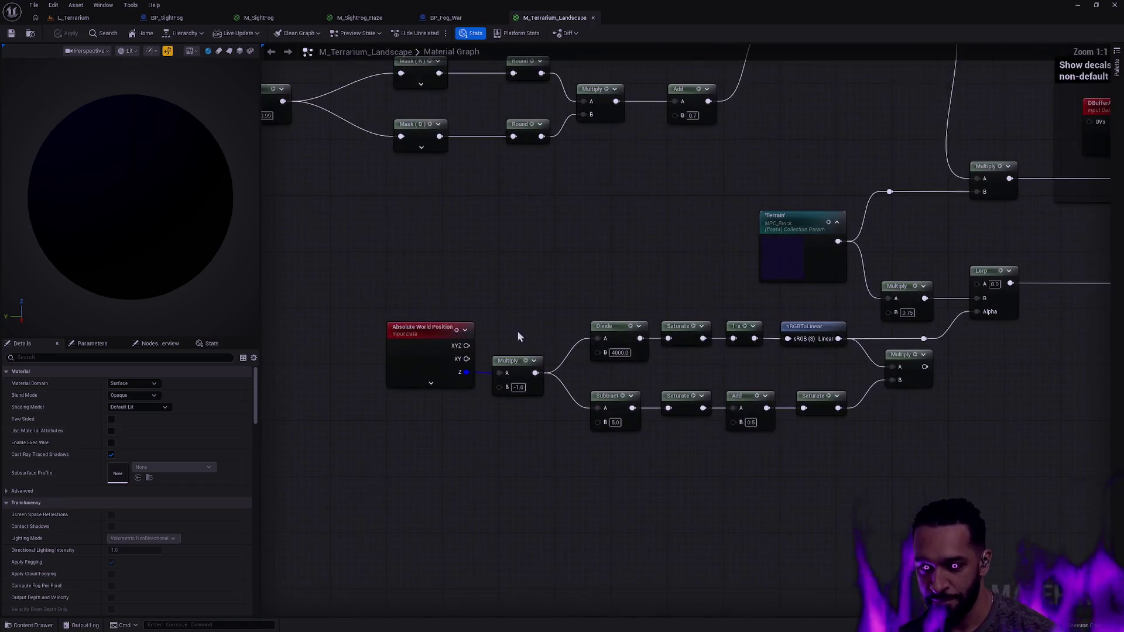
left_click_drag(544, 326, 476, 430)
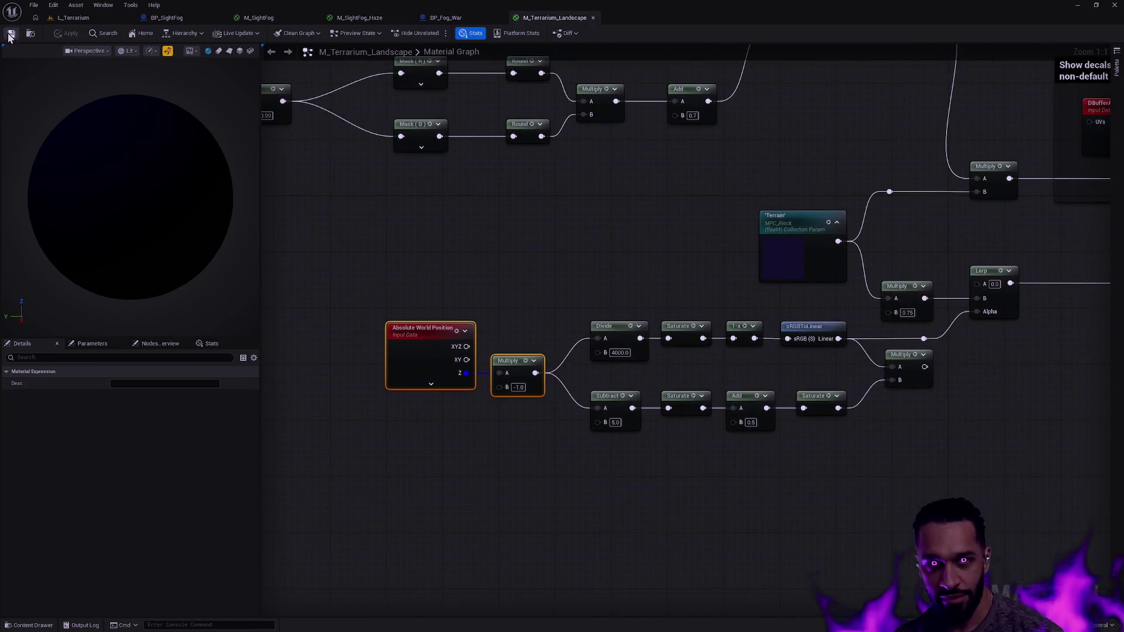
scroll(796, 203, "down", 1)
mouse_move(796, 203)
left_mouse_down()
mouse_move(399, 258)
mouse_move(265, 244)
left_mouse_up()
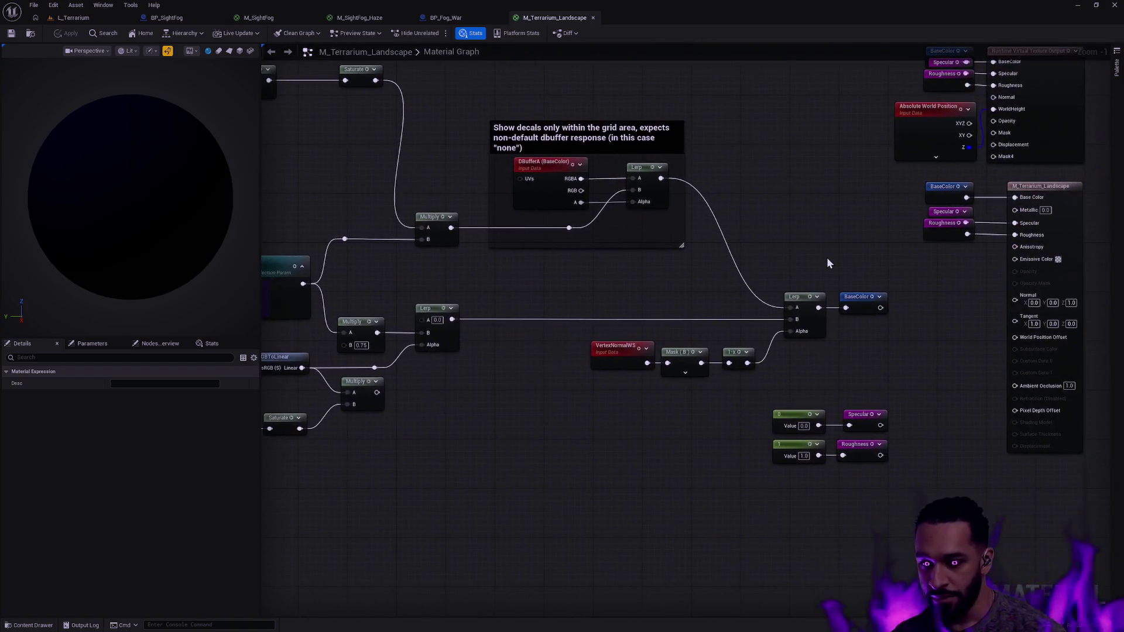
mouse_move(868, 242)
left_mouse_down()
mouse_move(724, 306)
mouse_move(702, 300)
left_mouse_up()
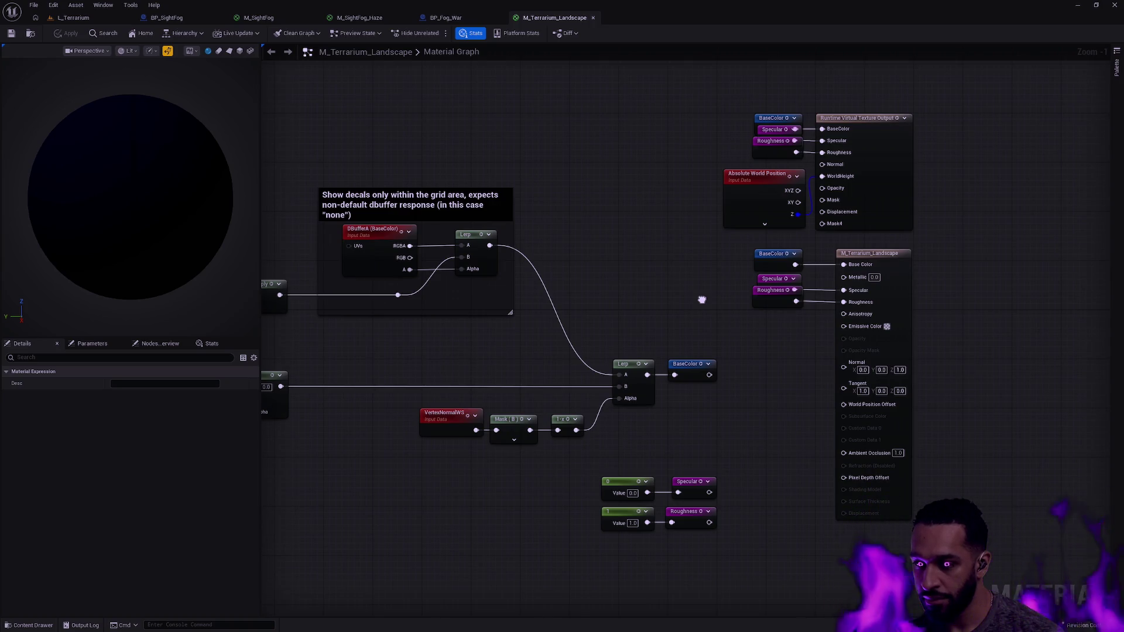
left_click_drag(702, 305, 984, 108)
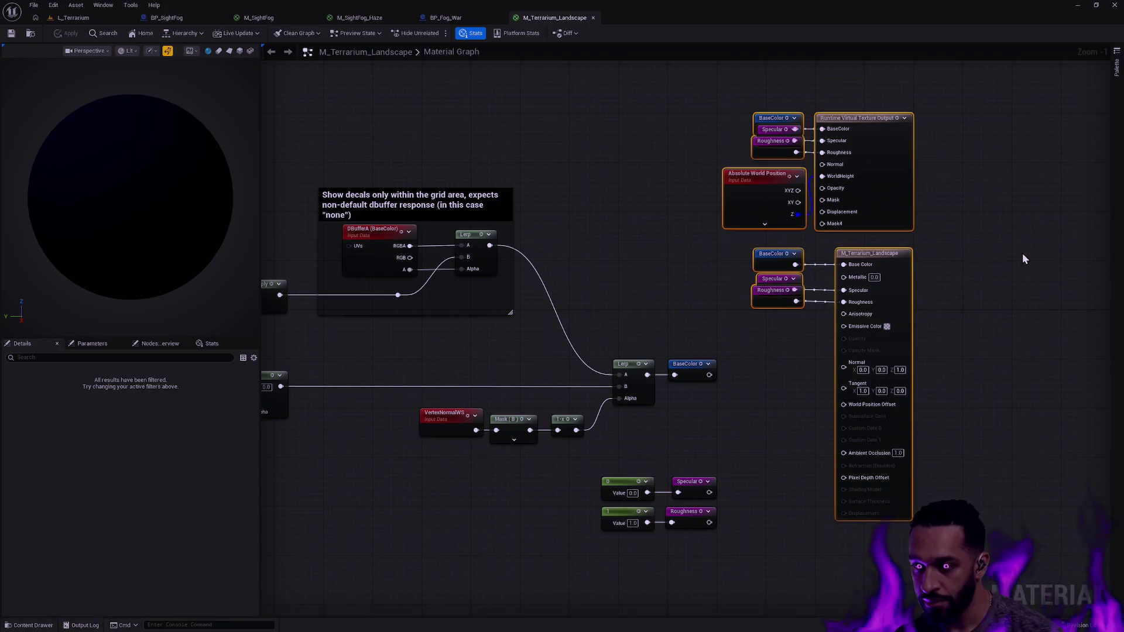
Show the Terrarium folder in the Content Drawer and select M_Terrarium_Terrain_Blend
key("ctrl+space")
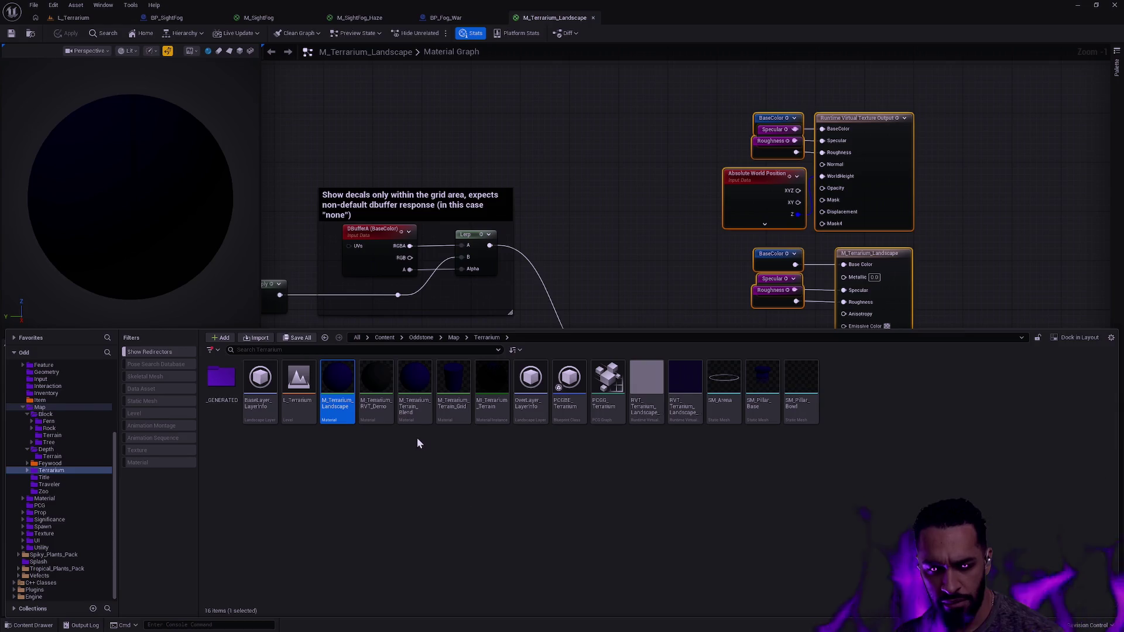
mouse_move(425, 421)
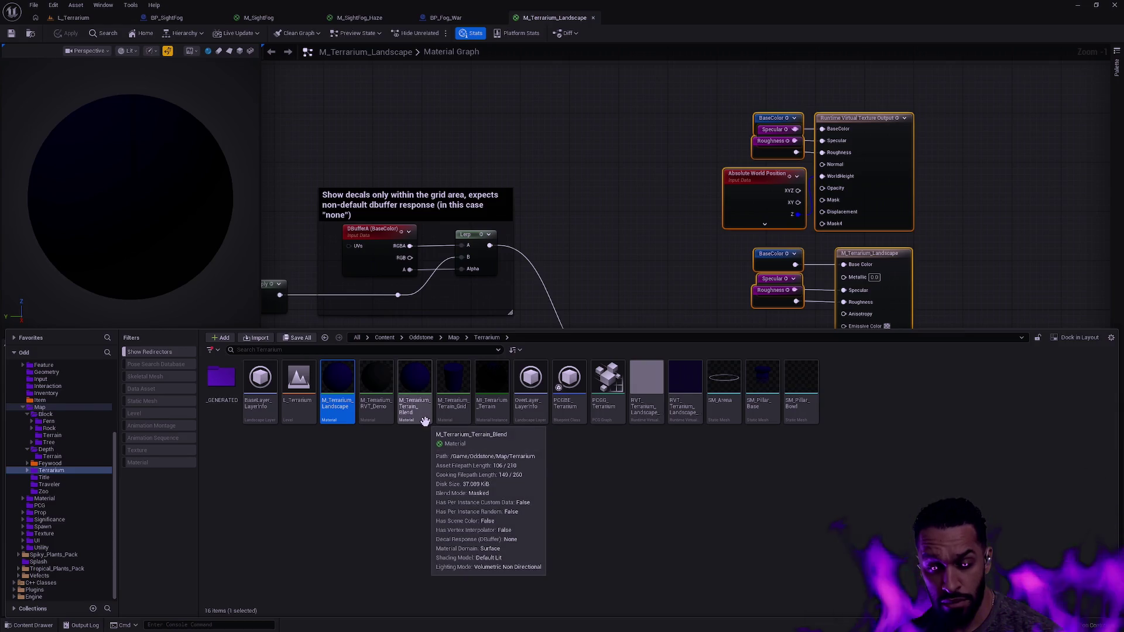
left_click(420, 415)
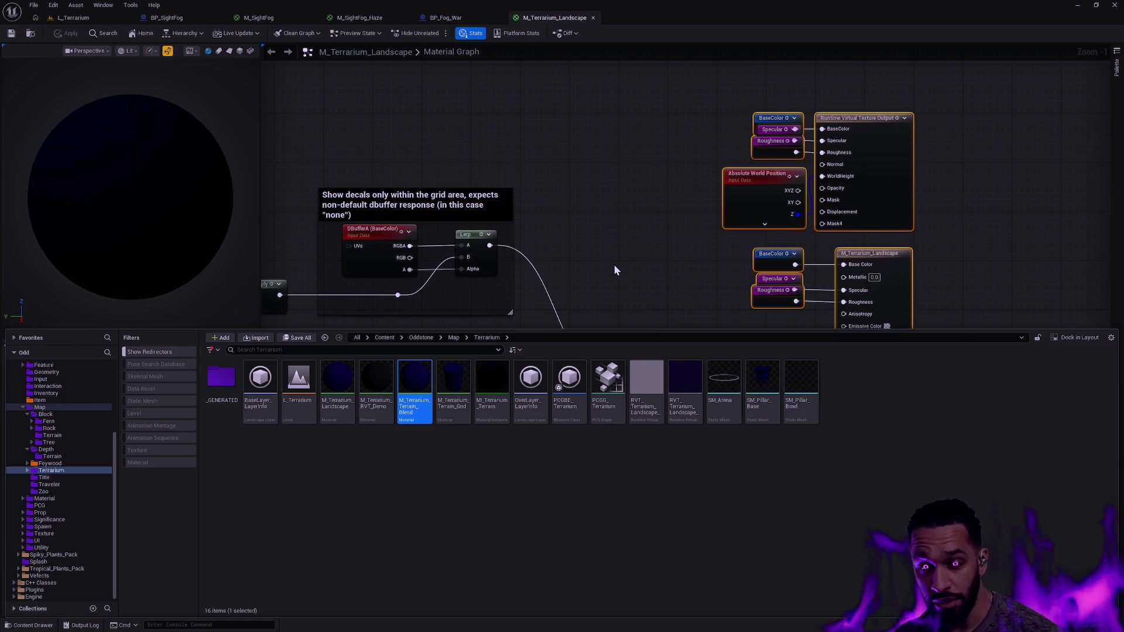
scroll(497, 302, "down", 4)
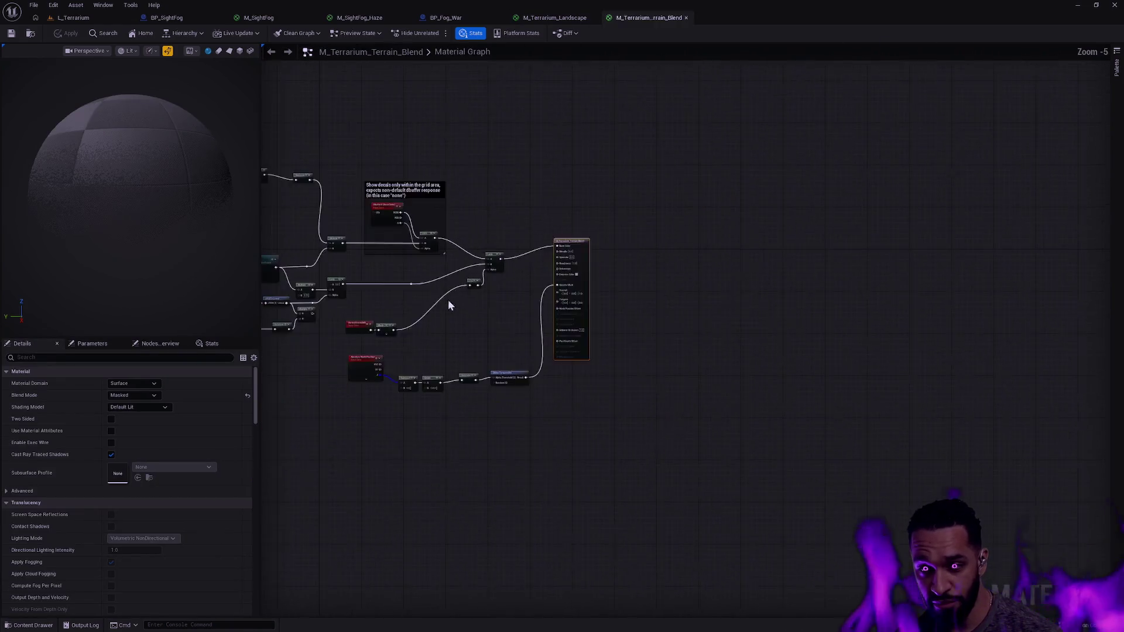
scroll(635, 311, "up", 3)
scroll(635, 312, "down", 4)
scroll(925, 386, "up", 4)
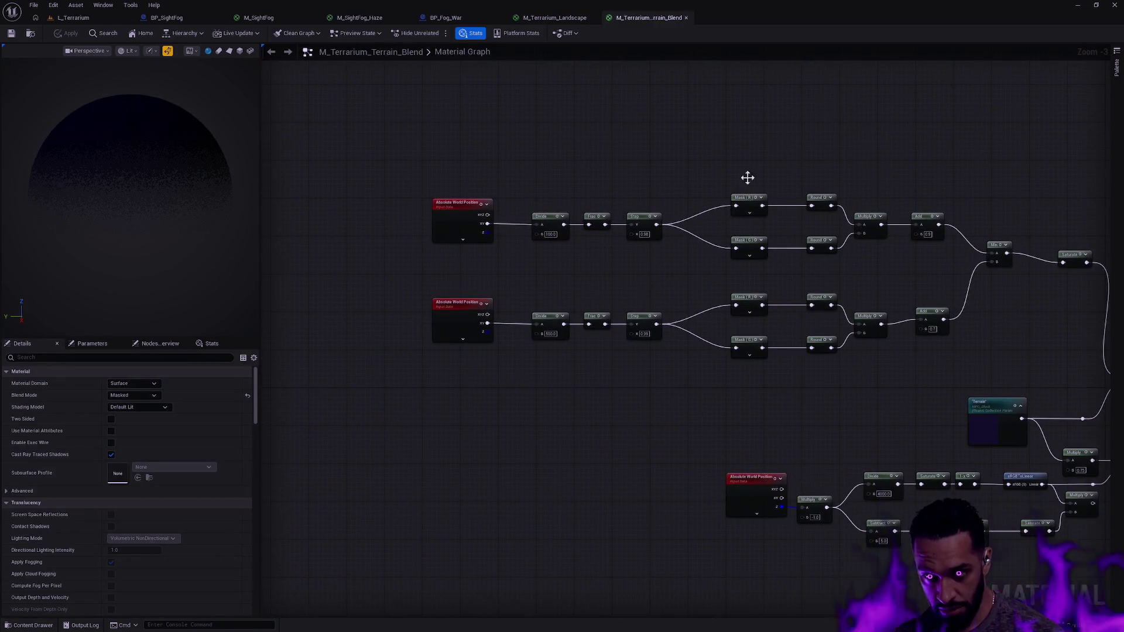
left_click(555, 18)
scroll(585, 169, "down", 5)
scroll(687, 228, "up", 1)
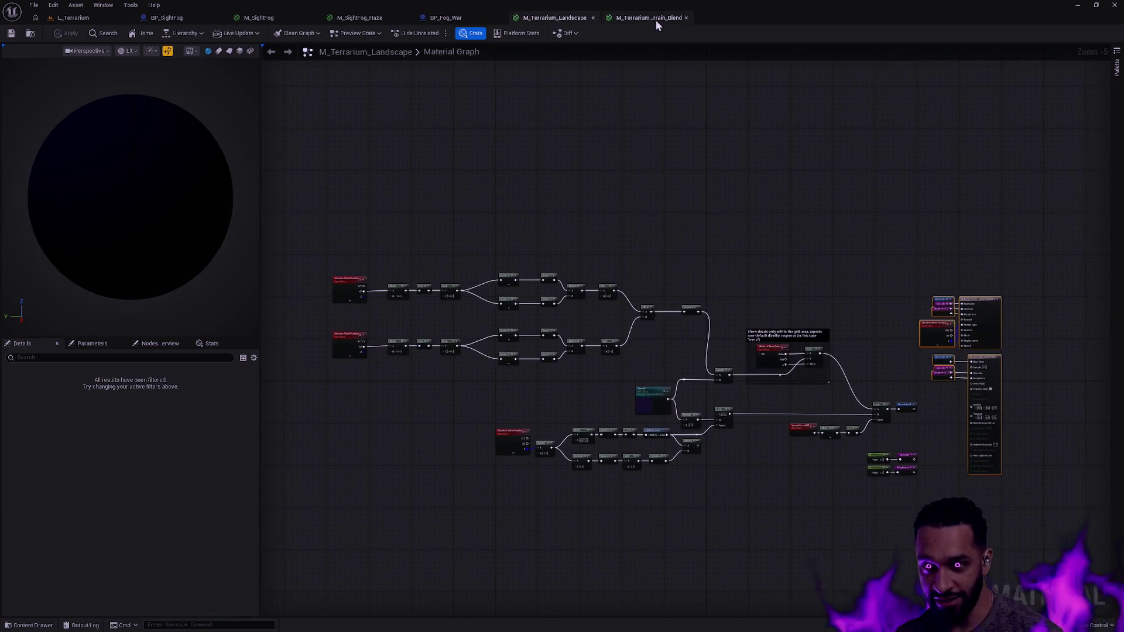
left_click(656, 20)
scroll(879, 189, "down", 3)
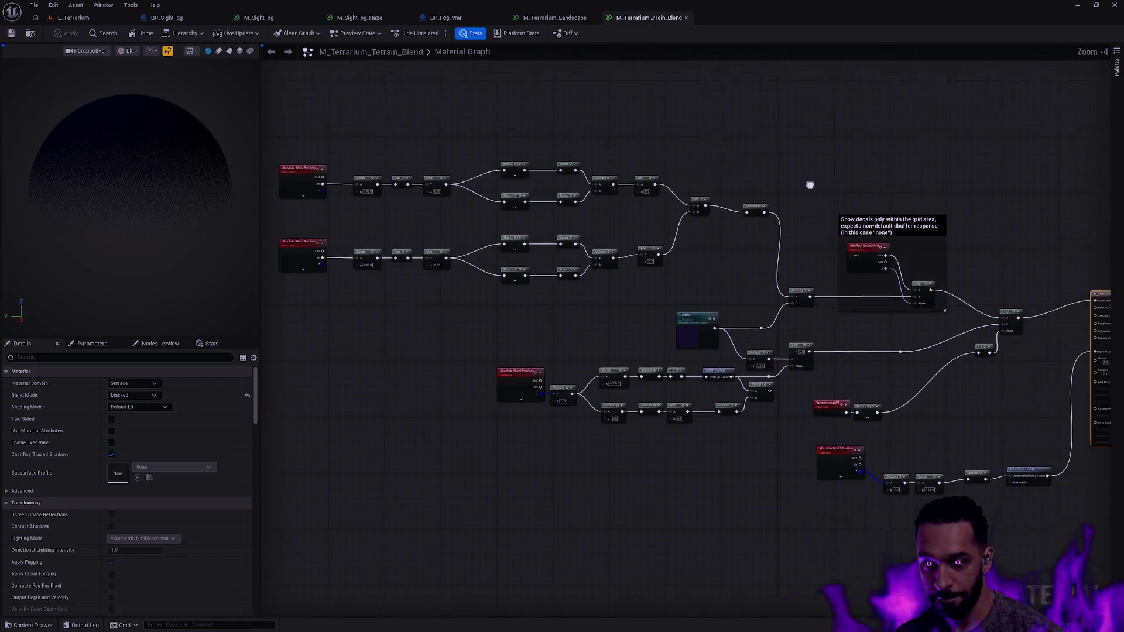
left_click(555, 20)
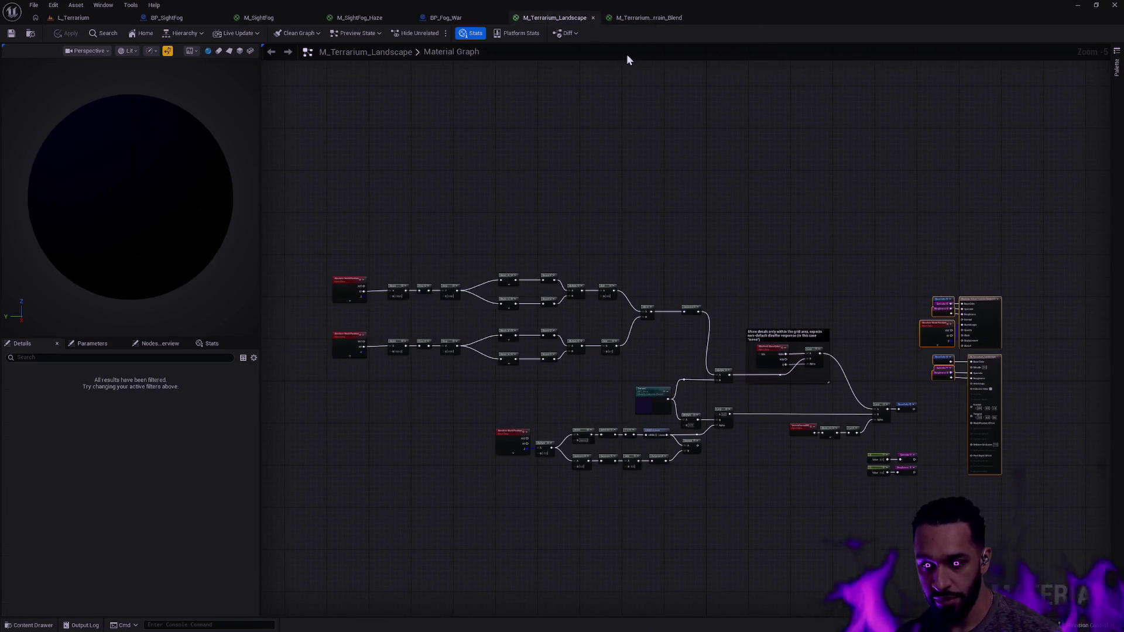
left_click(648, 18)
left_click(553, 18)
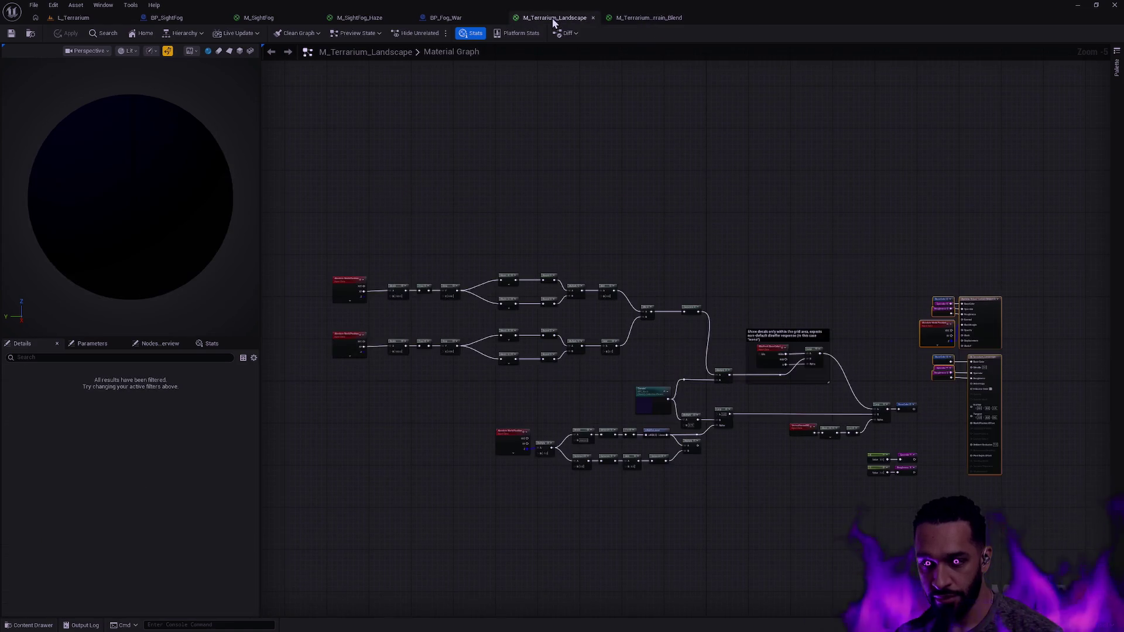
left_click(645, 20)
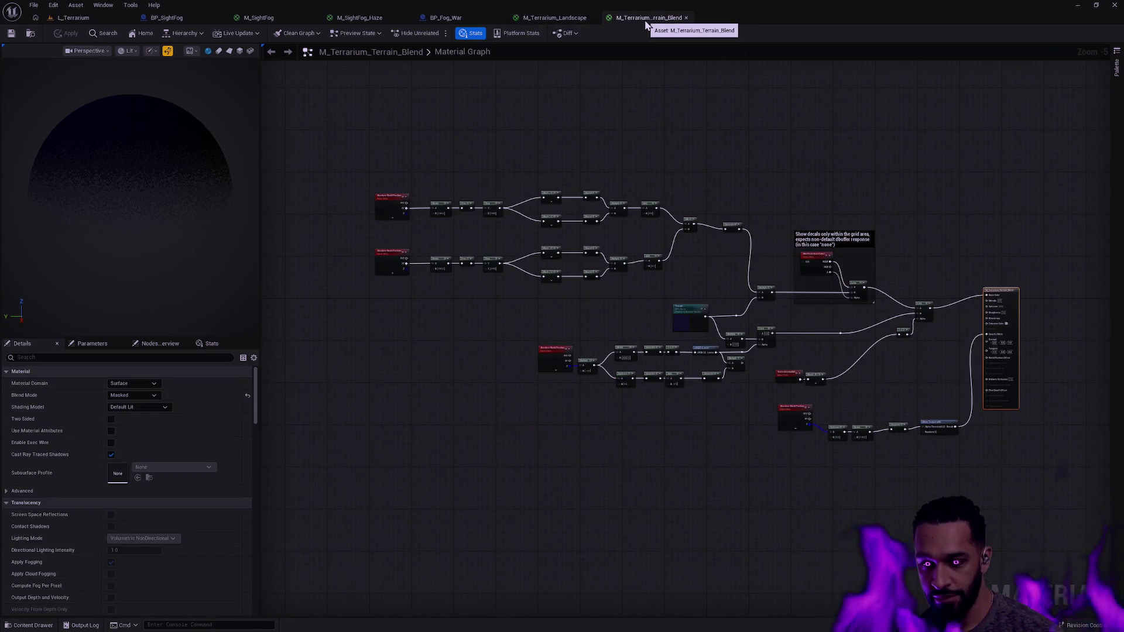
left_click(563, 19)
left_click(650, 18)
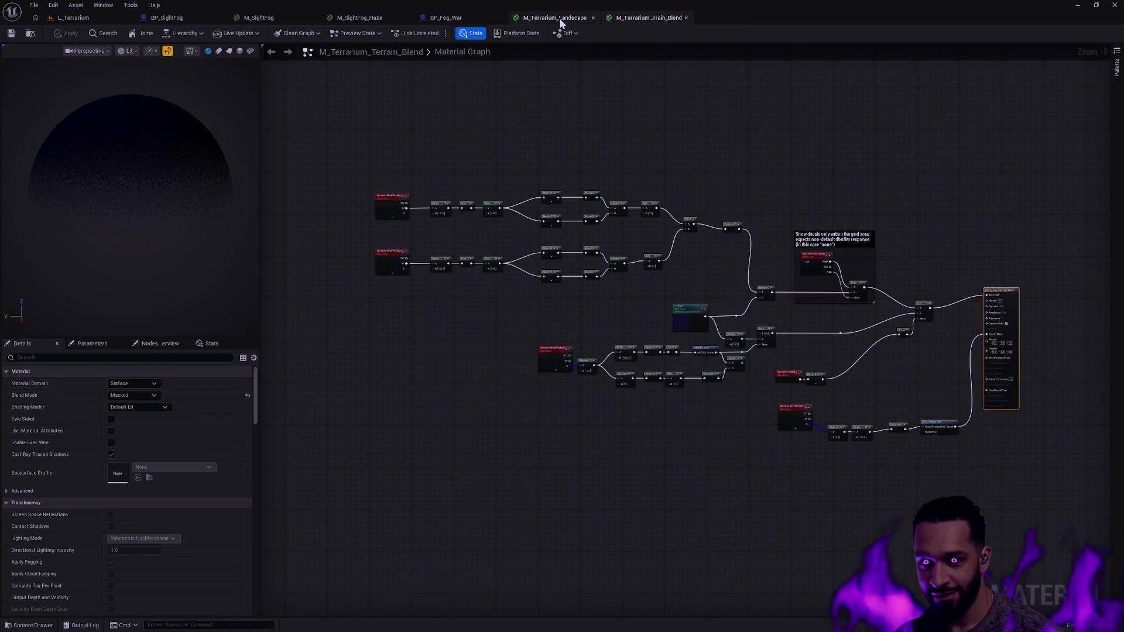
left_click(560, 19)
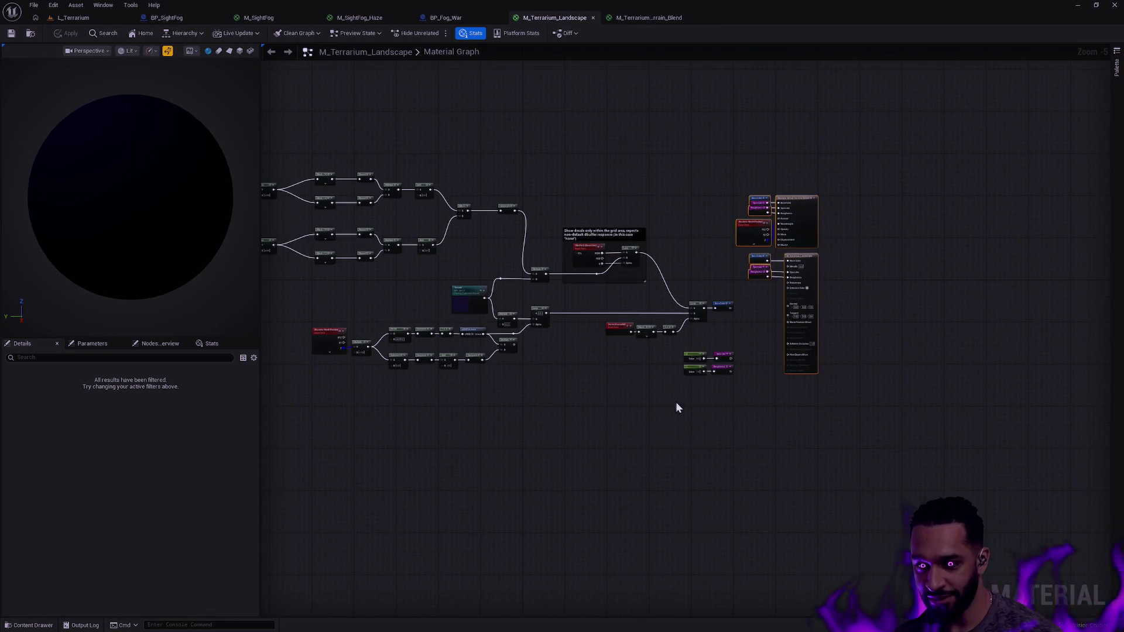
left_click_drag(686, 399, 732, 282)
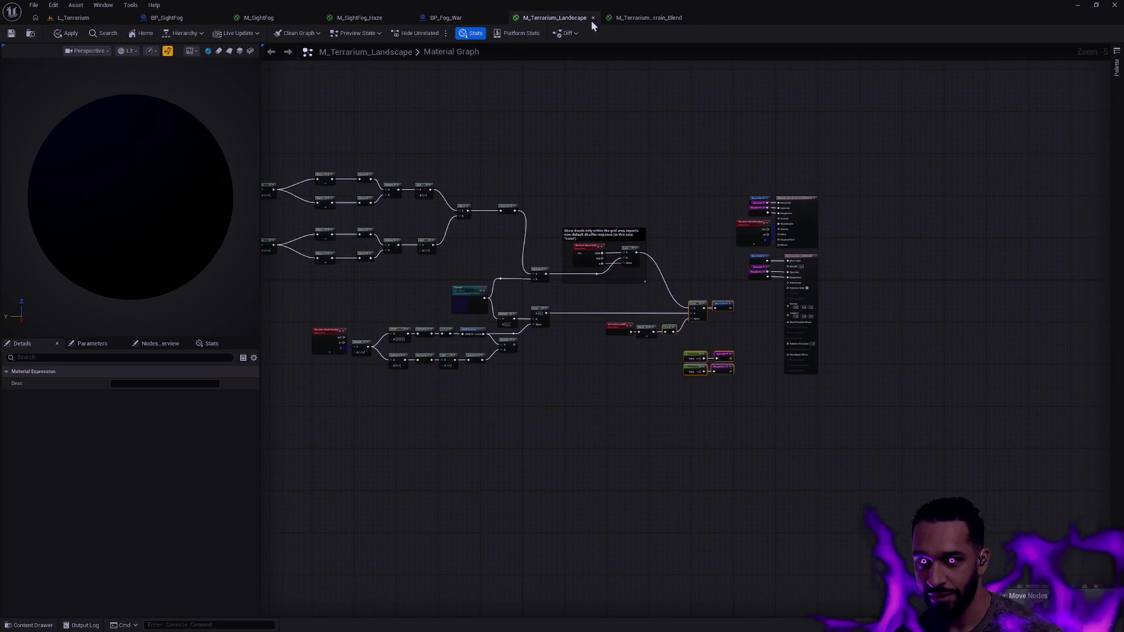
key("ctrl+Tab")
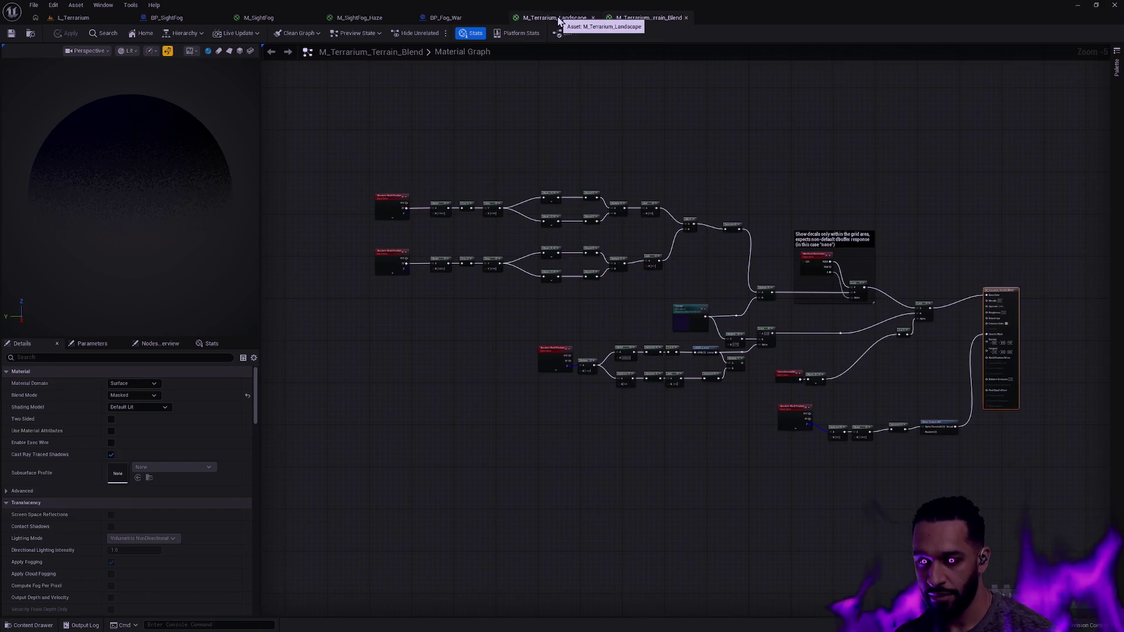
left_click(559, 19)
scroll(742, 290, "up", 3)
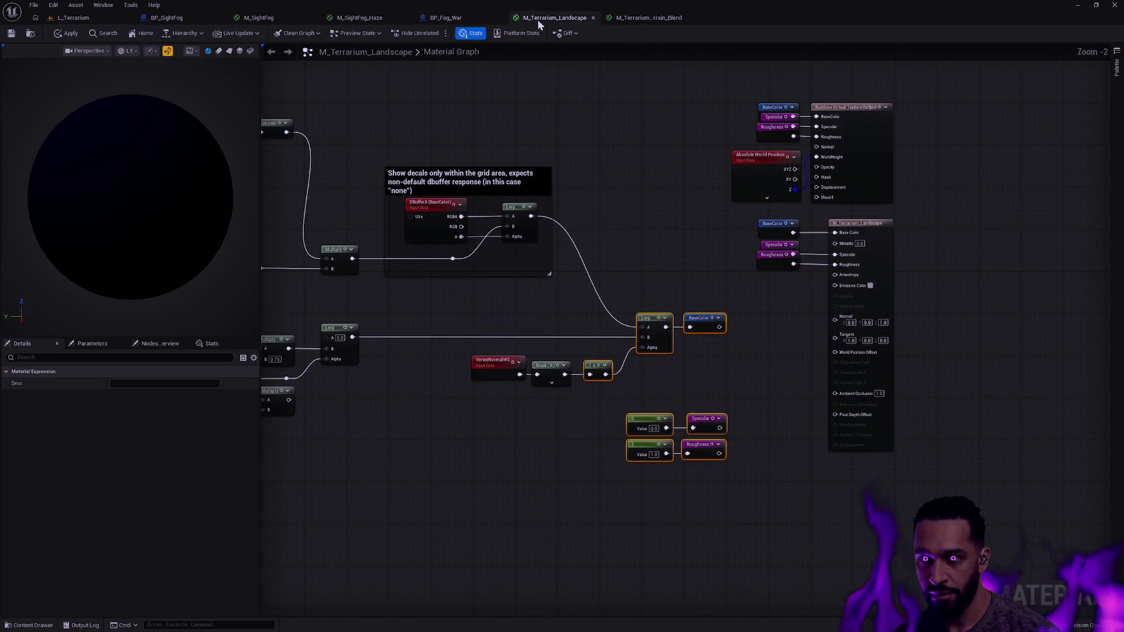
left_click(644, 17)
scroll(939, 278, "up", 4)
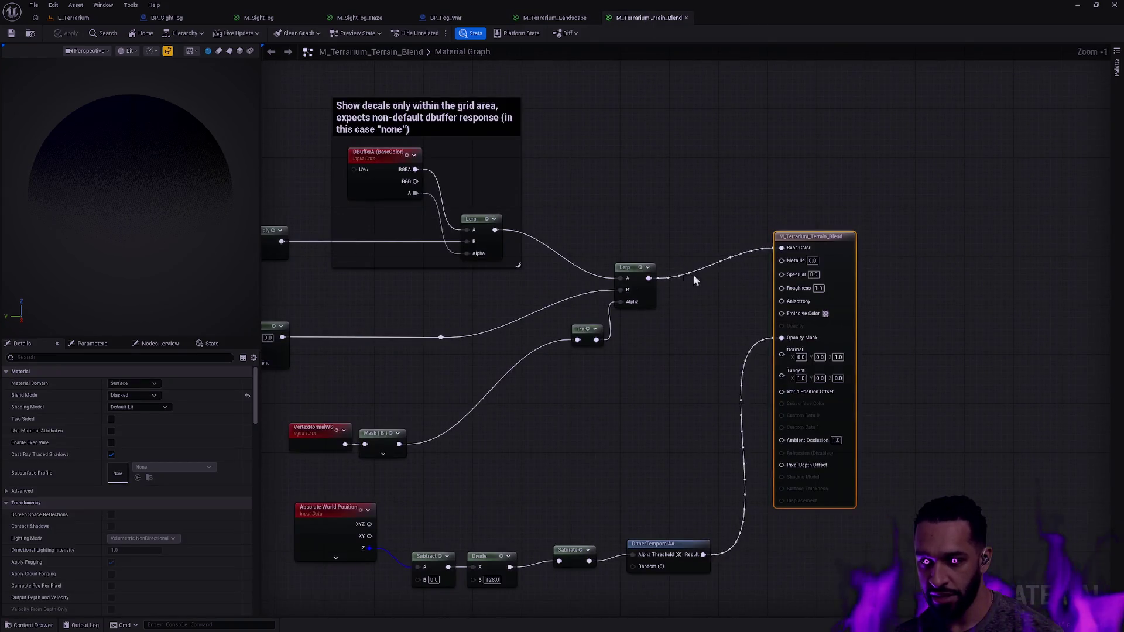
scroll(686, 283, "down", 2)
left_click(541, 19)
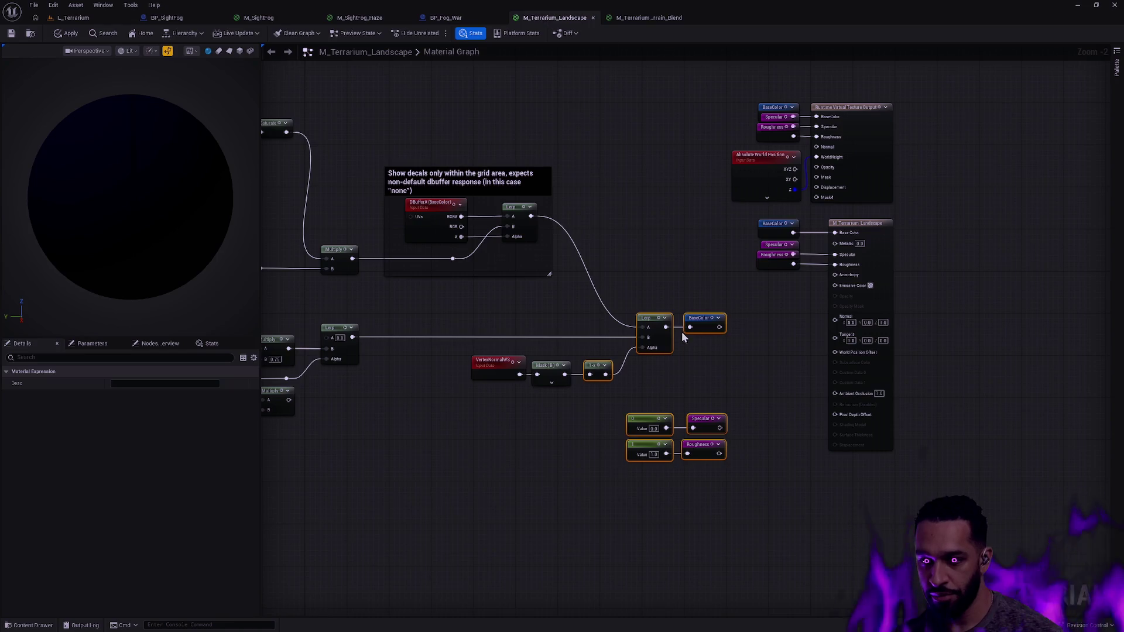
left_click(641, 19)
left_click_drag(482, 407, 383, 344)
left_click(567, 19)
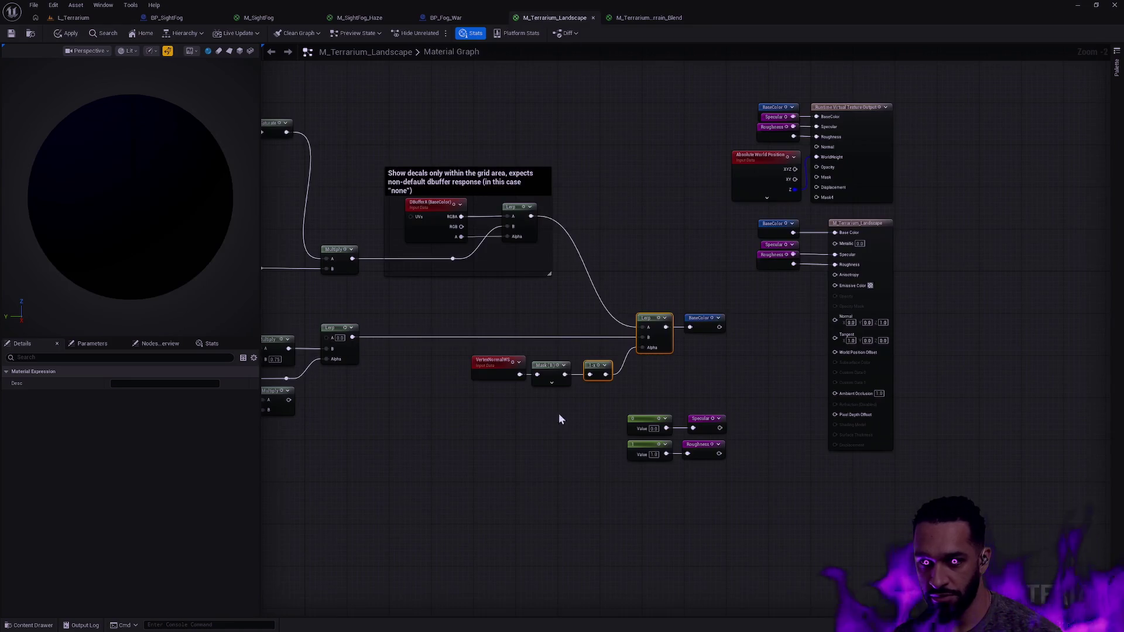
left_click(651, 18)
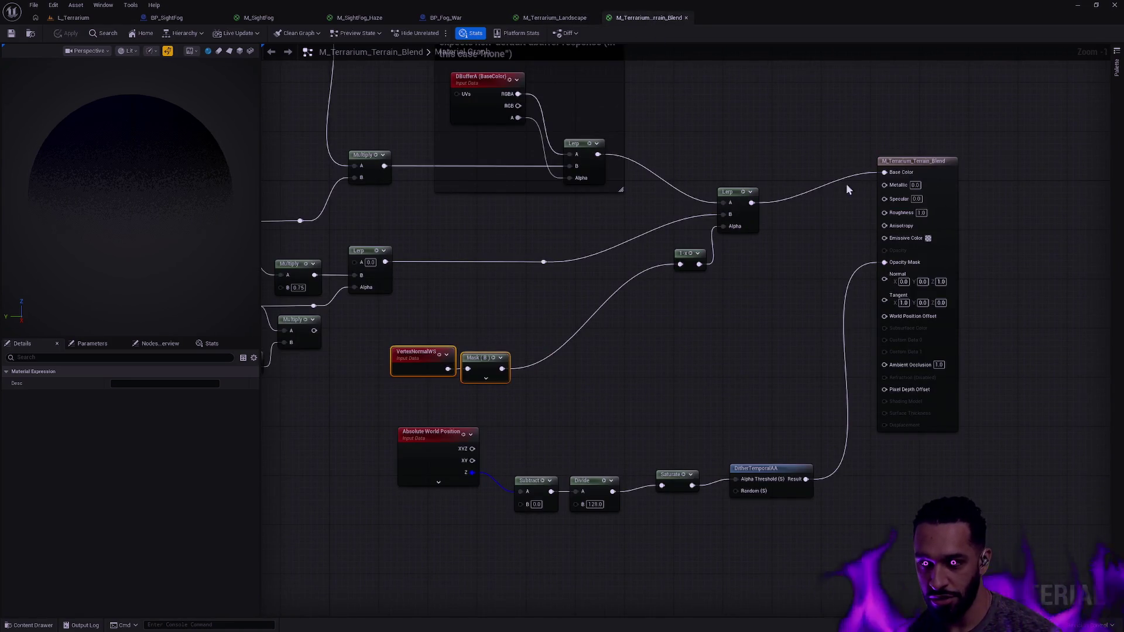
left_click(555, 19)
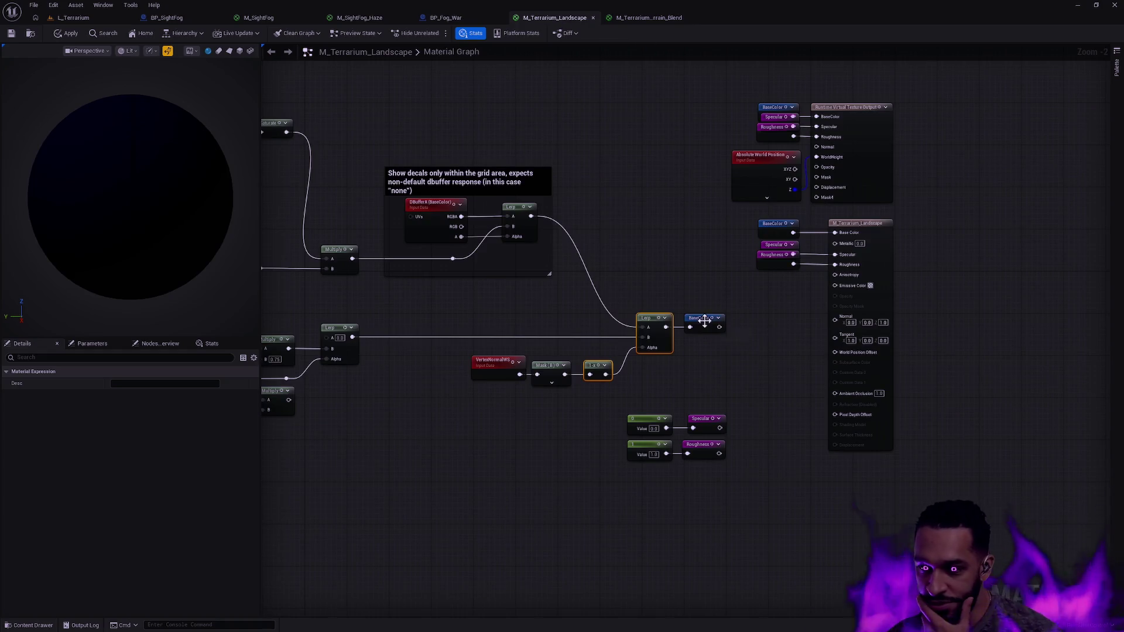
left_click_drag(682, 463, 624, 405)
left_click_drag(715, 88, 954, 312)
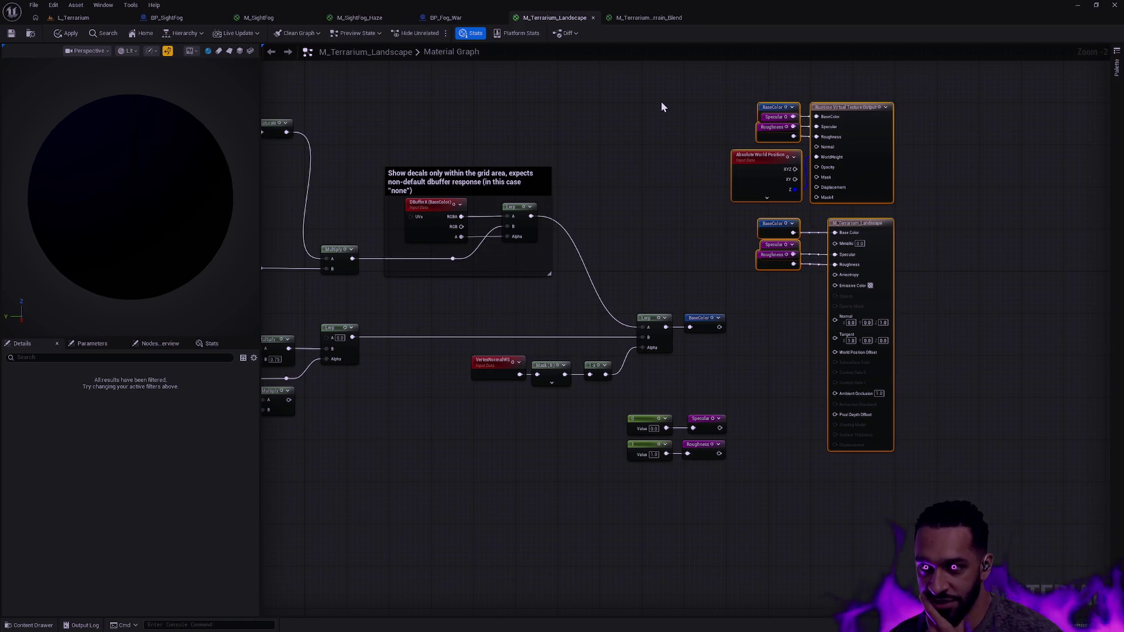
key("Home")
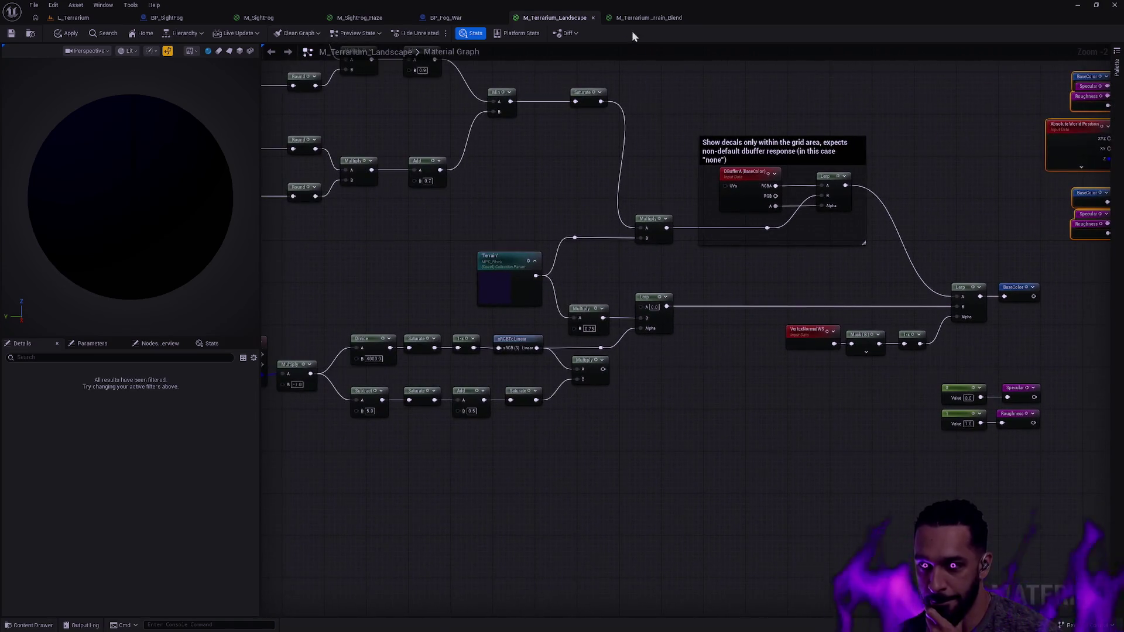
left_click(659, 22)
mouse_move(527, 88)
left_mouse_down()
mouse_move(761, 126)
mouse_move(878, 205)
mouse_move(1095, 240)
left_mouse_up()
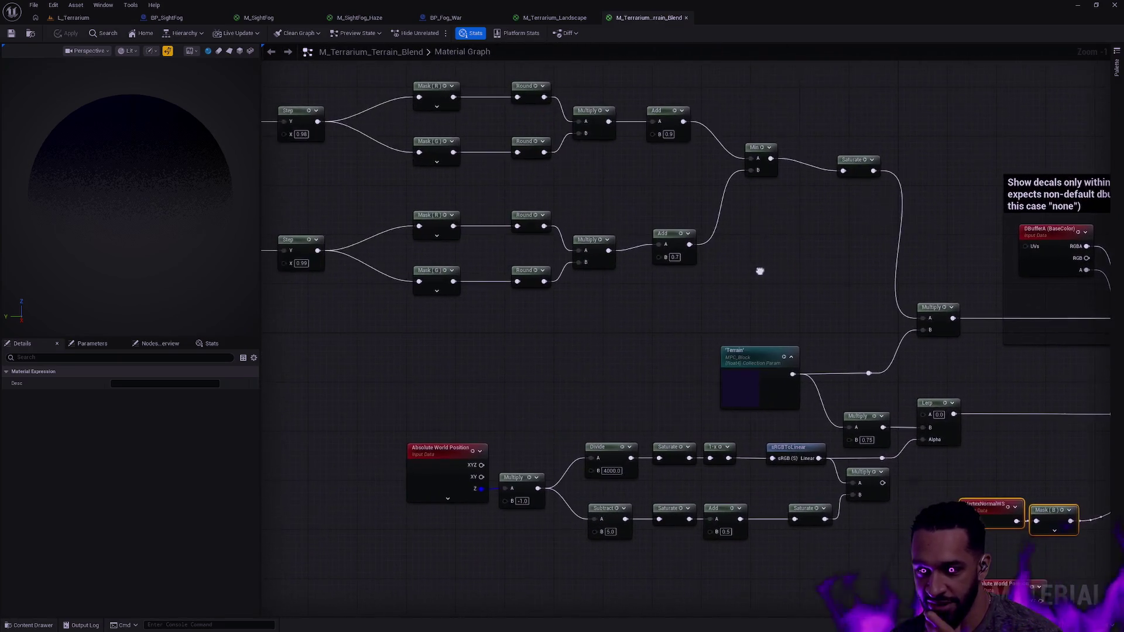
left_click(560, 18)
scroll(762, 246, "up", 3)
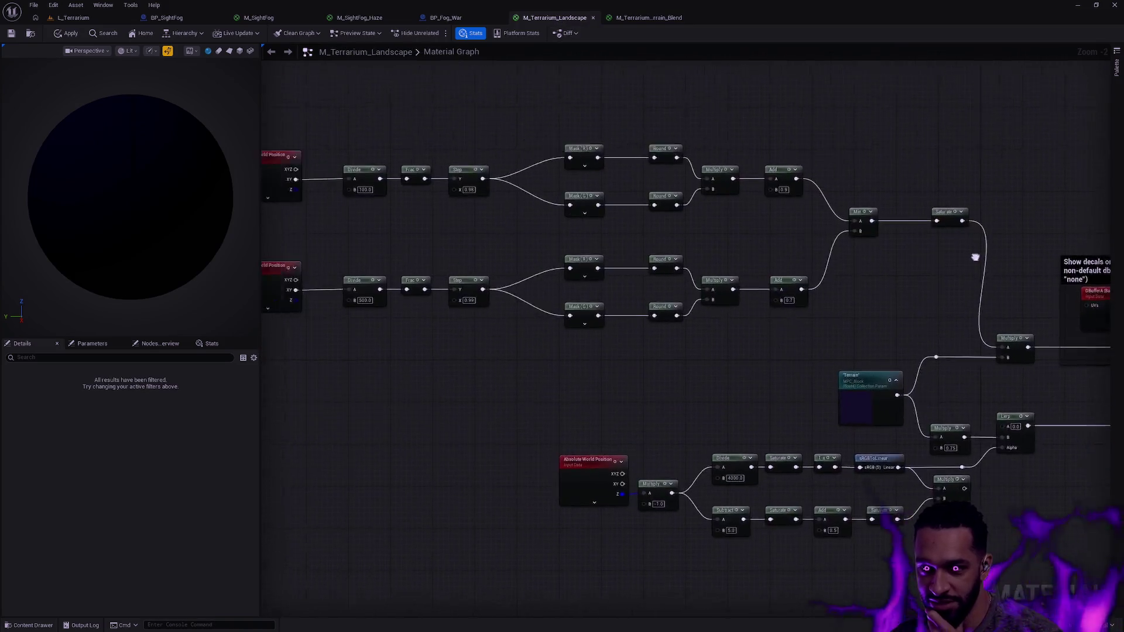
left_click(667, 19)
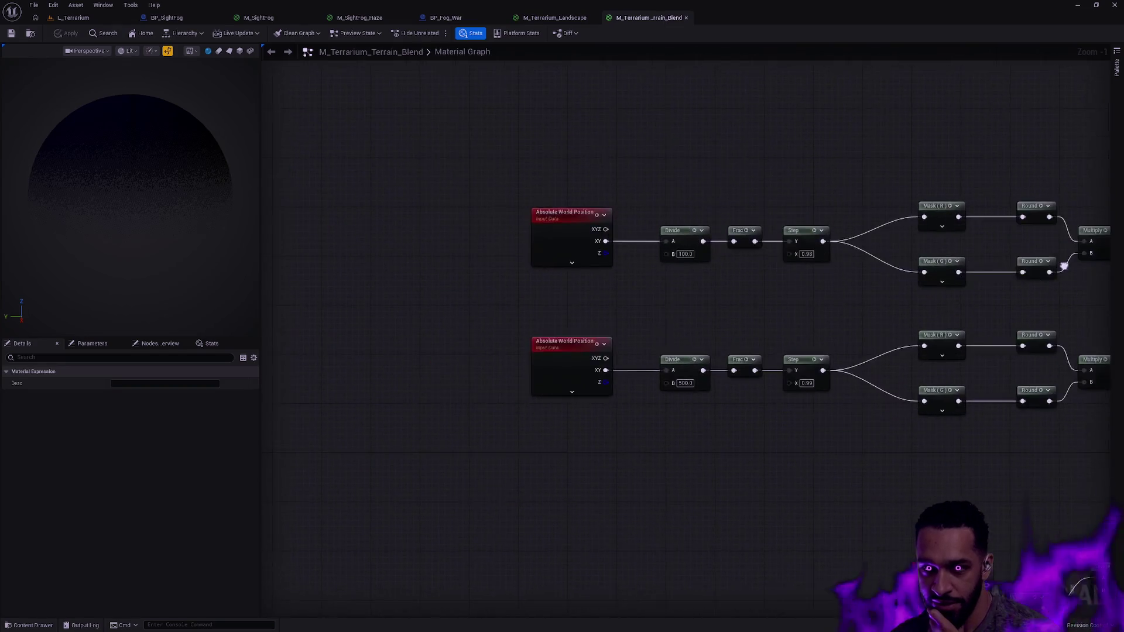
left_click(574, 18)
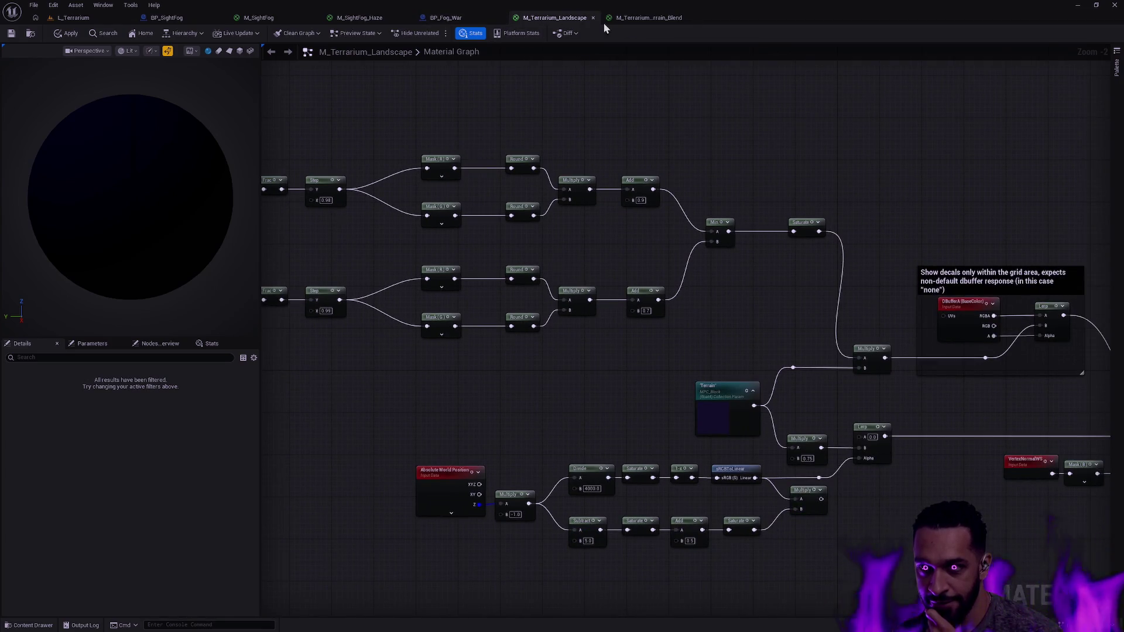
left_click(650, 18)
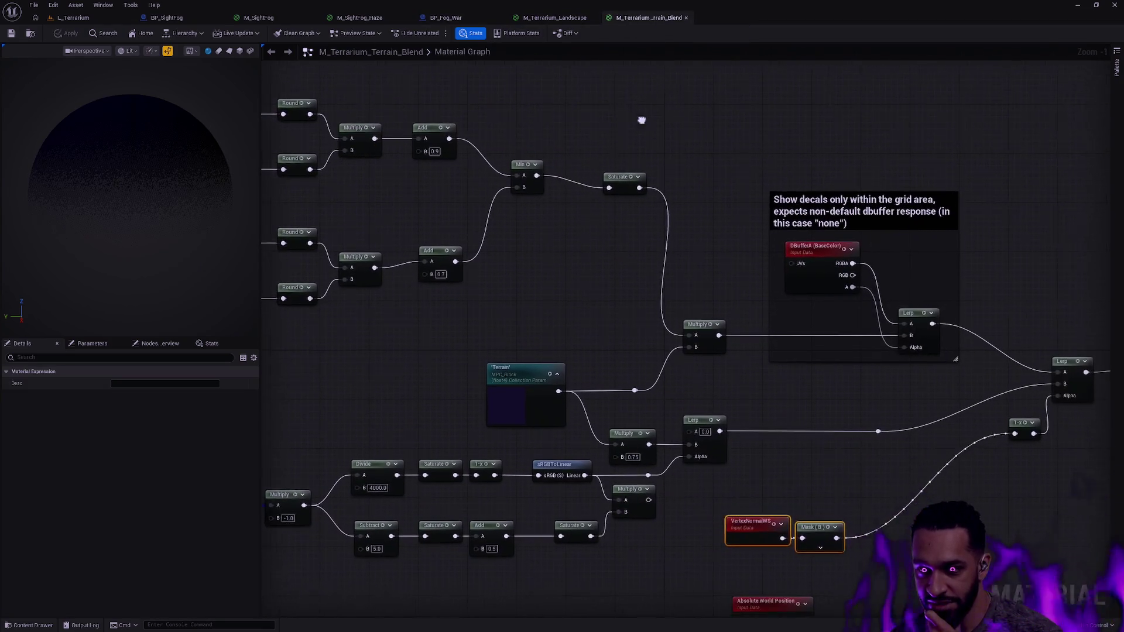
left_click(554, 18)
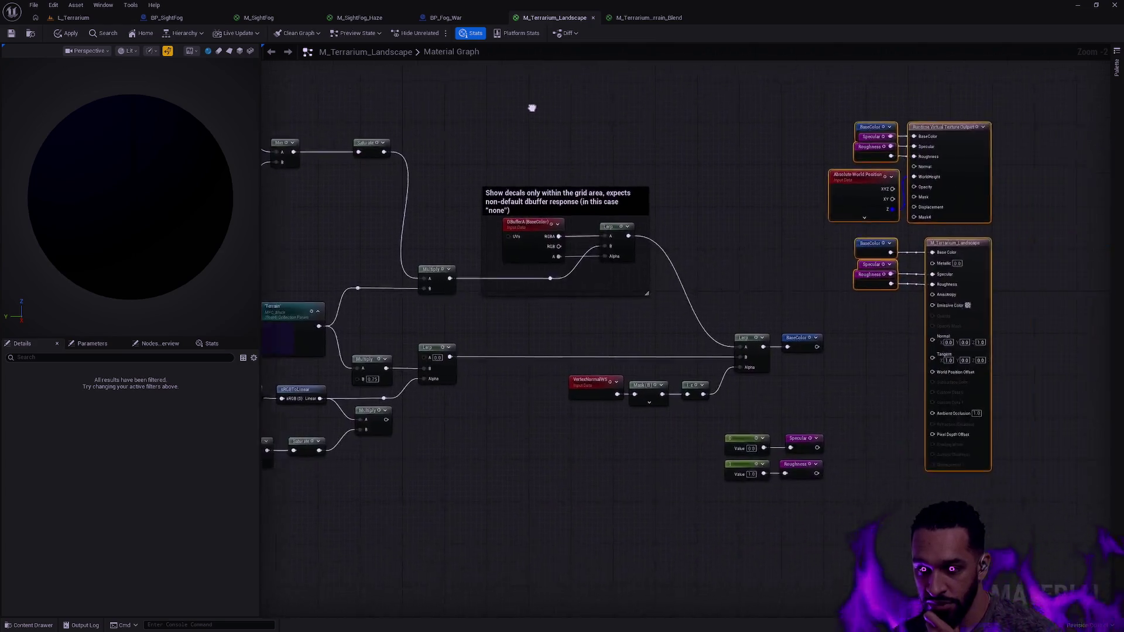
left_click(656, 18)
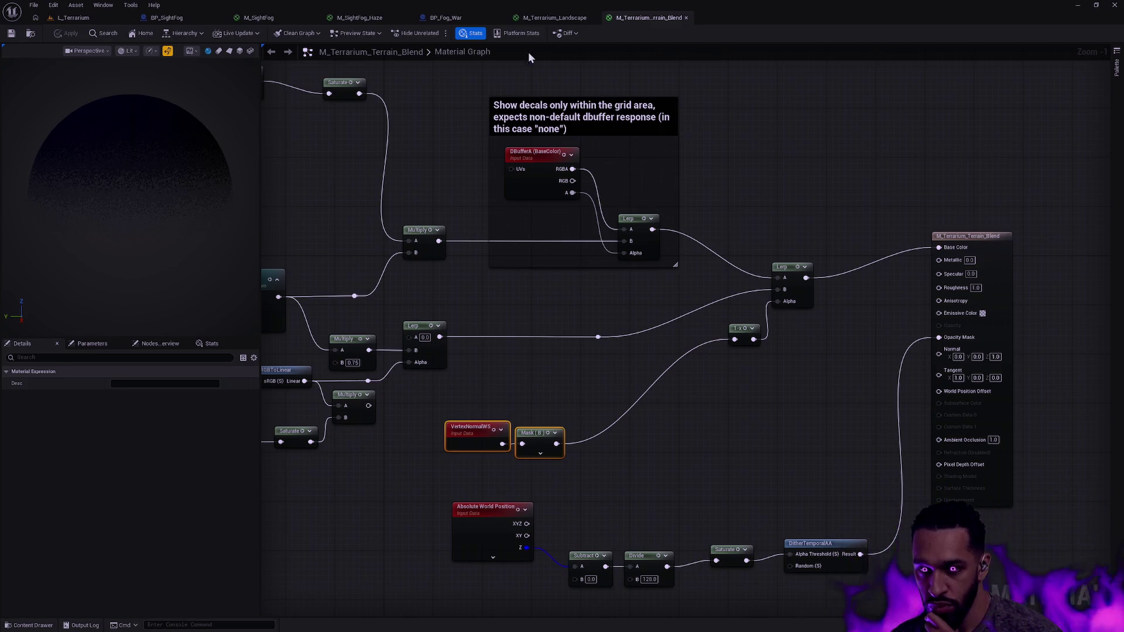
left_click(571, 19)
mouse_move(616, 404)
left_mouse_down()
mouse_move(905, 348)
mouse_move(1020, 304)
left_mouse_up()
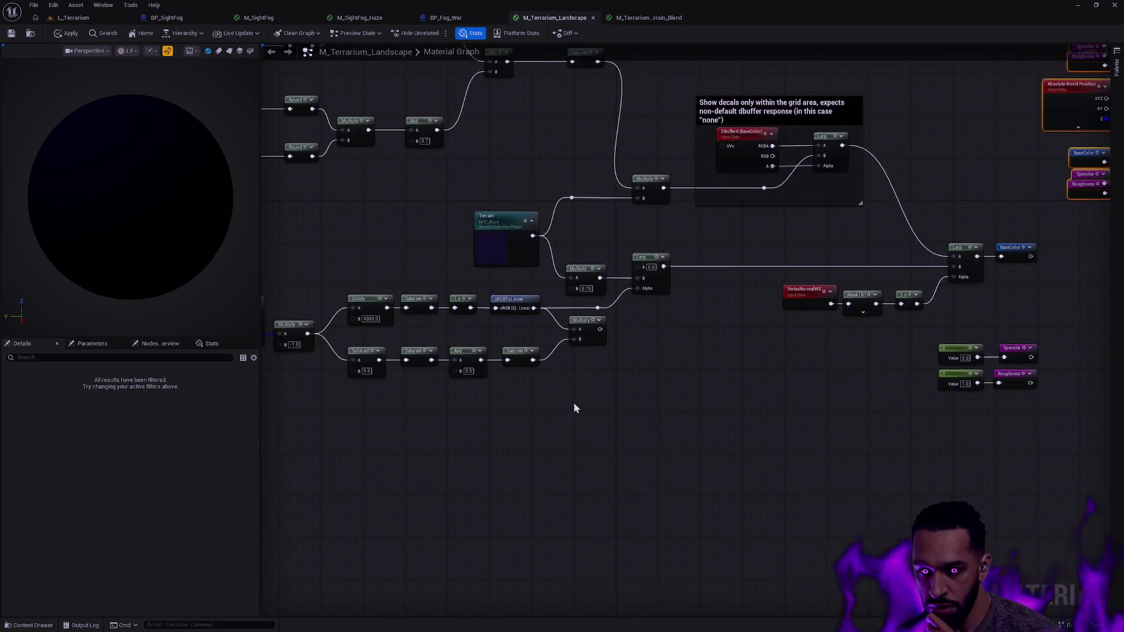
left_click_drag(408, 331, 568, 377)
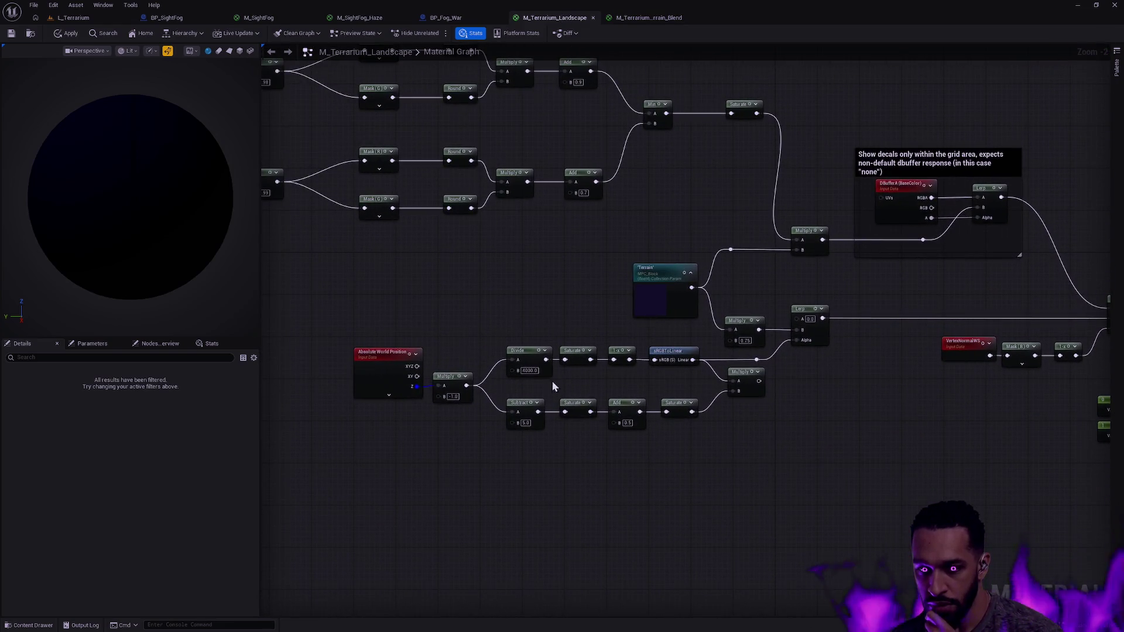
left_click(644, 19)
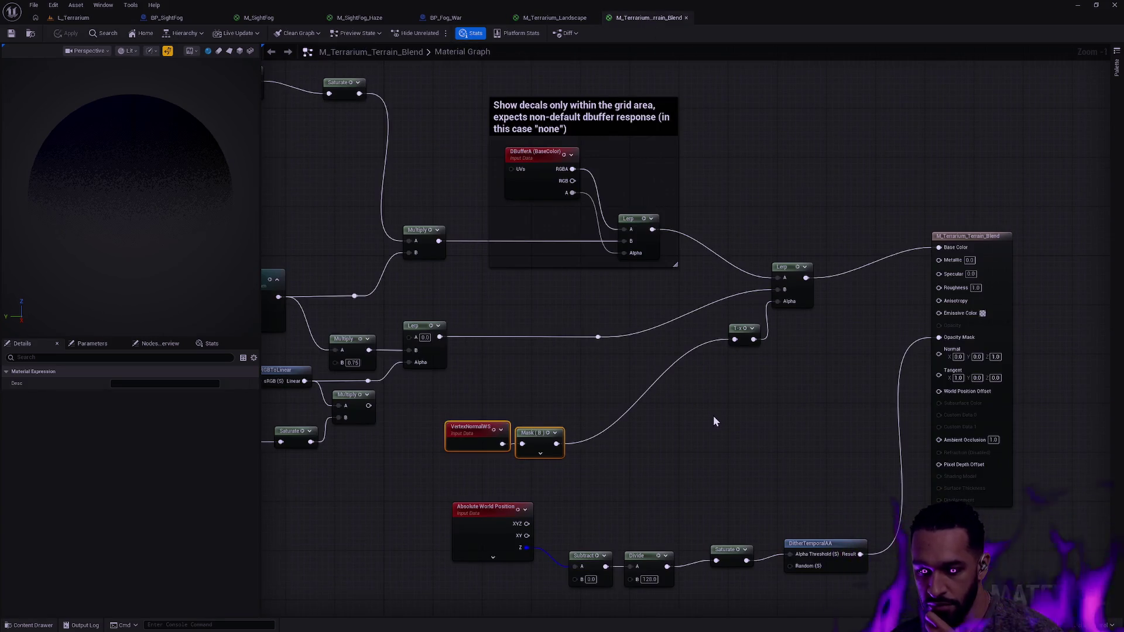
mouse_move(703, 454)
left_mouse_down()
mouse_move(873, 300)
mouse_move(635, 431)
left_mouse_up()
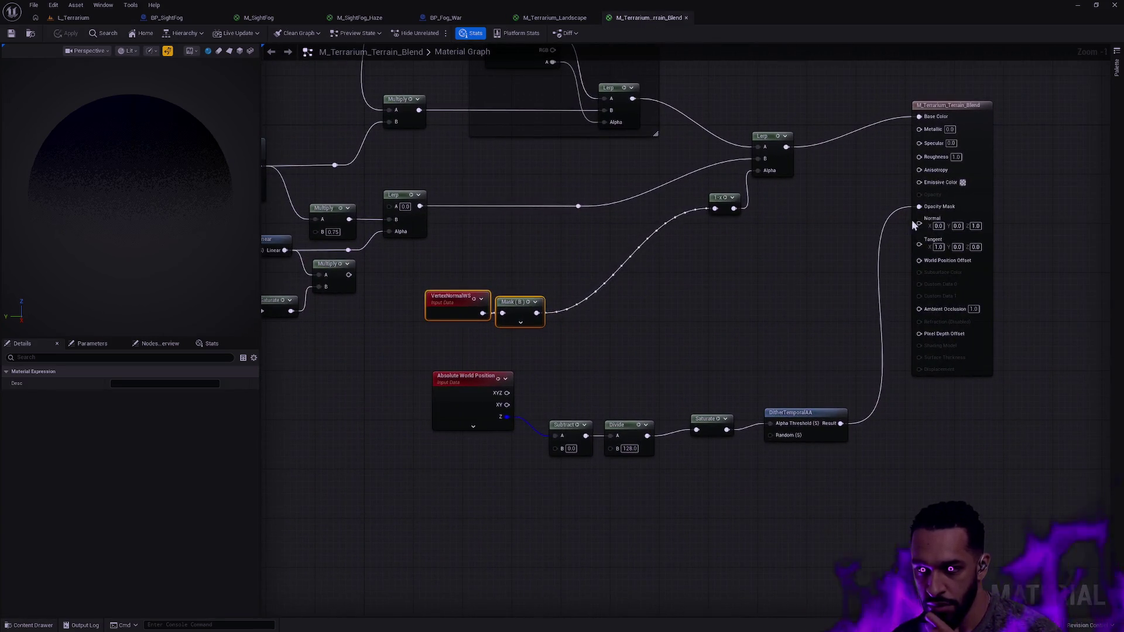
left_click(554, 18)
left_click_drag(790, 339, 421, 320)
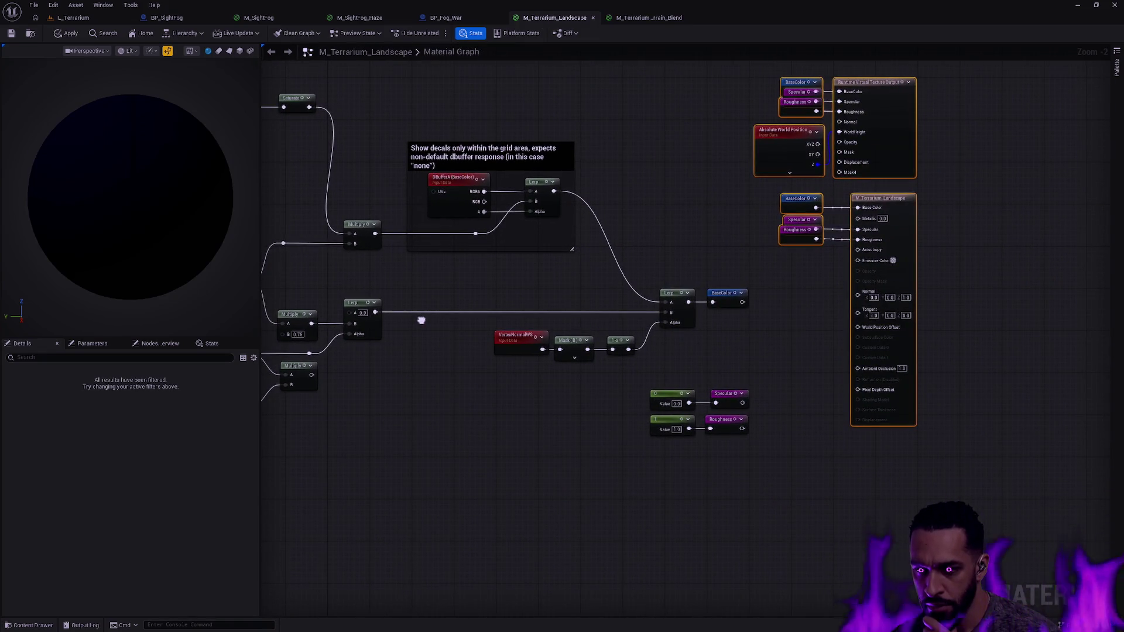
left_click_drag(421, 320, 495, 317)
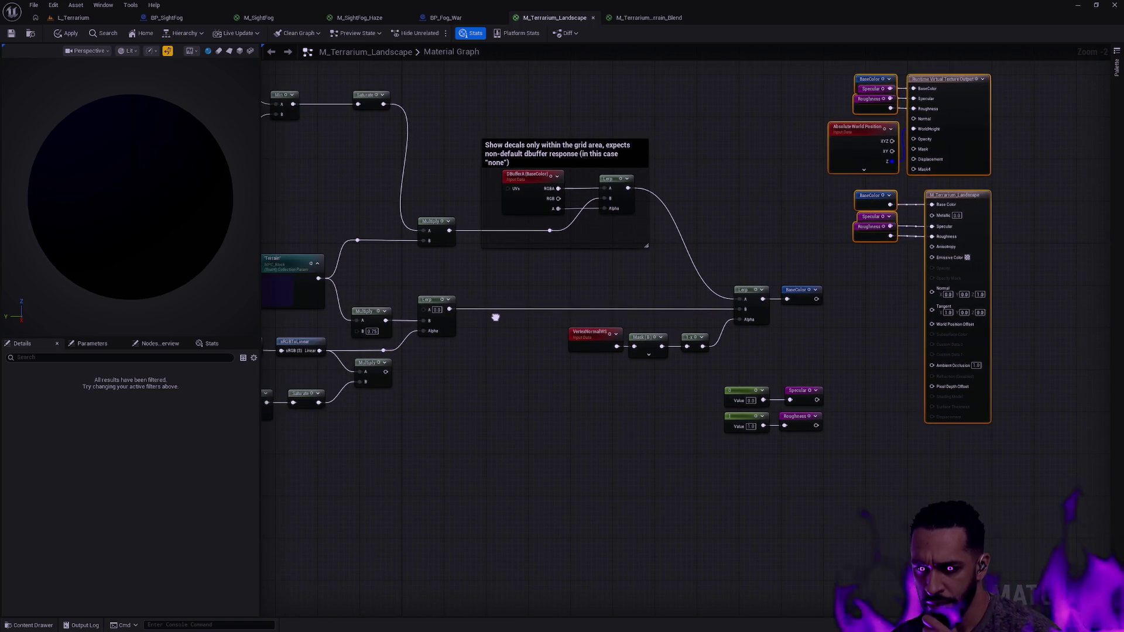
left_click(660, 17)
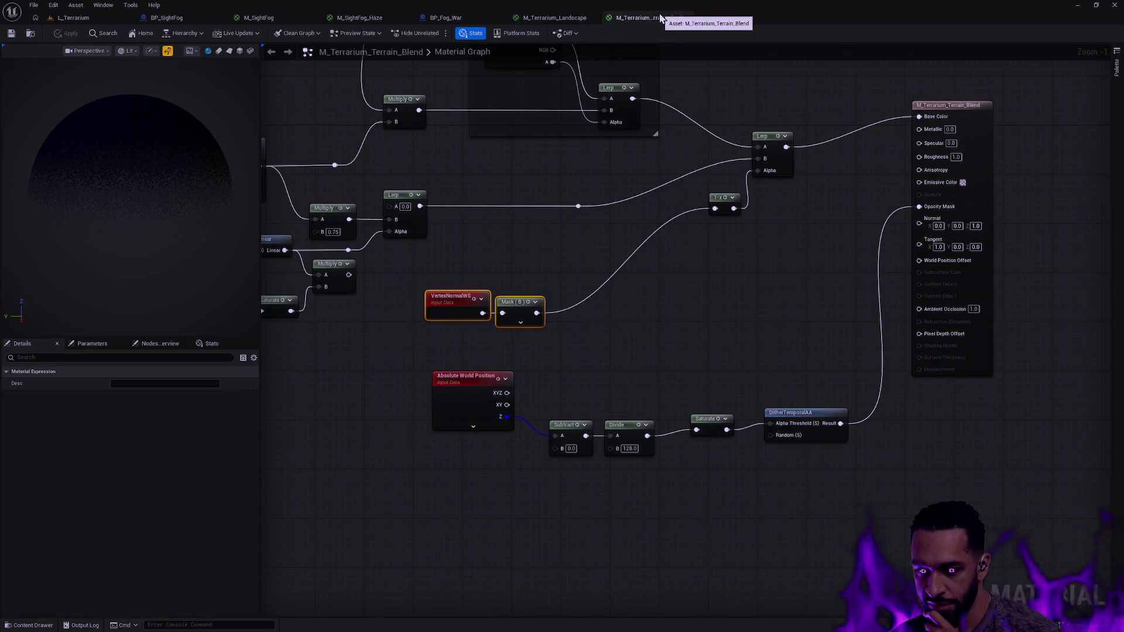
scroll(691, 212, "down", 1)
mouse_move(658, 211)
left_mouse_down()
mouse_move(725, 332)
mouse_move(871, 459)
mouse_move(900, 463)
left_mouse_up()
mouse_move(598, 355)
left_mouse_down()
mouse_move(1040, 391)
mouse_move(700, 293)
mouse_move(437, 241)
left_mouse_up()
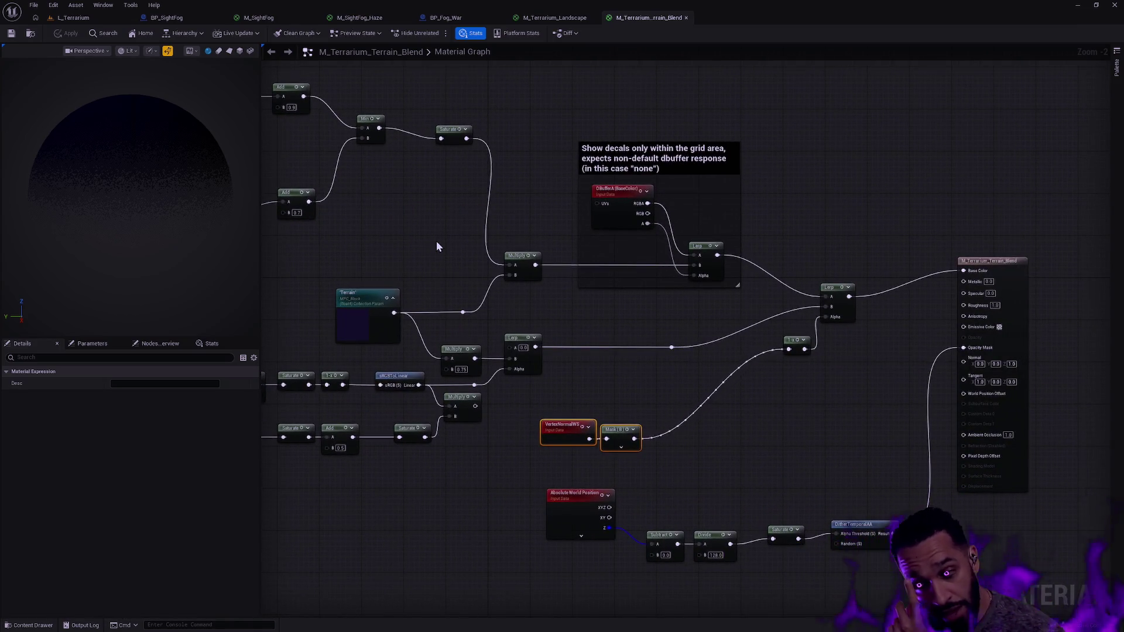
left_click(556, 17)
scroll(740, 109, "down", 1)
mouse_move(740, 108)
left_mouse_down()
mouse_move(686, 158)
mouse_move(699, 189)
left_mouse_up()
left_click_drag(630, 188, 720, 191)
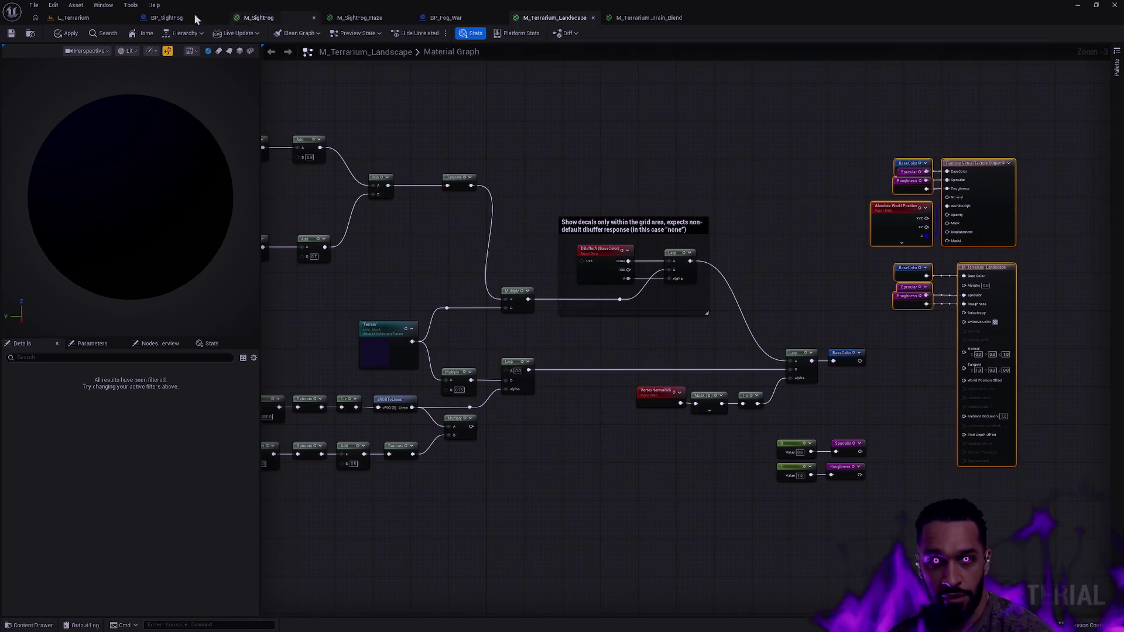
key("ctrl+space")
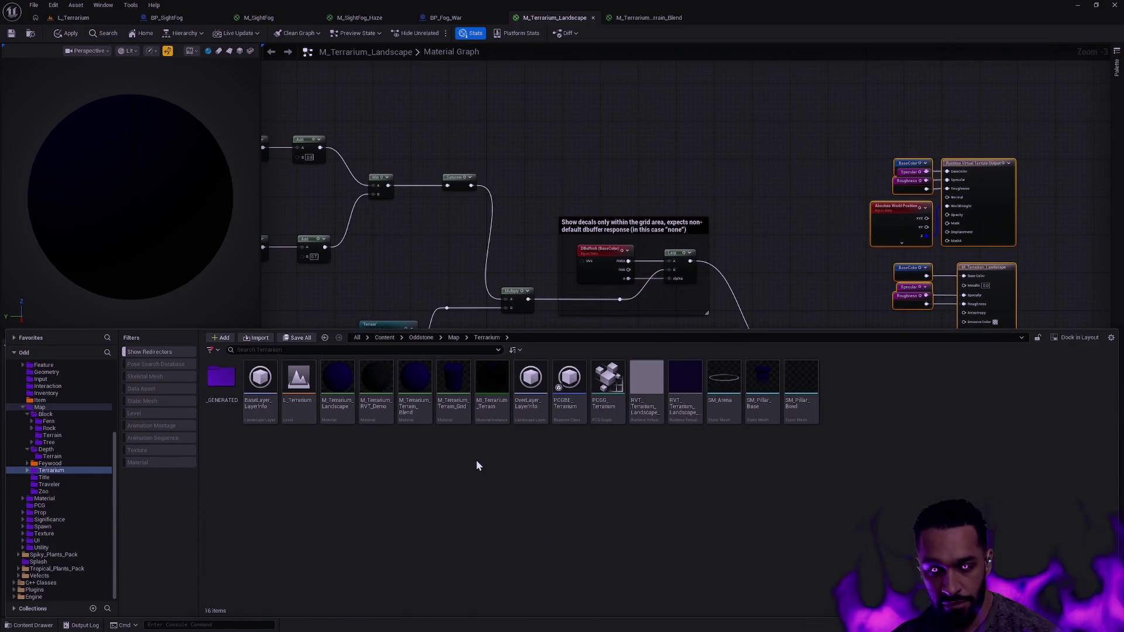
Create a new material named M_Terrarium_Paint in the Terrarium folder
right_click(477, 459)
left_click(530, 219)
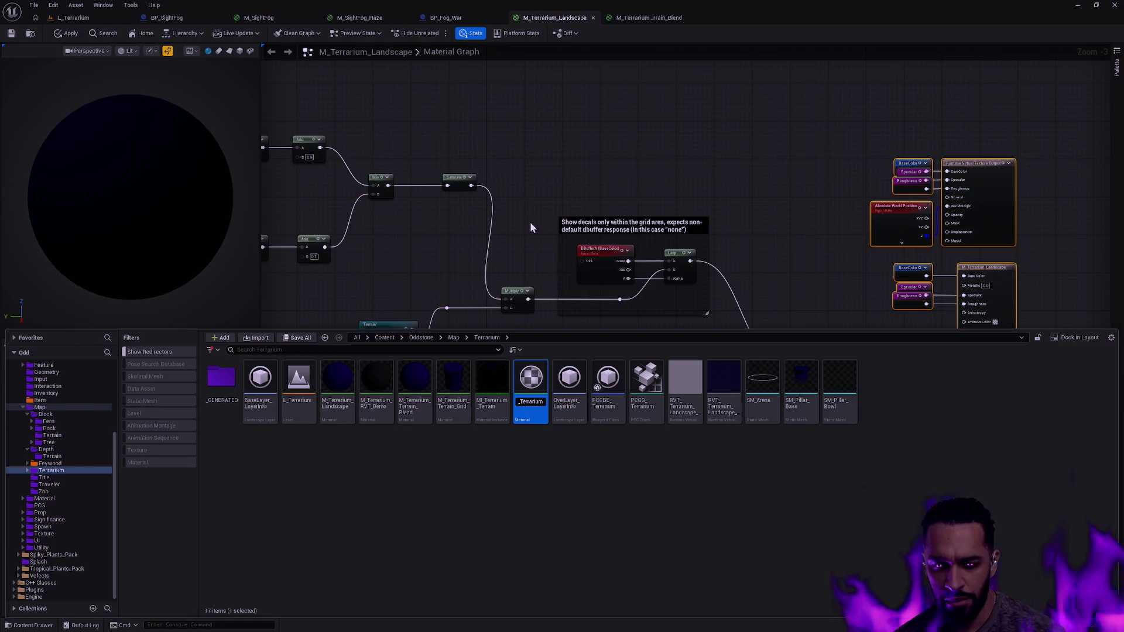
type("Paint")
key("Return")
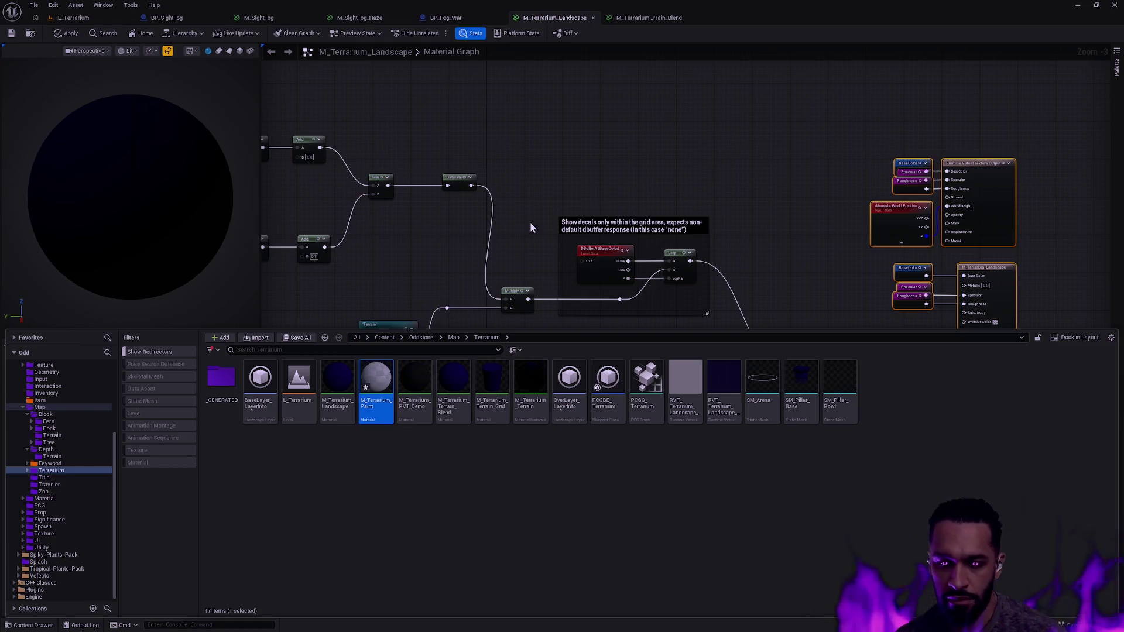
Drag M_Terrarium_Paint onto the landscape's Landscape Material slot in the L_Terrarium level
left_click(73, 18)
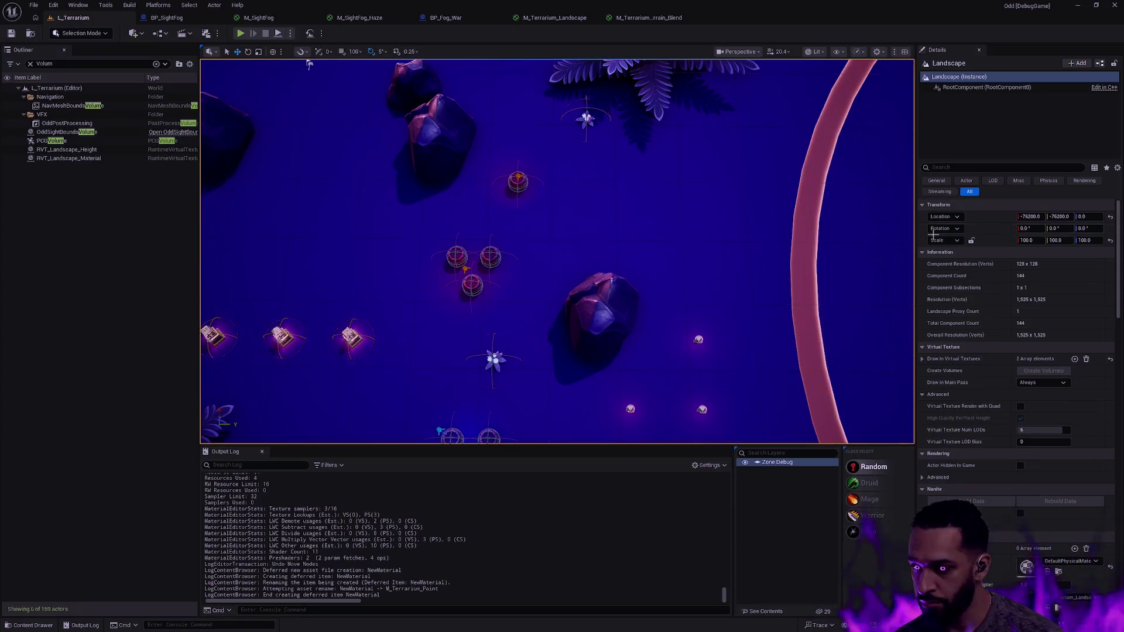
scroll(713, 306, "down", 5)
key("ctrl+space")
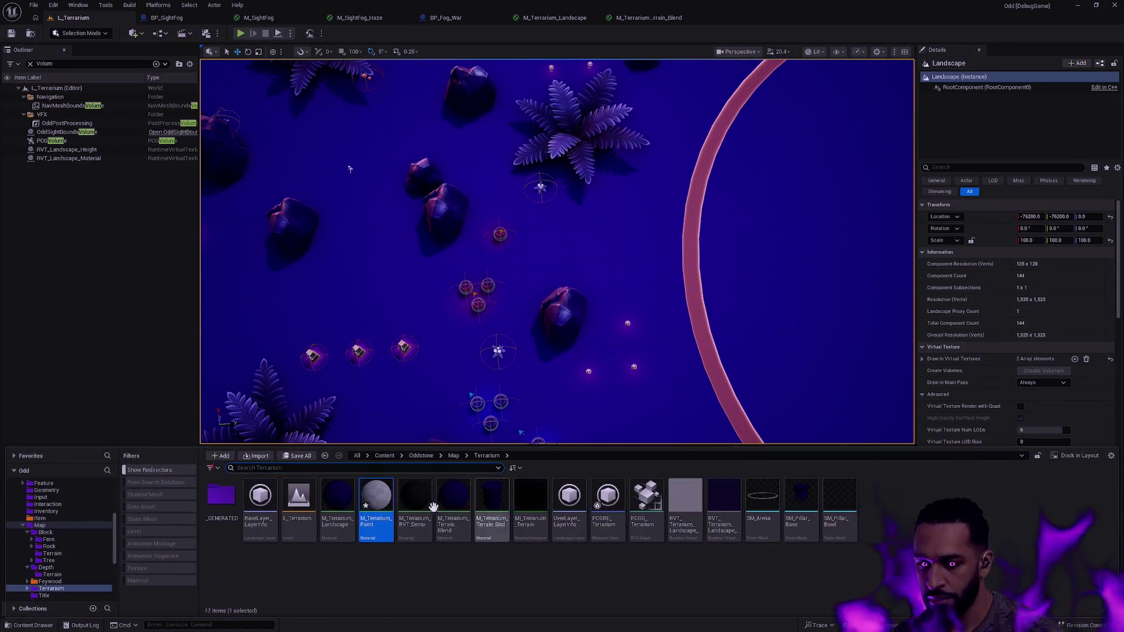
mouse_move(376, 497)
left_mouse_down()
mouse_move(1016, 464)
mouse_move(1042, 444)
mouse_move(1032, 548)
left_mouse_up()
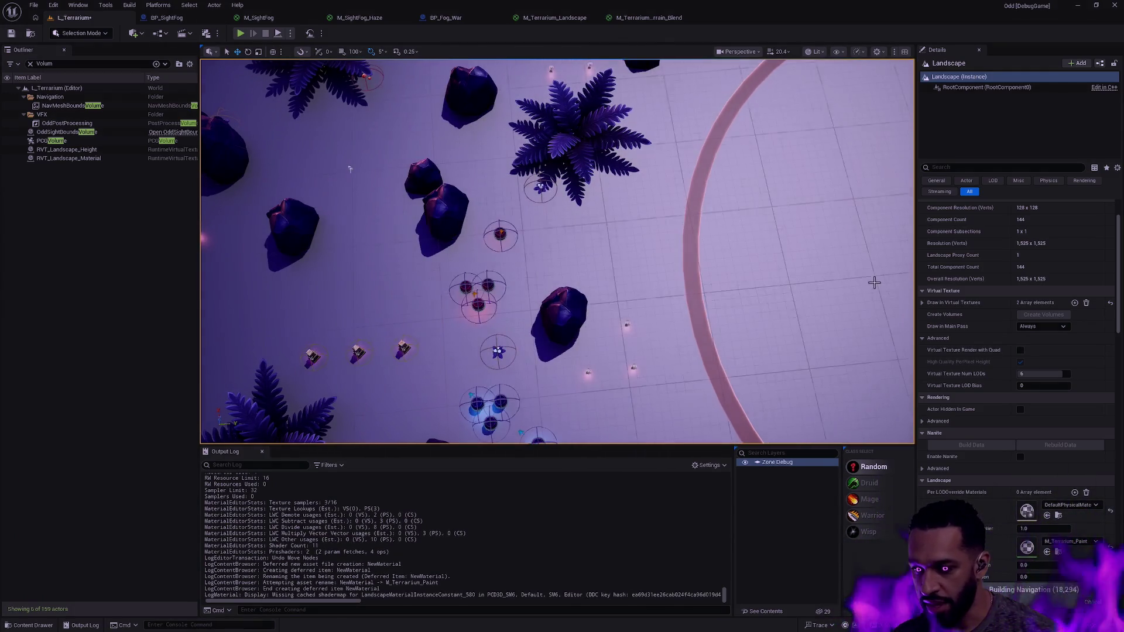
key("ctrl+space")
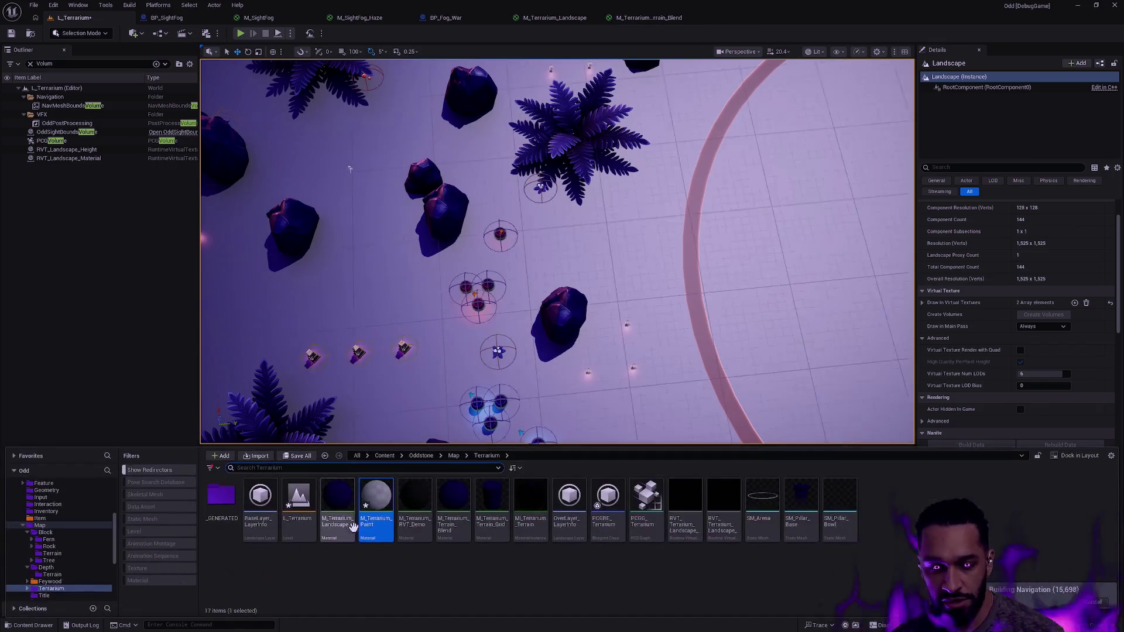
Open M_Terrarium_Paint with base colour left black and snap its editor to the right half
double_click(377, 504)
left_click(691, 195)
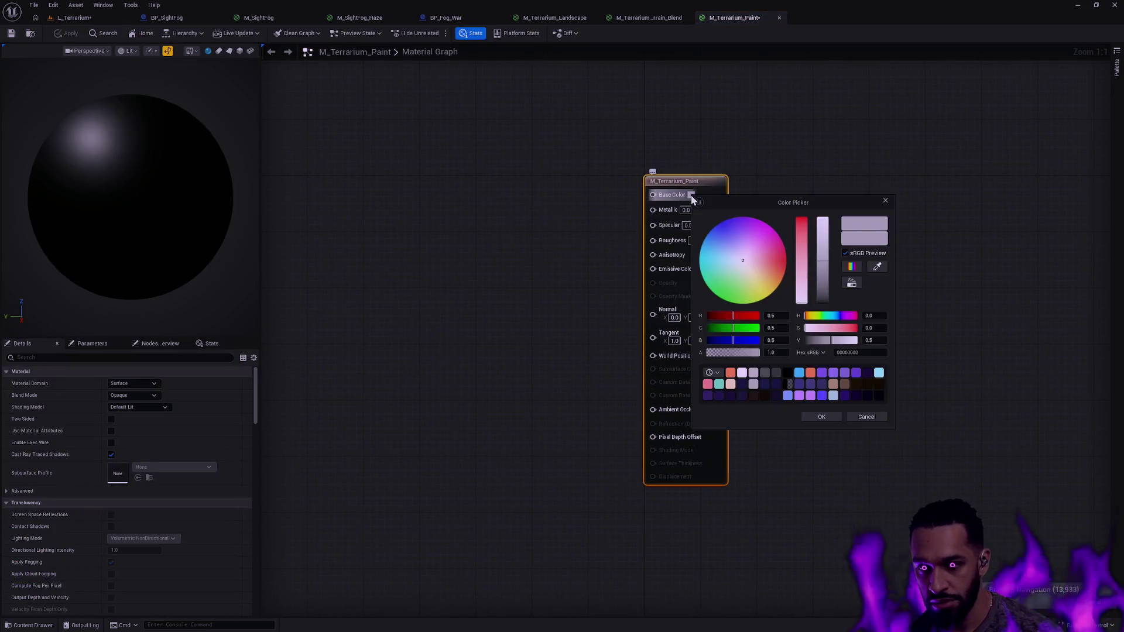
left_click(825, 417)
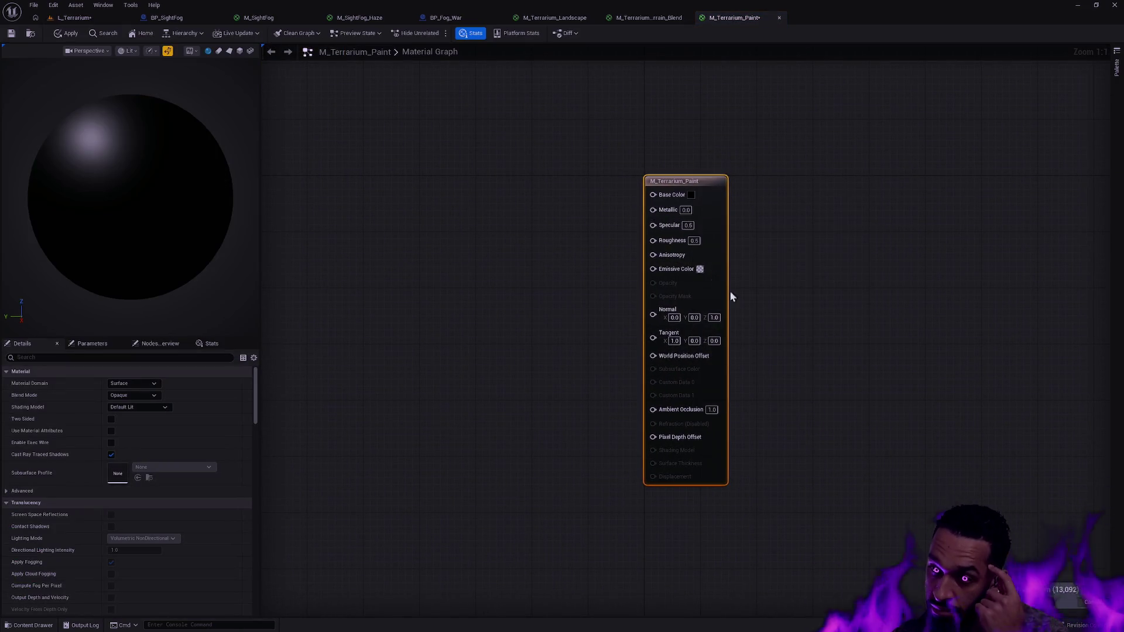
mouse_move(724, 12)
left_mouse_down()
mouse_move(800, 171)
mouse_move(1056, 184)
left_mouse_up()
key("super+Right")
key("Return")
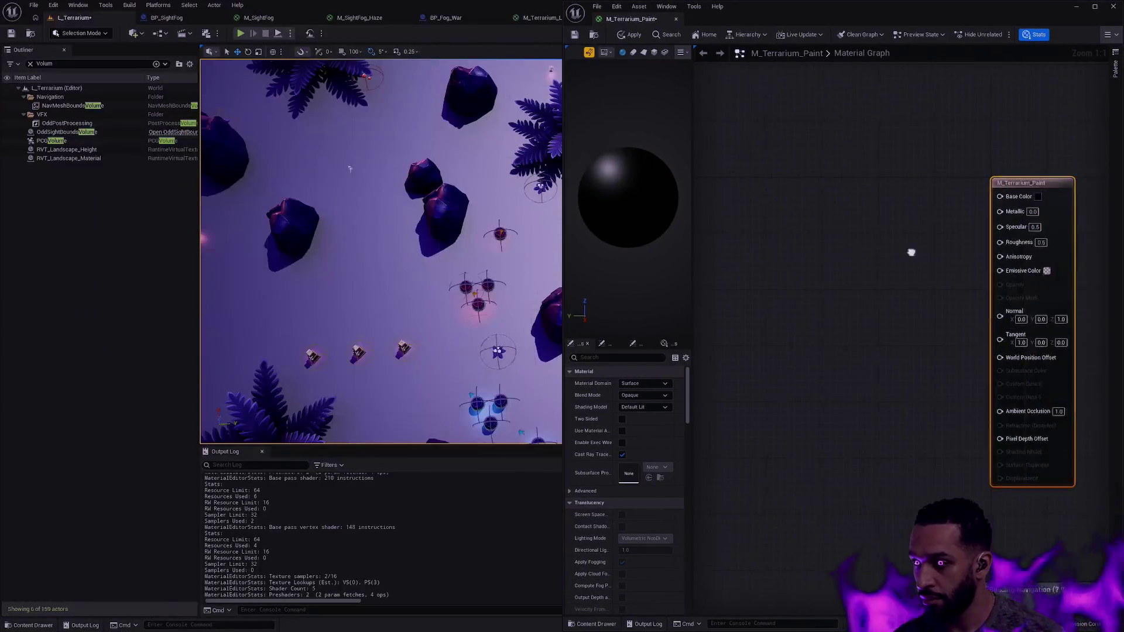
key("Home")
Set Roughness to 1.0 and Specular to 0.0, applying each change to the level
left_click(634, 34)
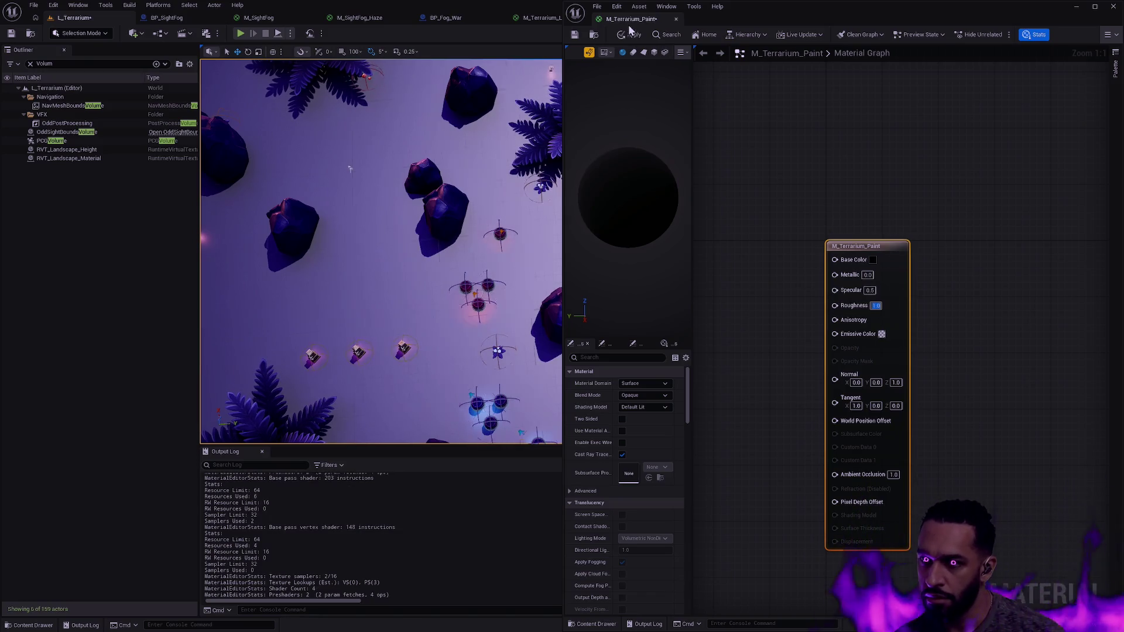
left_click(631, 34)
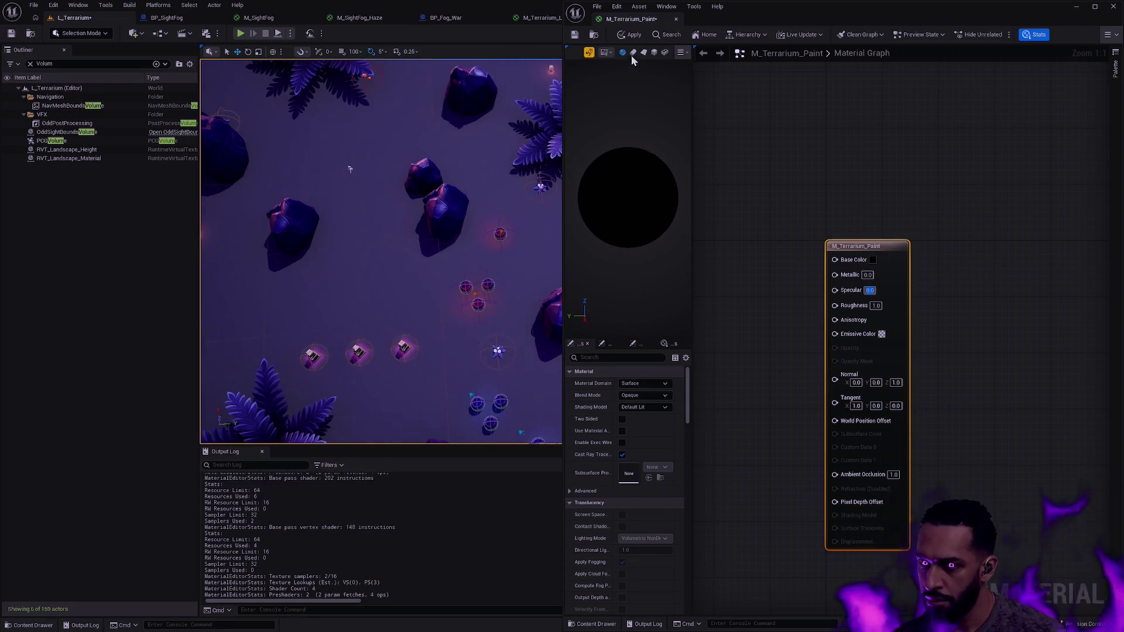
left_click(626, 34)
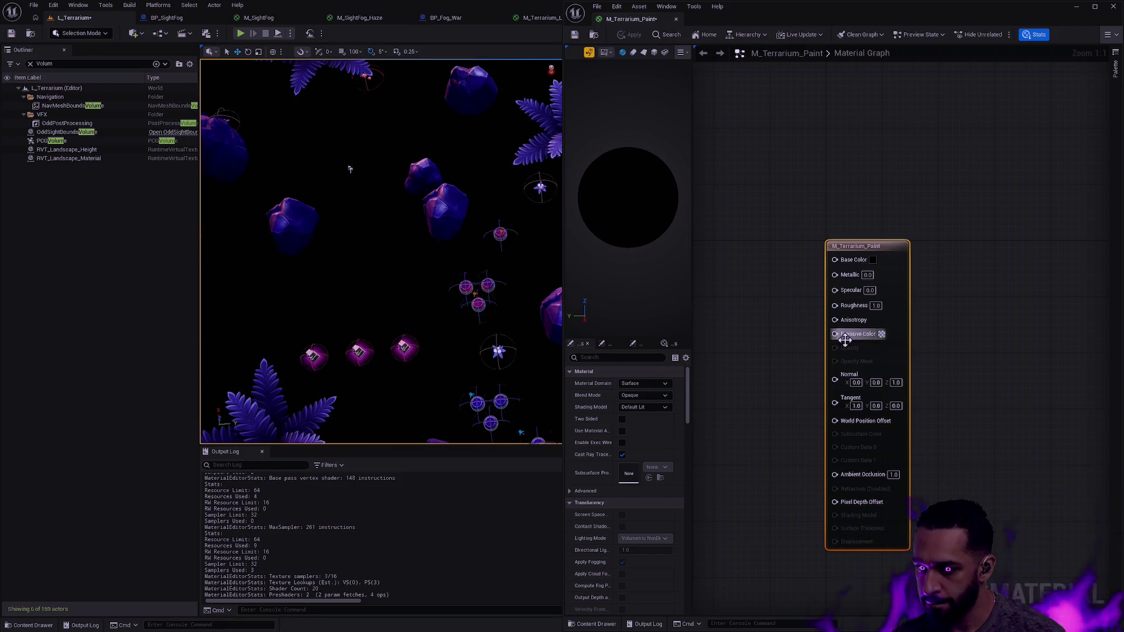
Make the Emissive Color pure red and apply it to the level
left_click(883, 335)
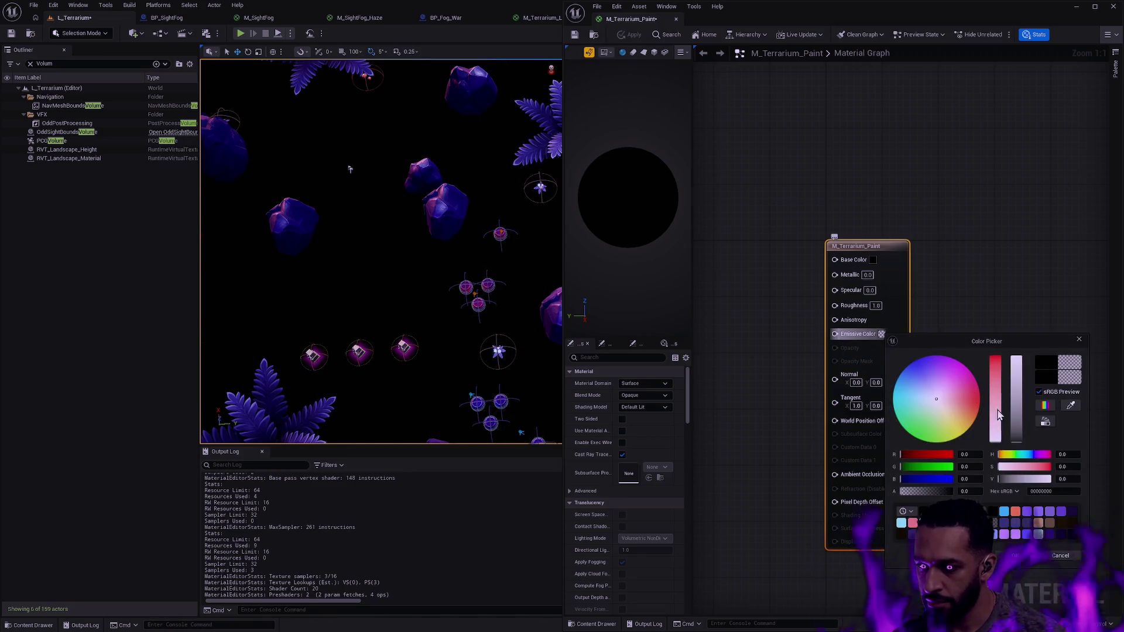
left_click(1000, 388)
left_click(1020, 377)
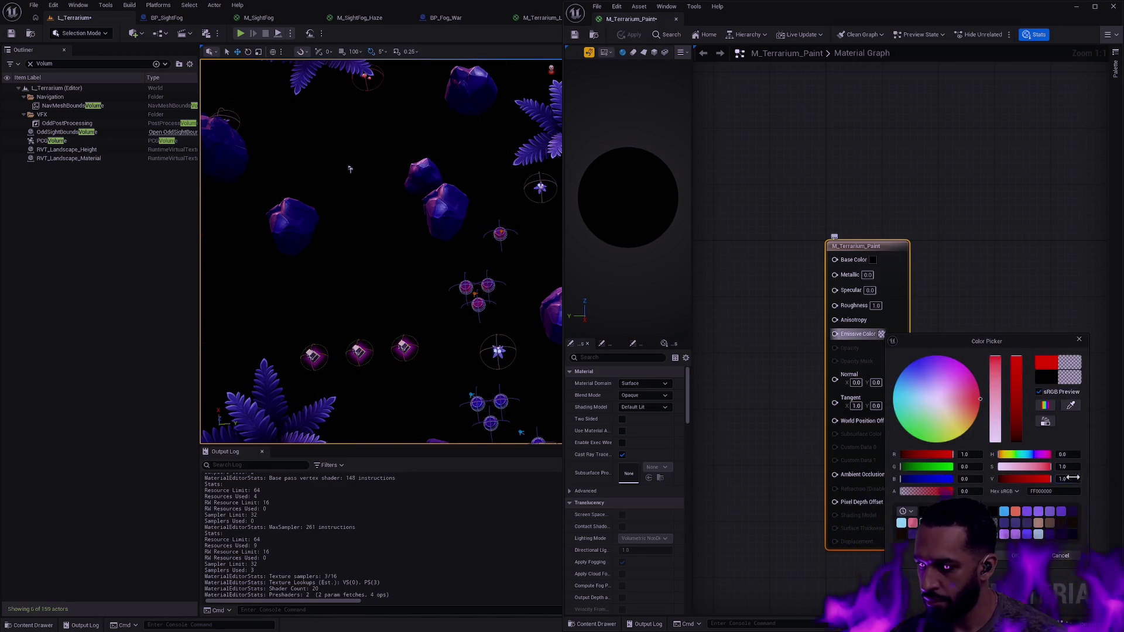
left_click(1015, 556)
left_click(626, 35)
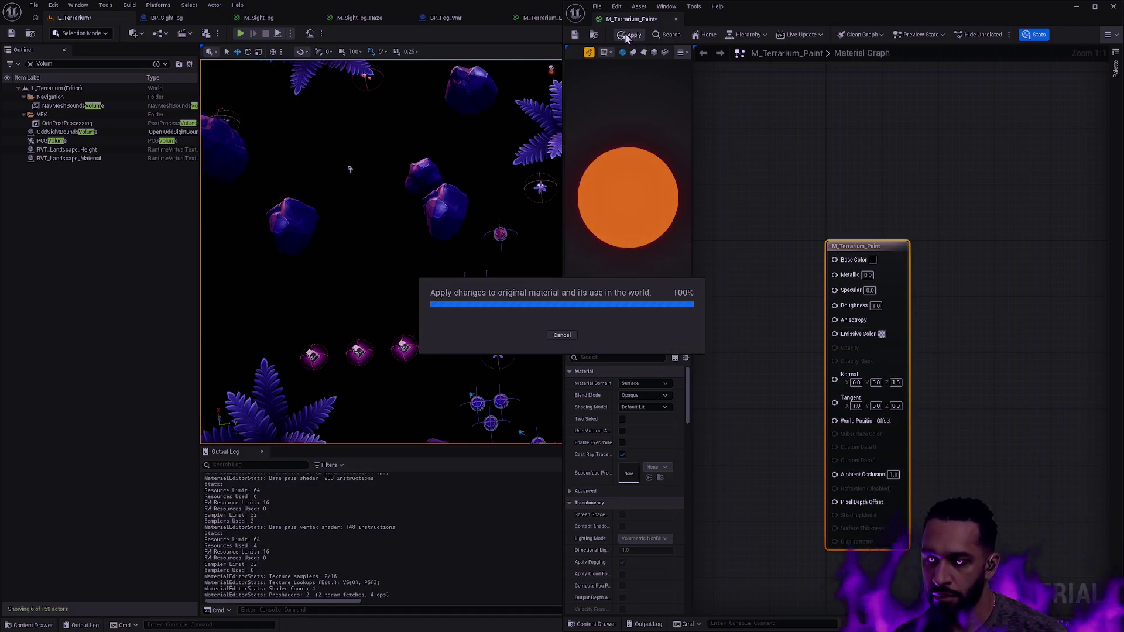
Return the Emissive Color to black and apply the change
left_click(881, 334)
left_click(1061, 560)
left_click(882, 334)
left_click_drag(1016, 462, 995, 469)
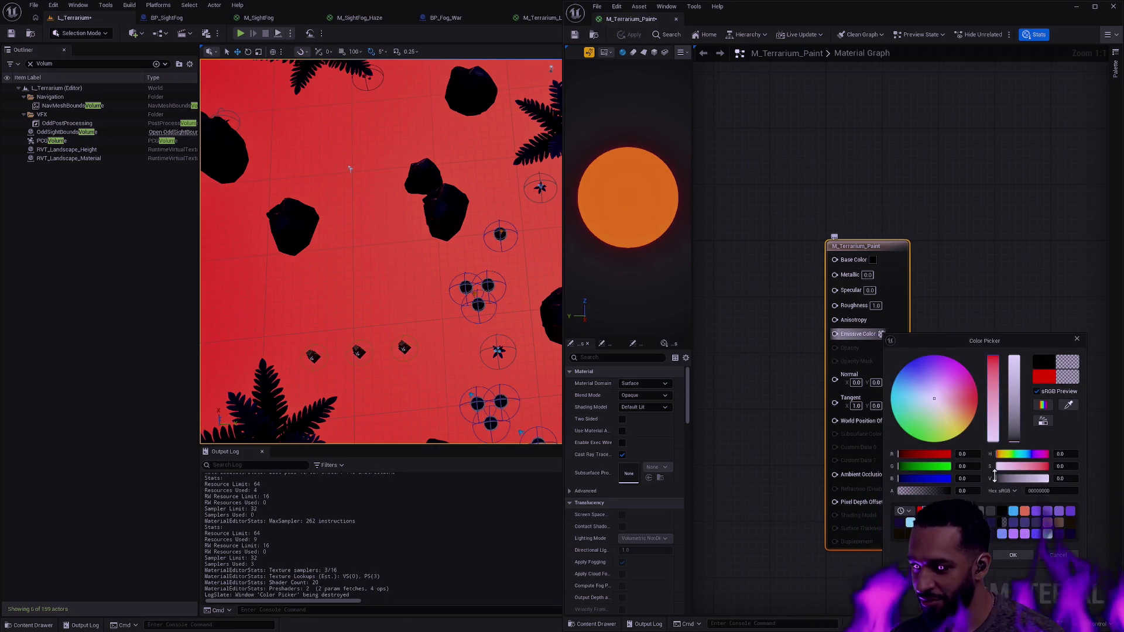
left_click(1031, 555)
left_click(631, 34)
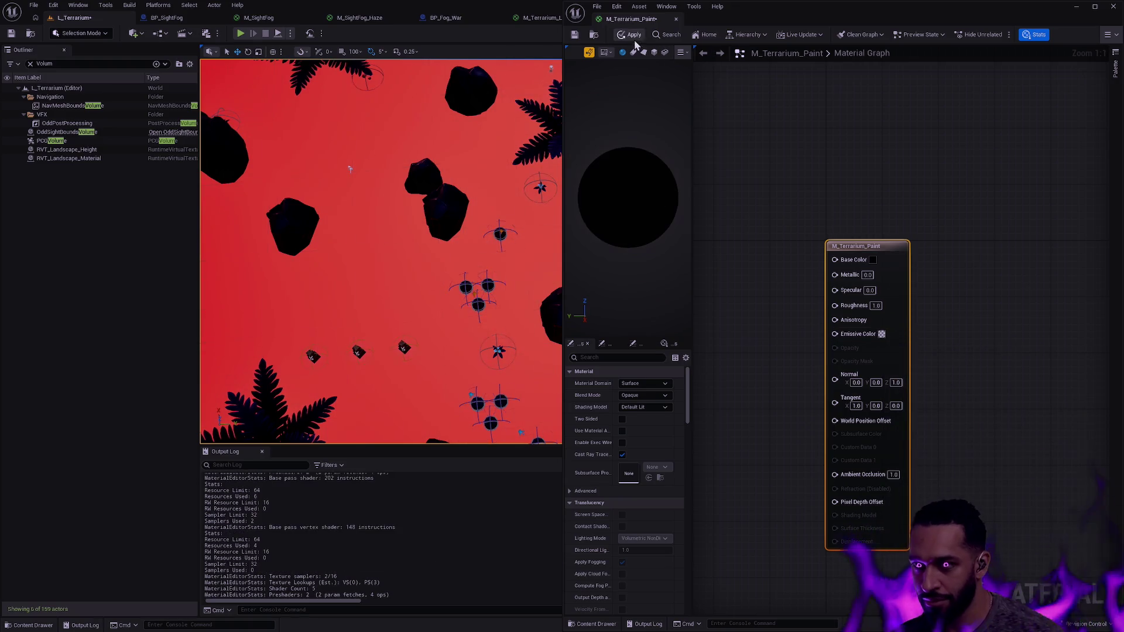
Add a Vertex Color node and a Multiply node fed by its R channel
right_click(822, 306)
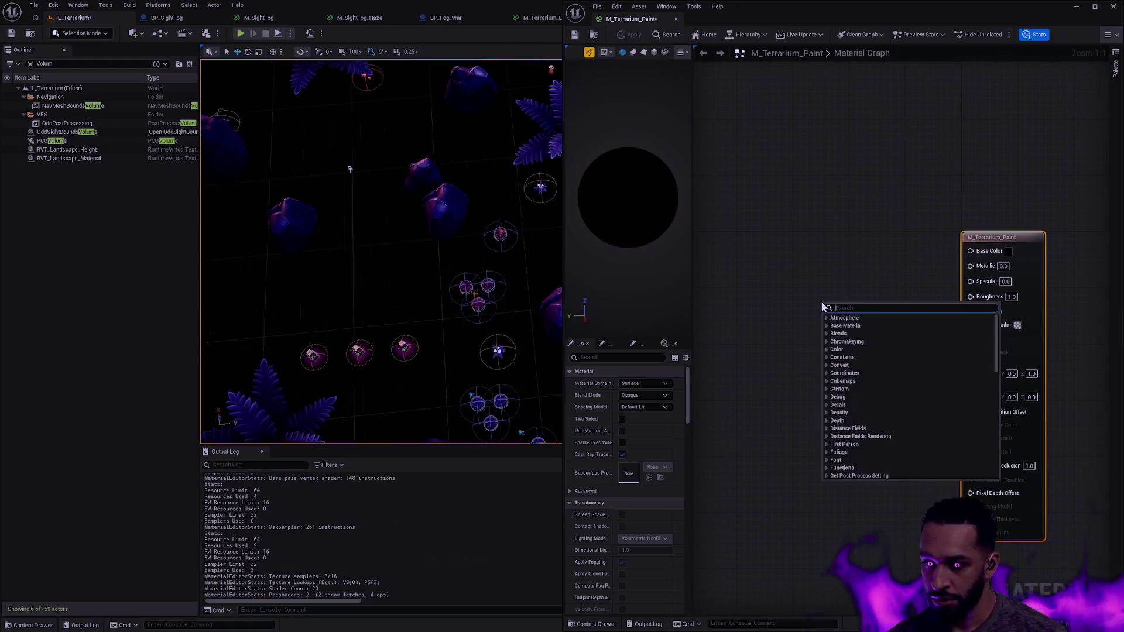
type("vertex")
key("Return")
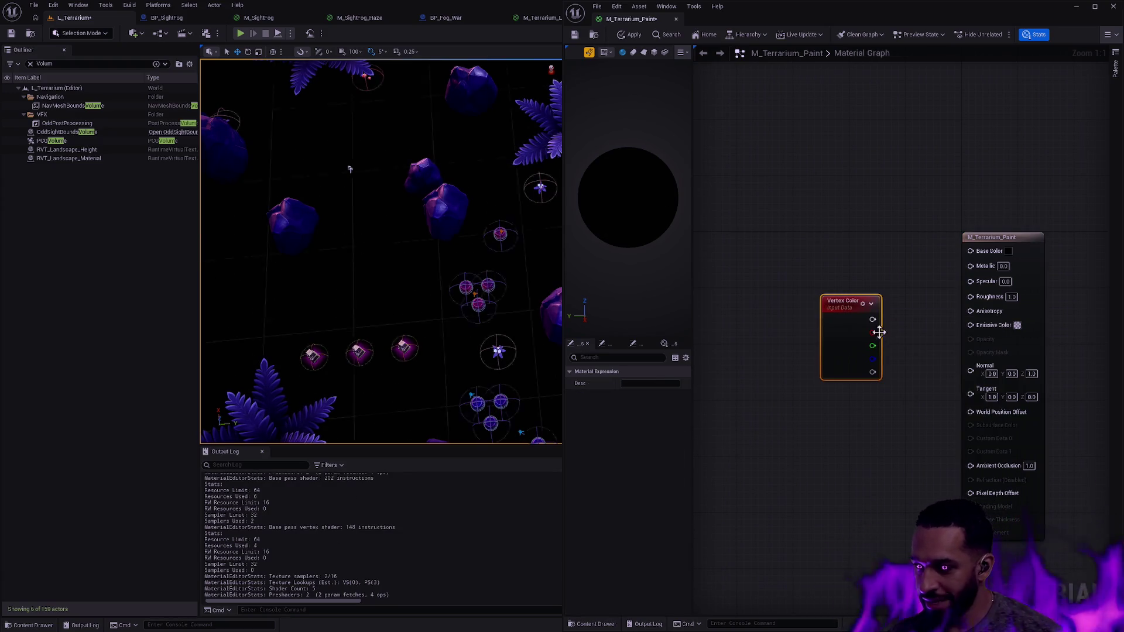
left_click_drag(832, 304, 705, 290)
left_click_drag(786, 332, 786, 333)
type("mult")
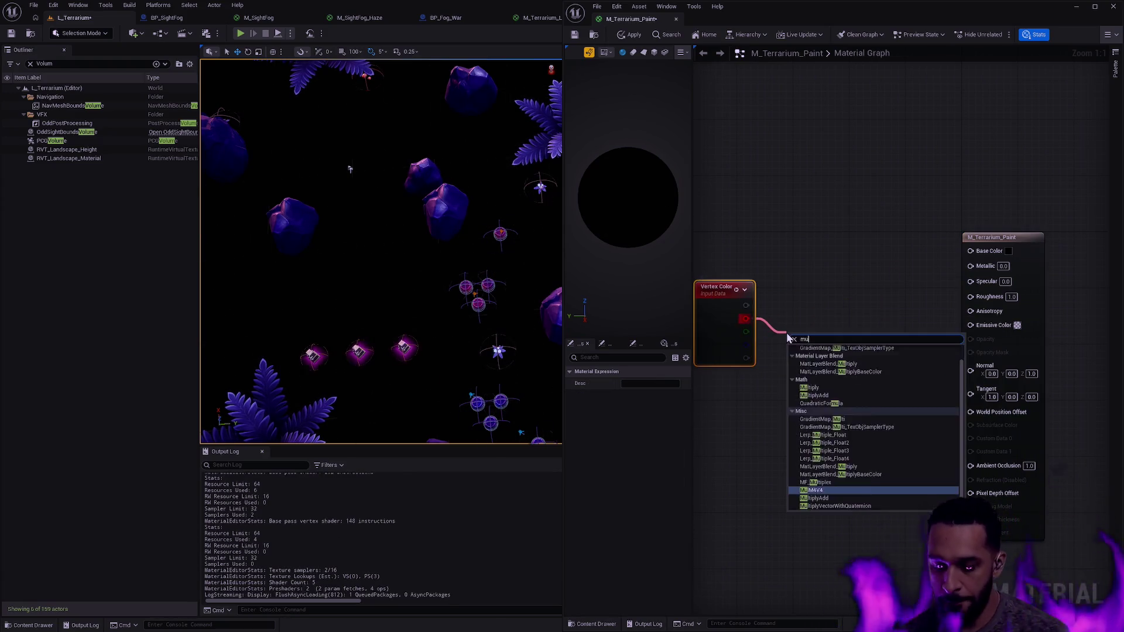
key("Return")
left_click_drag(764, 256, 900, 384)
Add a constant colour node and wire it into Multiply's B input
mouse_move(877, 326)
left_mouse_down()
mouse_move(844, 286)
mouse_move(863, 291)
mouse_move(819, 364)
left_mouse_up()
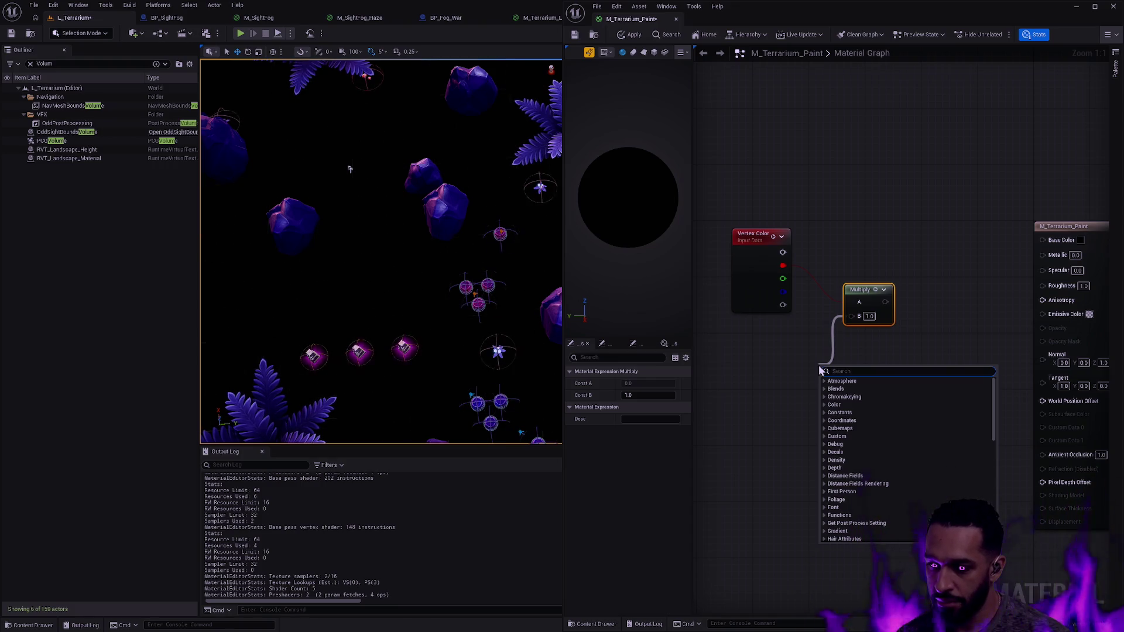
left_click(764, 370)
left_click(762, 368)
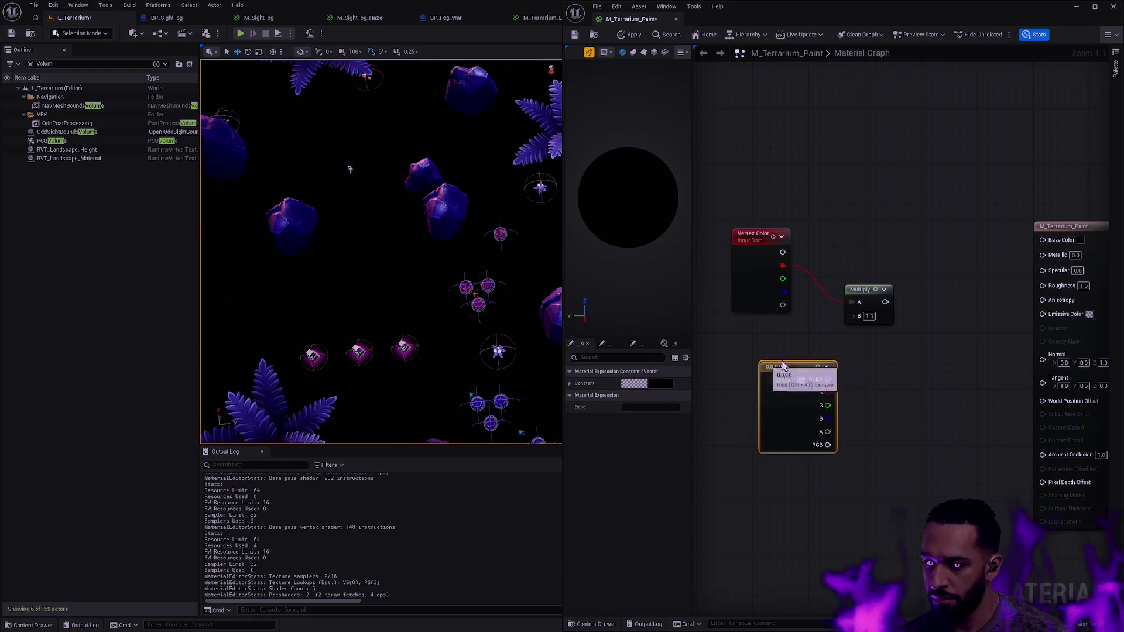
key("Delete")
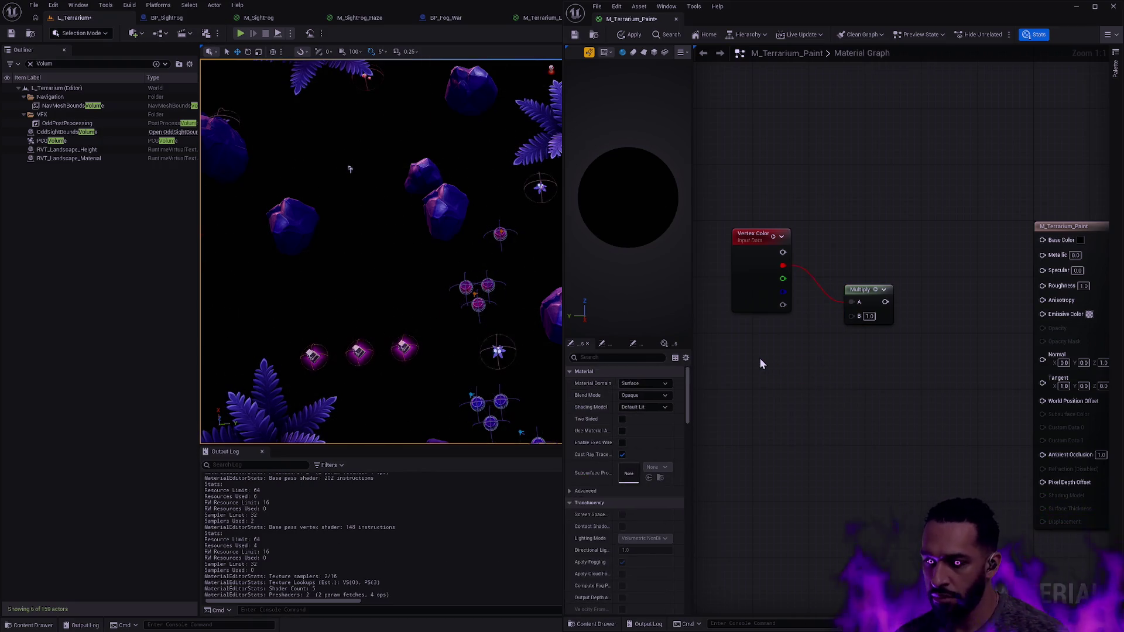
left_click(760, 359)
mouse_move(828, 372)
left_mouse_down()
mouse_move(852, 315)
mouse_move(1043, 314)
left_mouse_up()
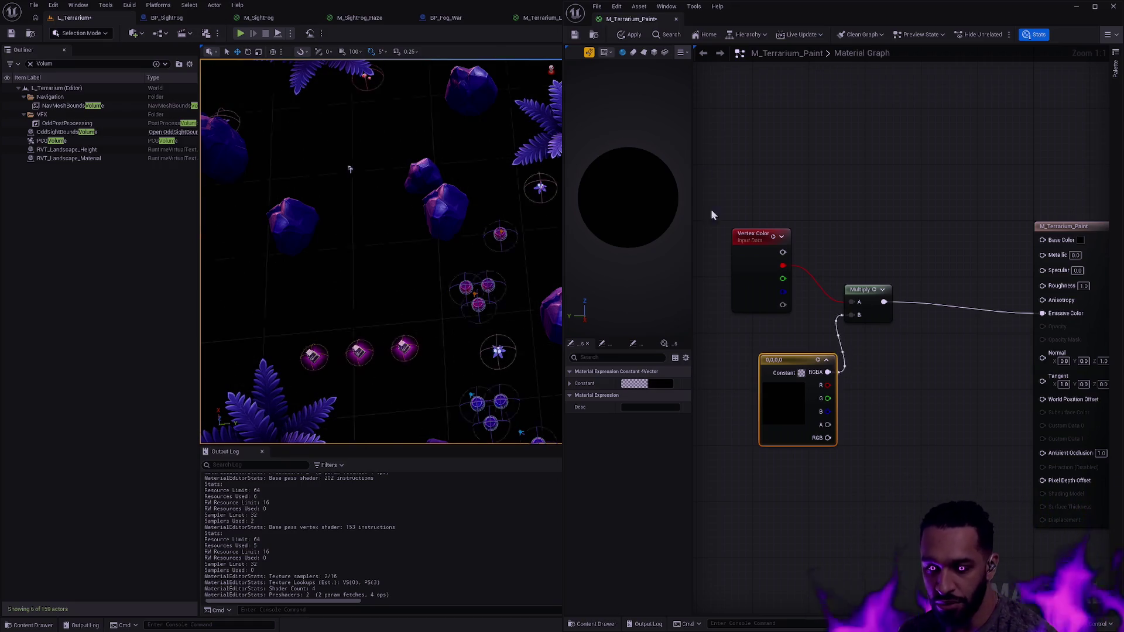
Dock the material editor back into the main window and return to L_Terrarium
left_click_drag(563, 158, 704, 157)
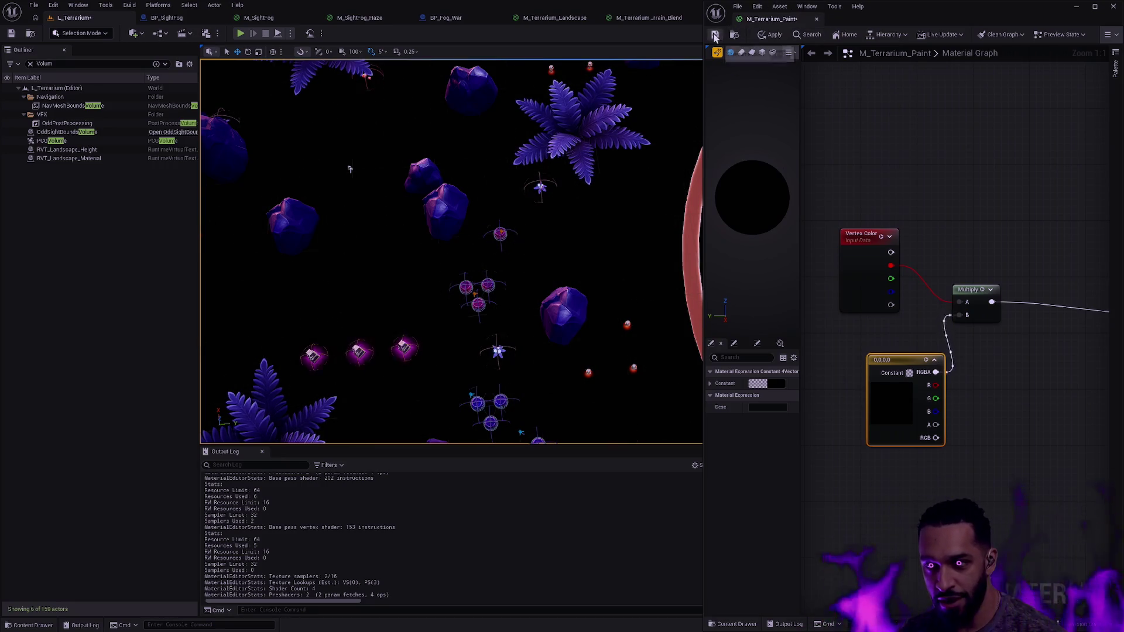
mouse_move(774, 19)
left_mouse_down()
mouse_move(718, 9)
mouse_move(727, 14)
left_mouse_up()
left_click(74, 18)
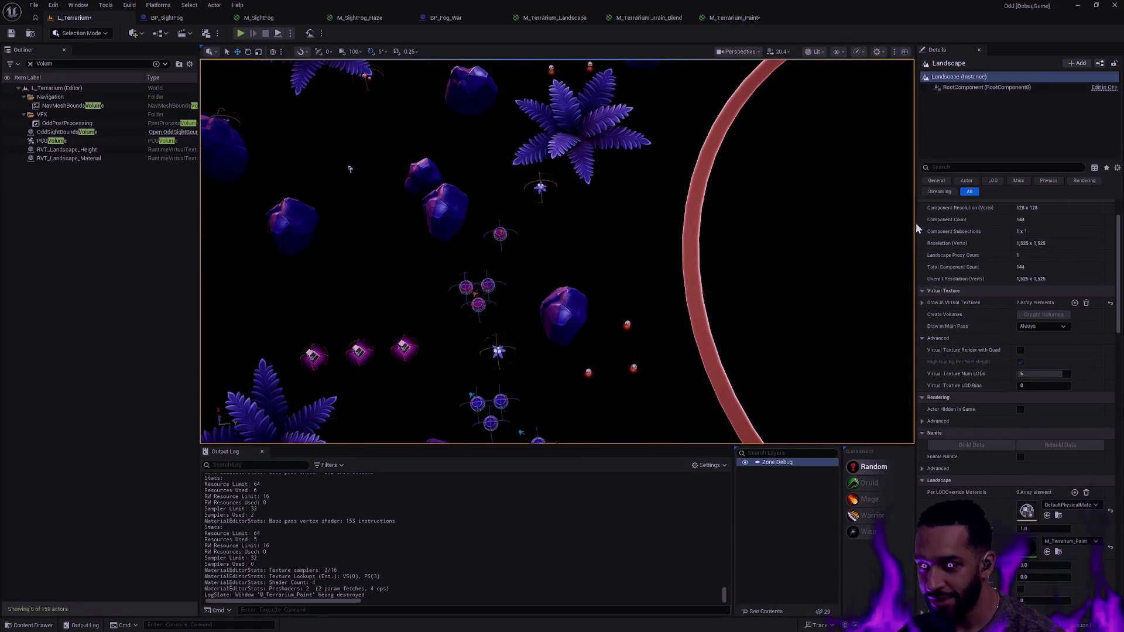
Assign M_Terrarium_Landscape to the landscape from the Content Drawer, then start Play
key("ctrl+space")
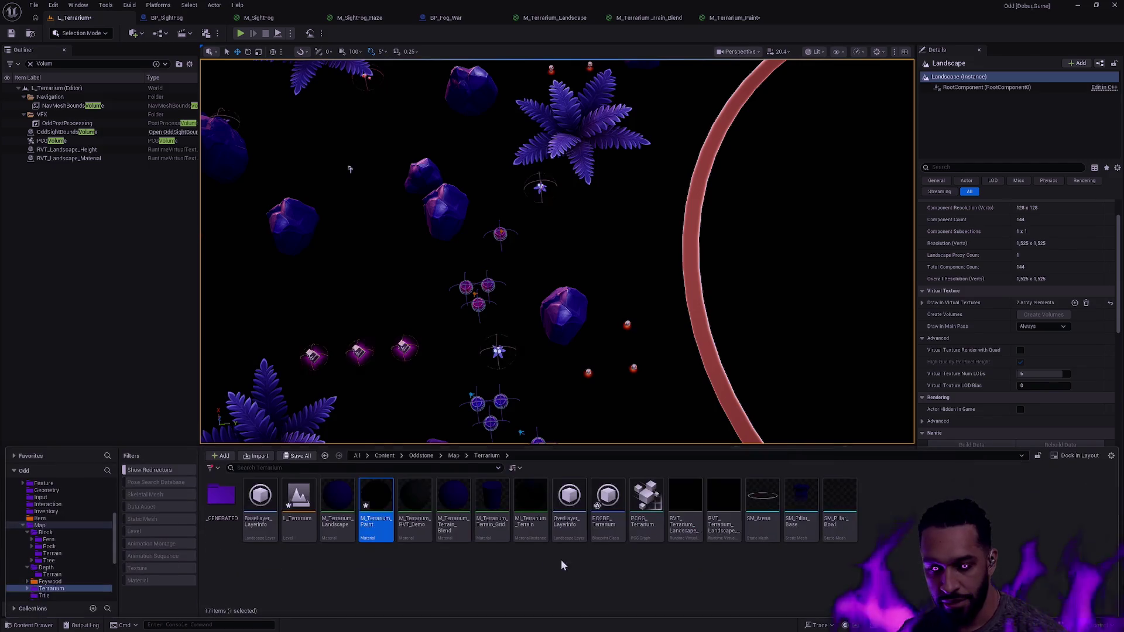
mouse_move(338, 512)
left_mouse_down()
mouse_move(1028, 412)
mouse_move(1053, 545)
left_mouse_up()
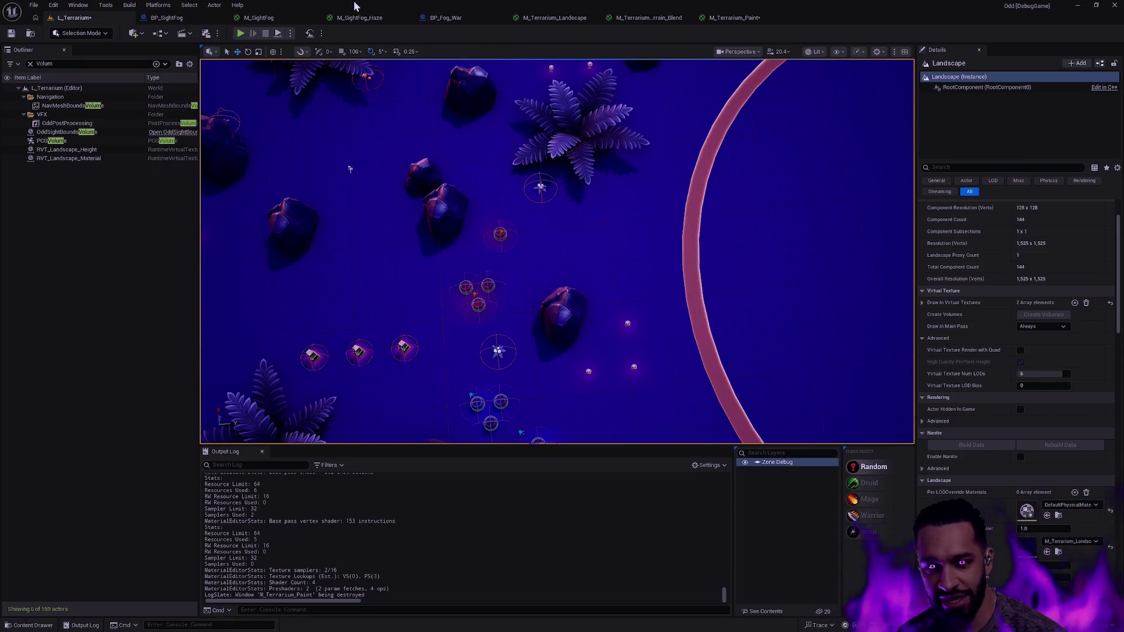
left_click(241, 34)
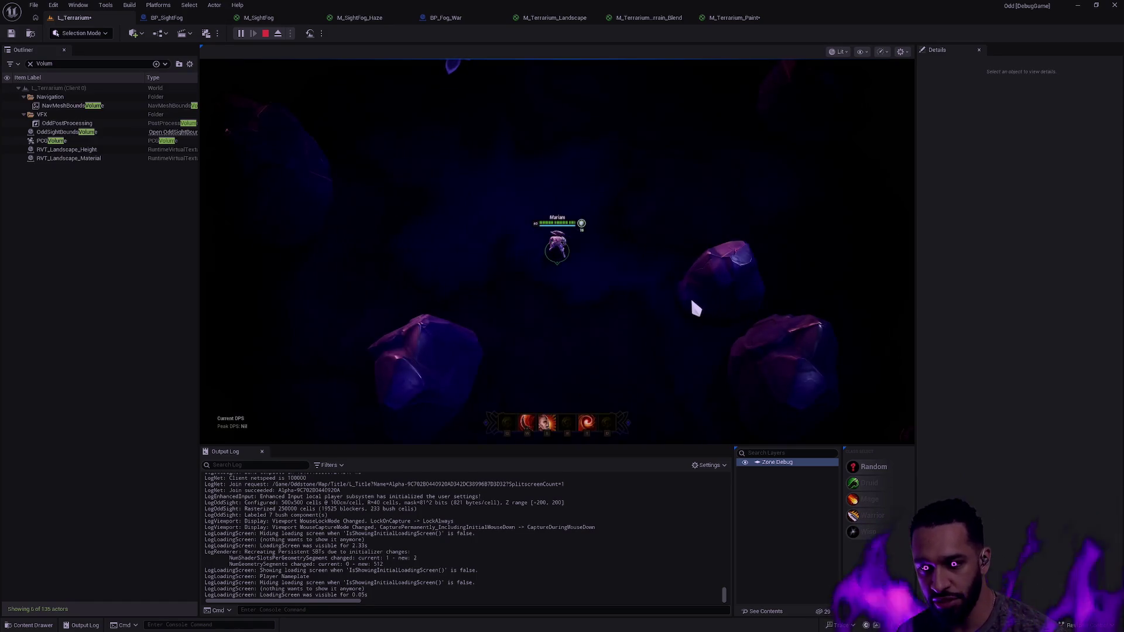
Play fullscreen, walking the character past rocks and through the large fern, then stop with Esc
key("F11")
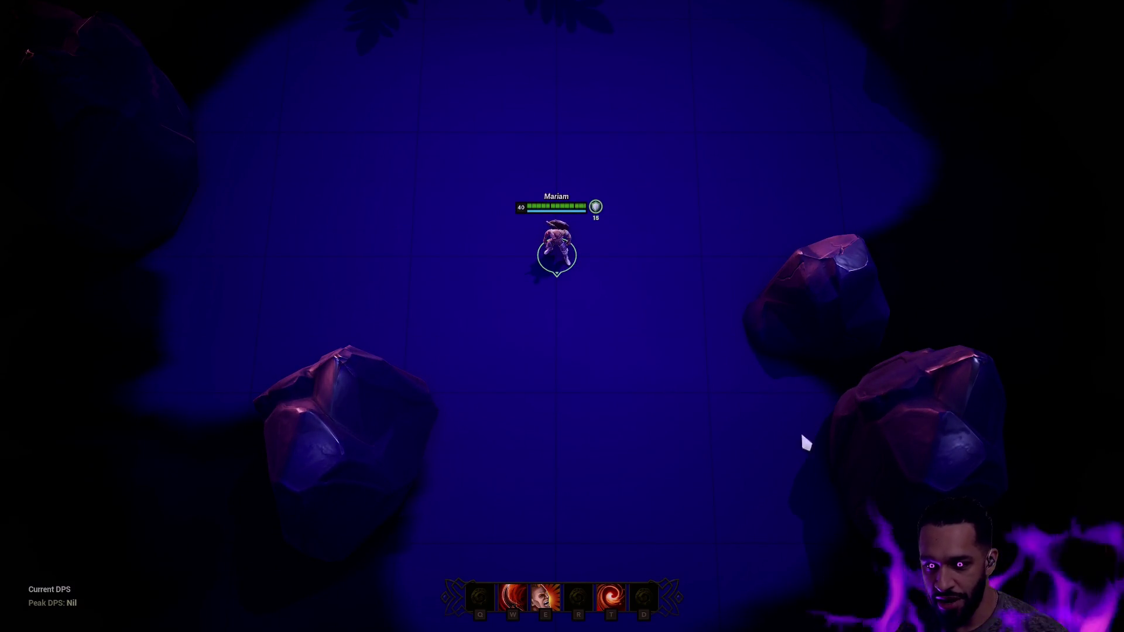
right_click(437, 391)
right_click(402, 415)
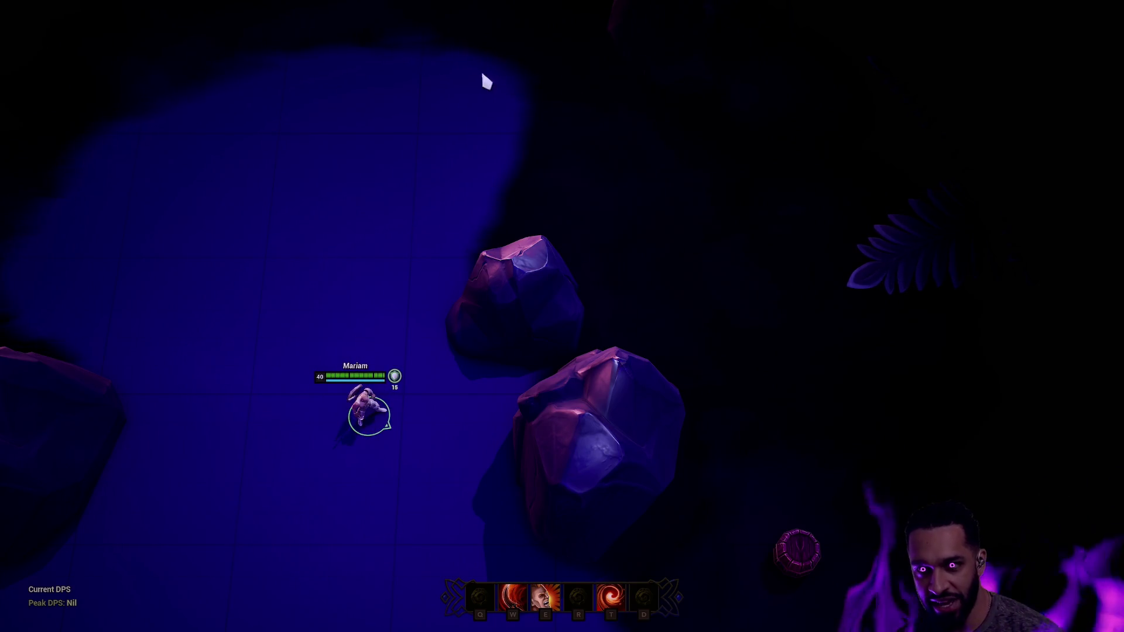
right_click(648, 322)
right_click(657, 289)
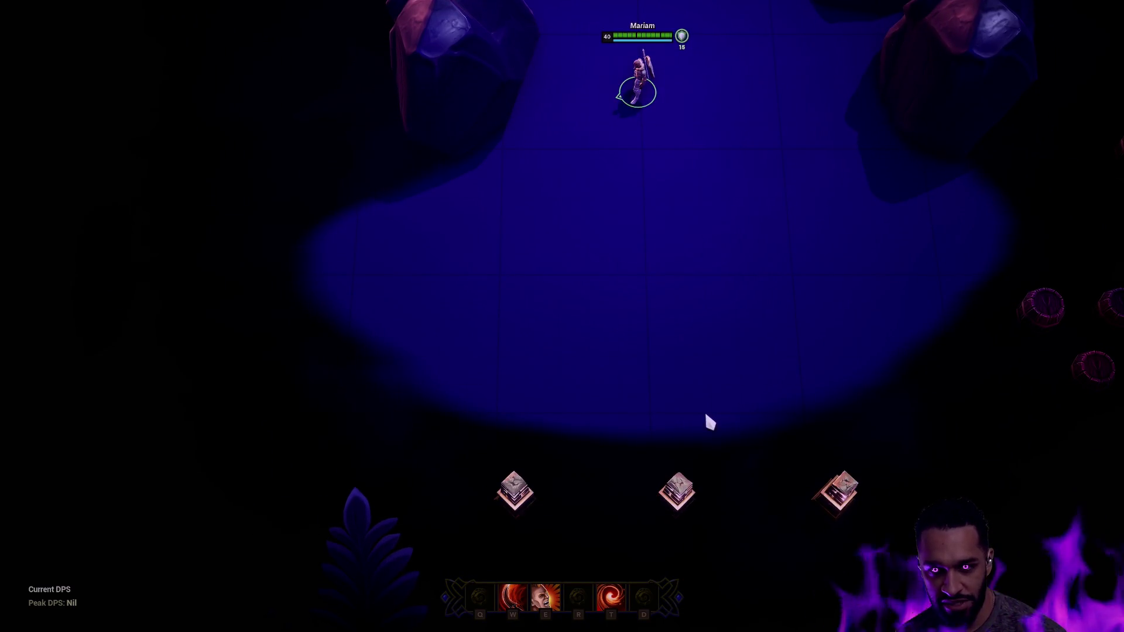
right_click(602, 409)
right_click(562, 298)
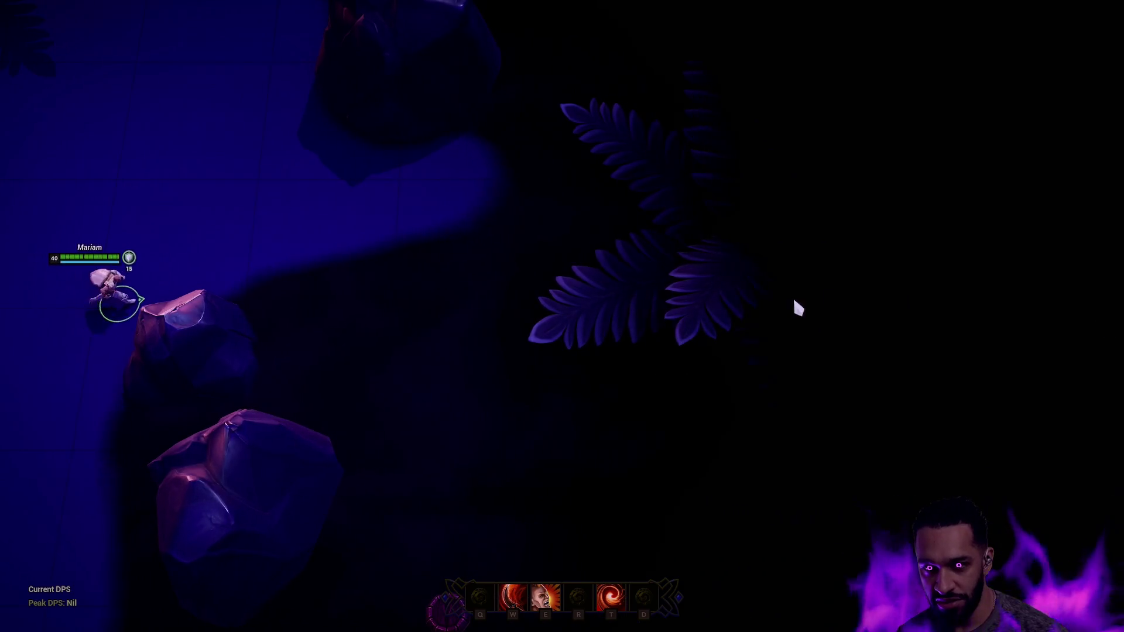
right_click(476, 246)
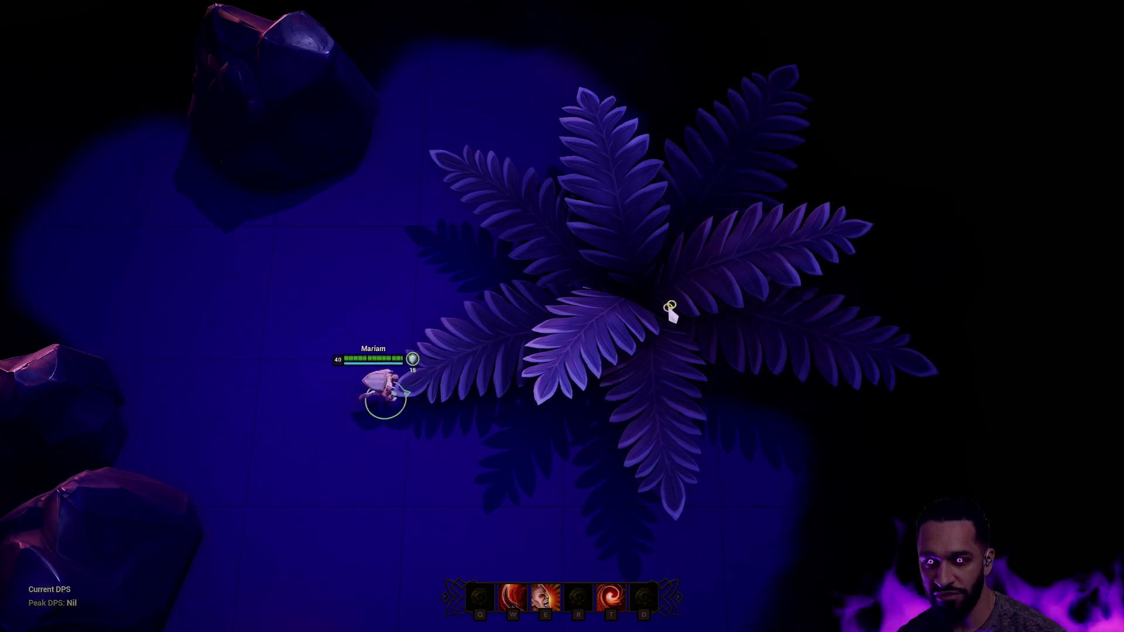
right_click(590, 69)
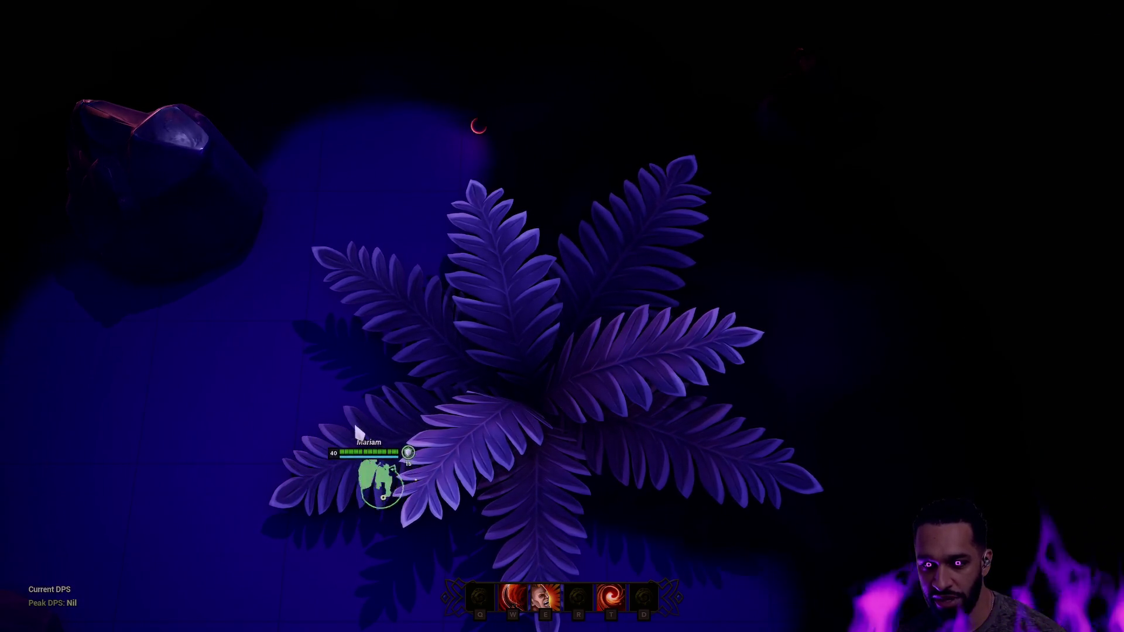
right_click(389, 559)
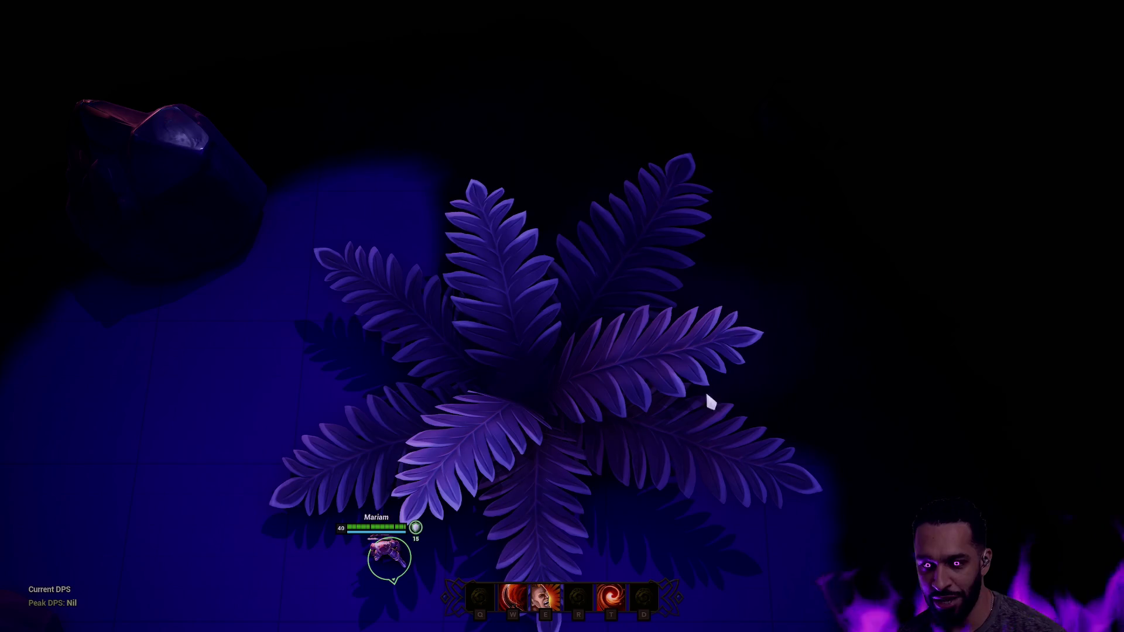
right_click(541, 392)
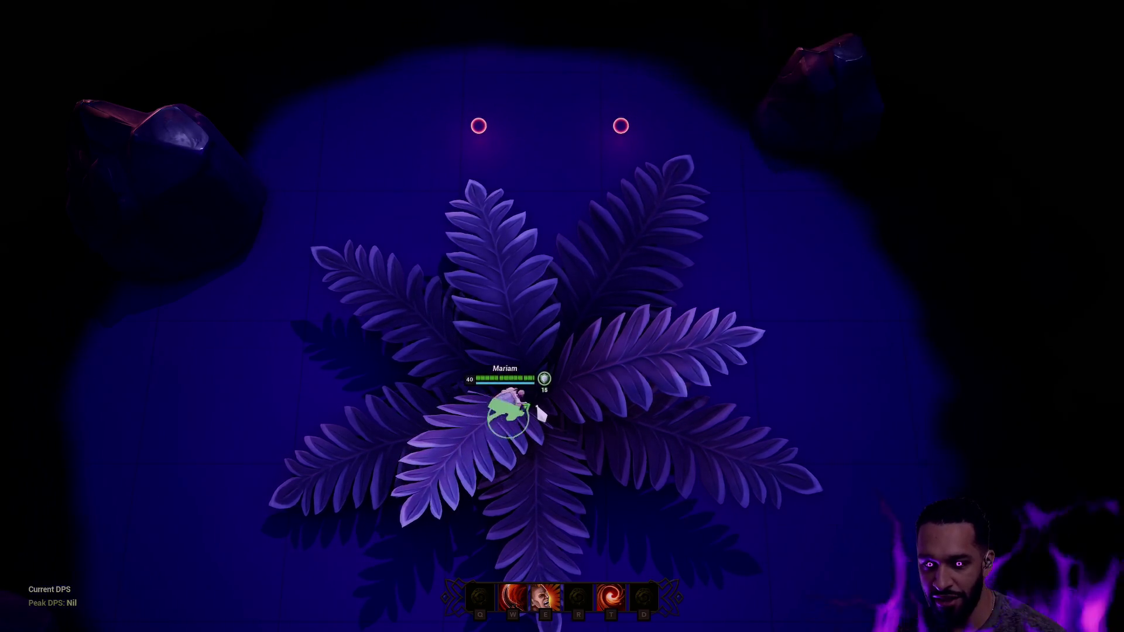
right_click(226, 371)
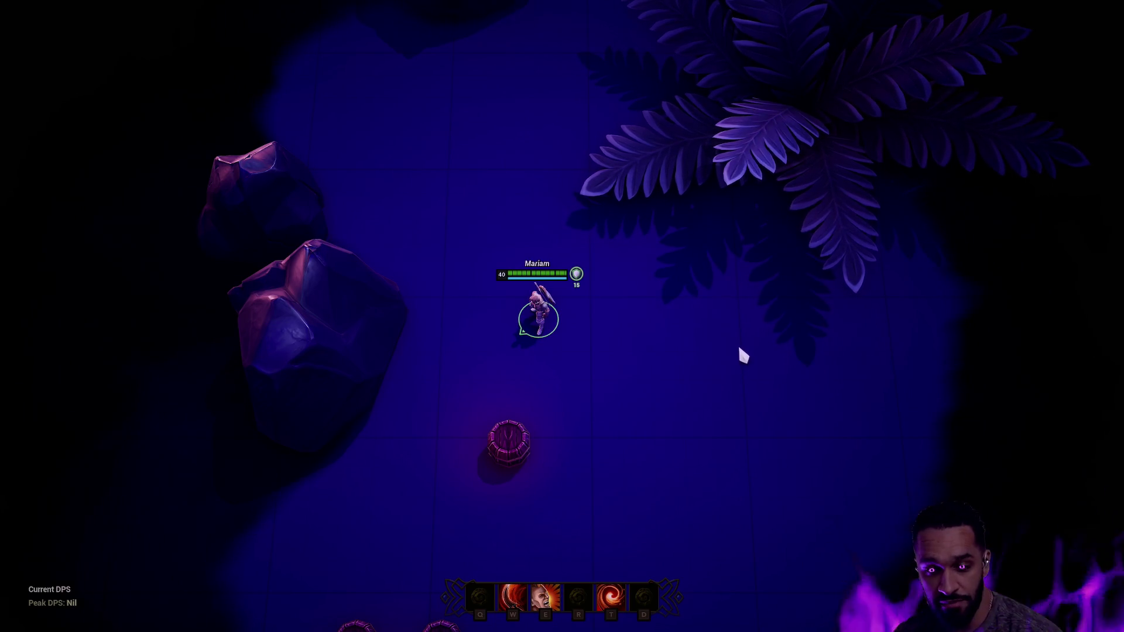
key("Escape")
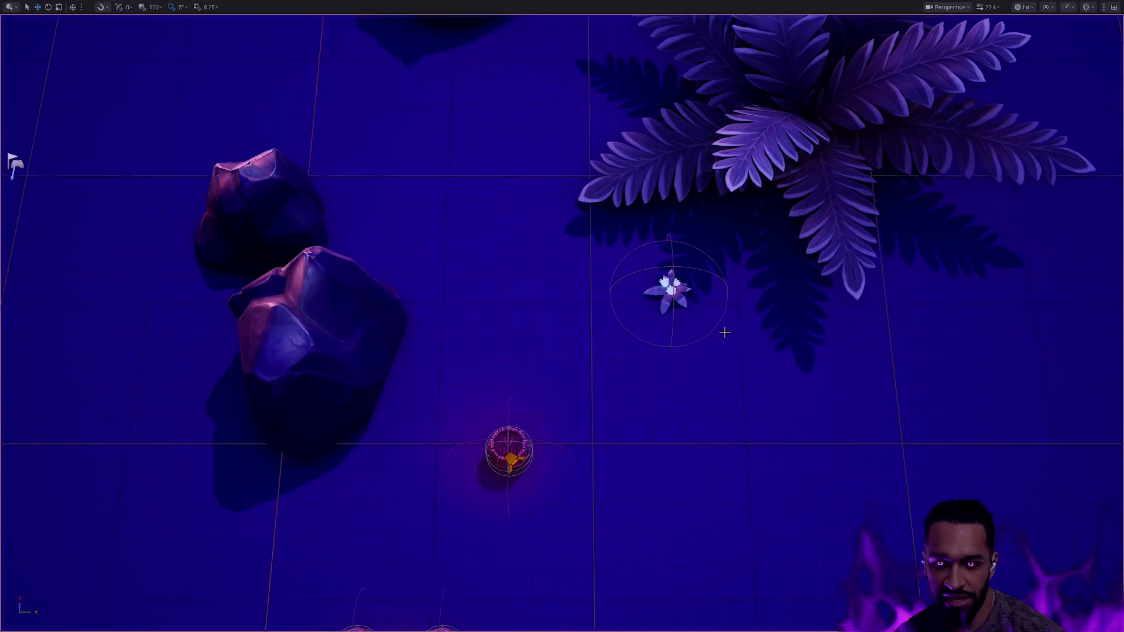
Zoom out over the whole terrarium level and show the Terrarium folder in the Content Drawer
scroll(562, 316, "down", 10)
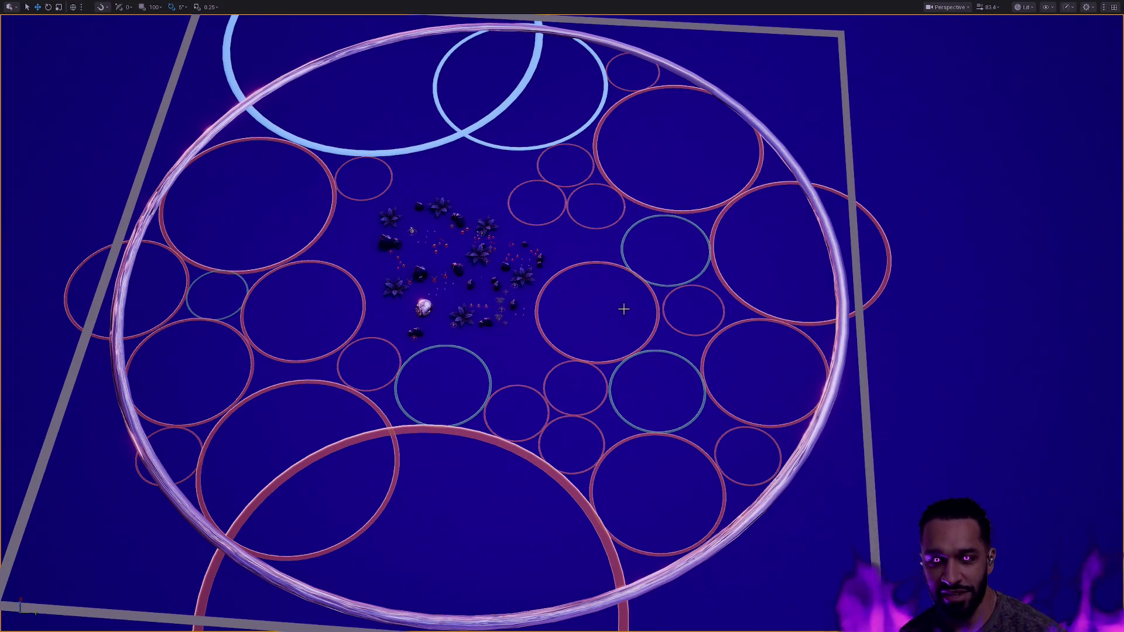
key("ctrl+space")
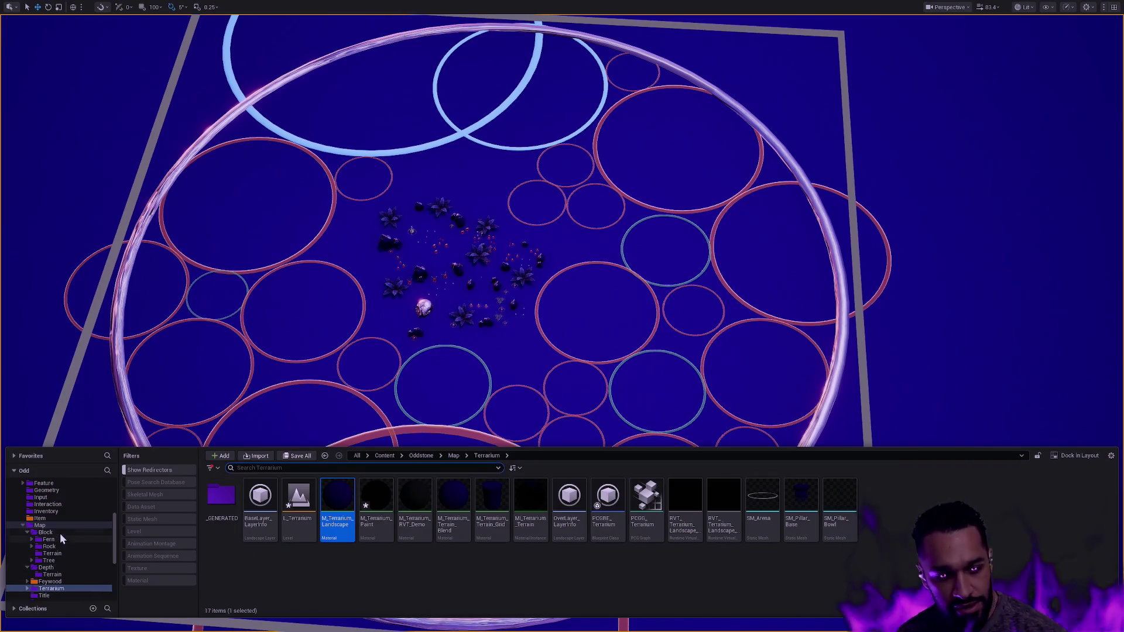
Save the terrarium assets, open Padzoo from the Depth folder, and hide the navmesh with P
left_click(47, 568)
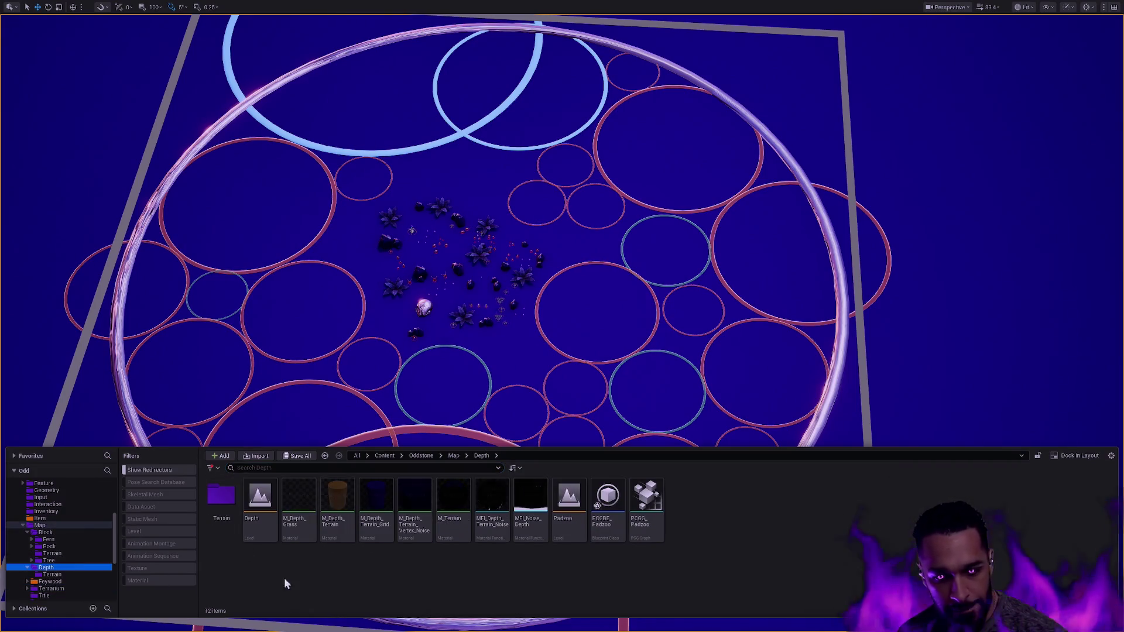
double_click(564, 522)
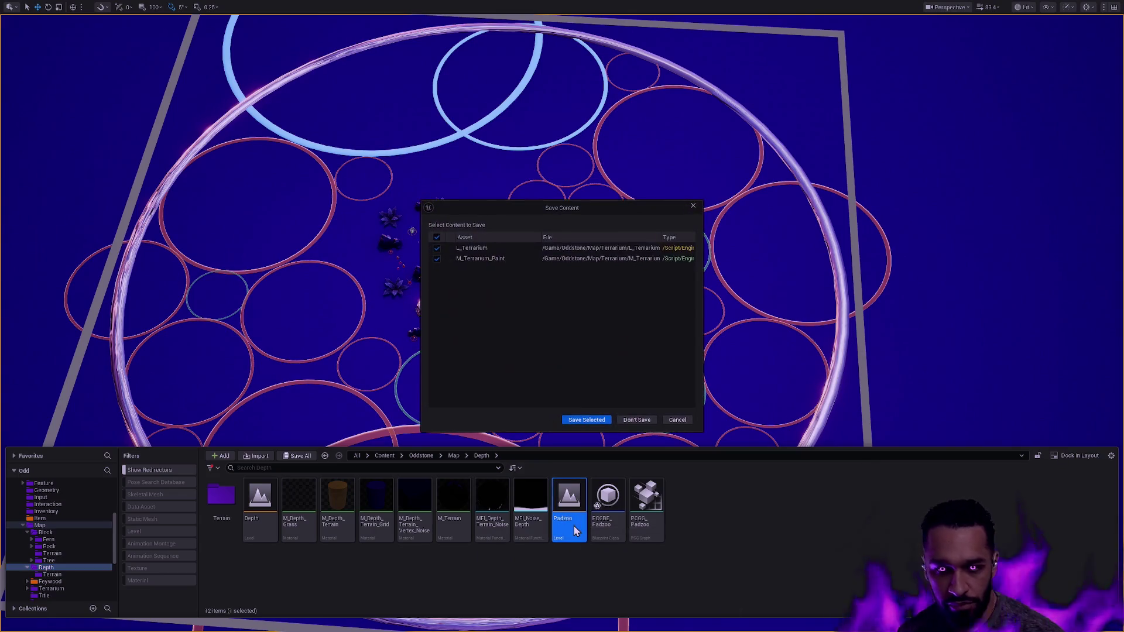
left_click(589, 419)
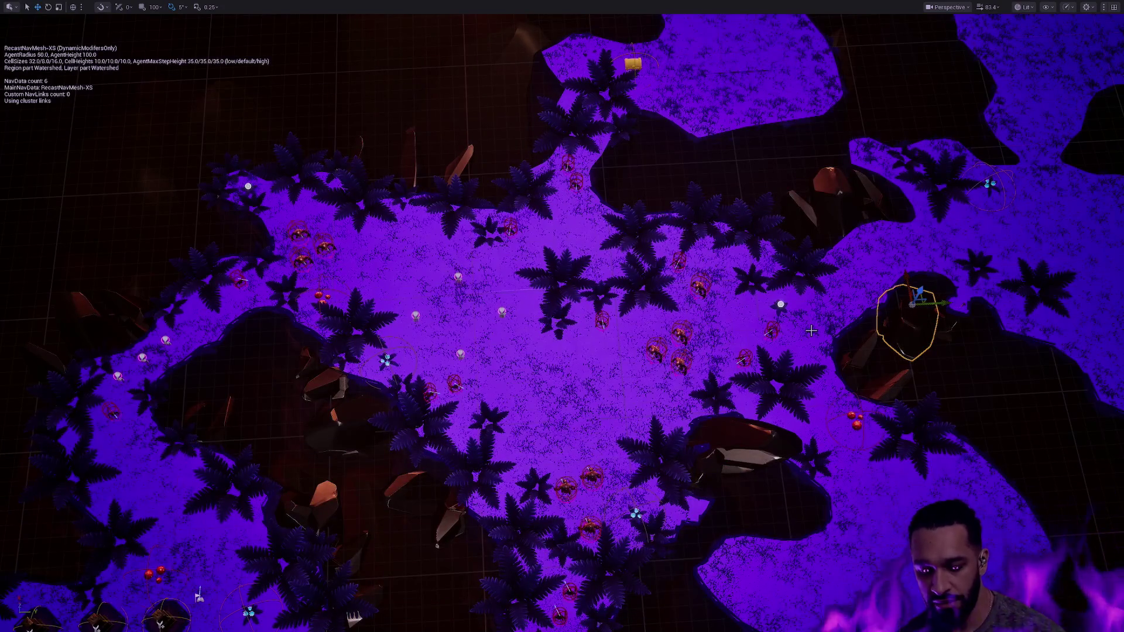
key("p")
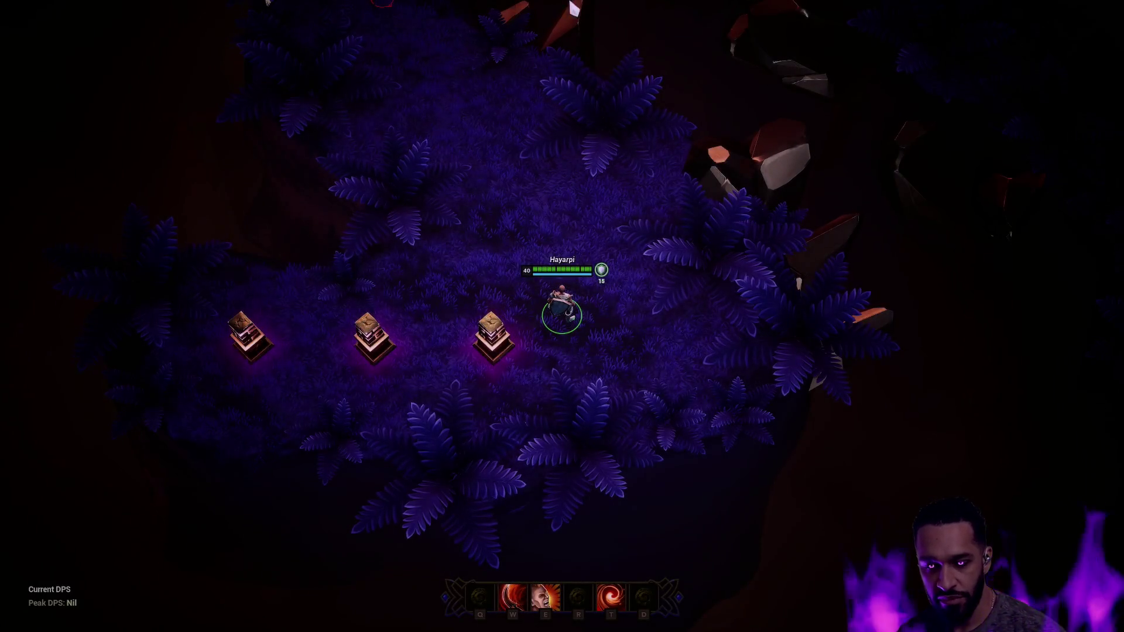
Walk the character around Padzoo through the ferns and grass toward the chests
right_click(621, 399)
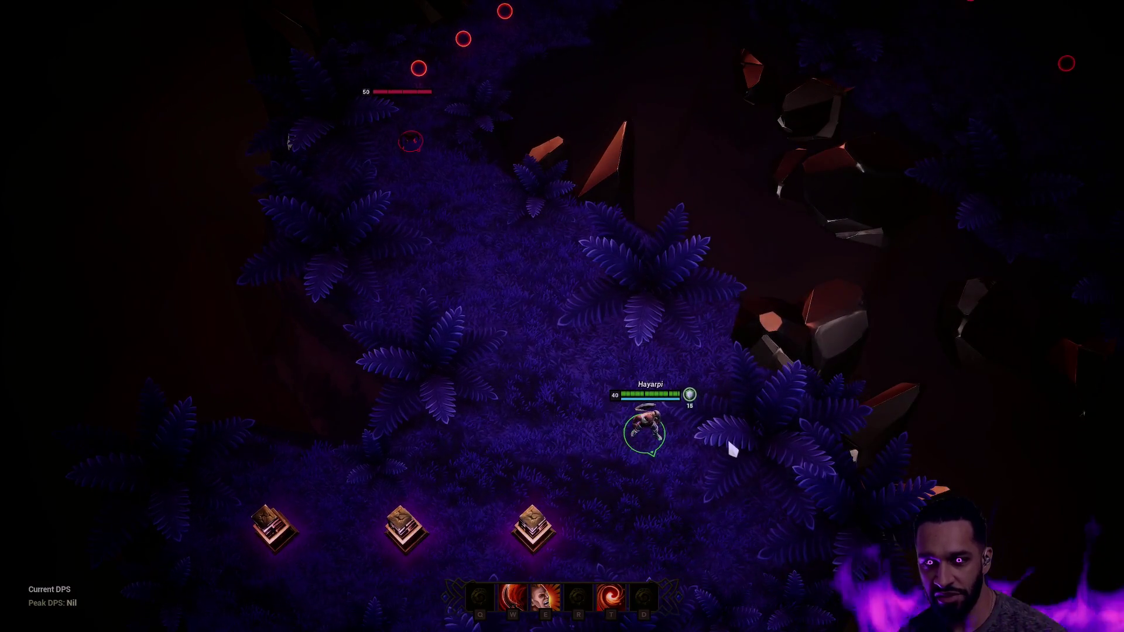
right_click(370, 436)
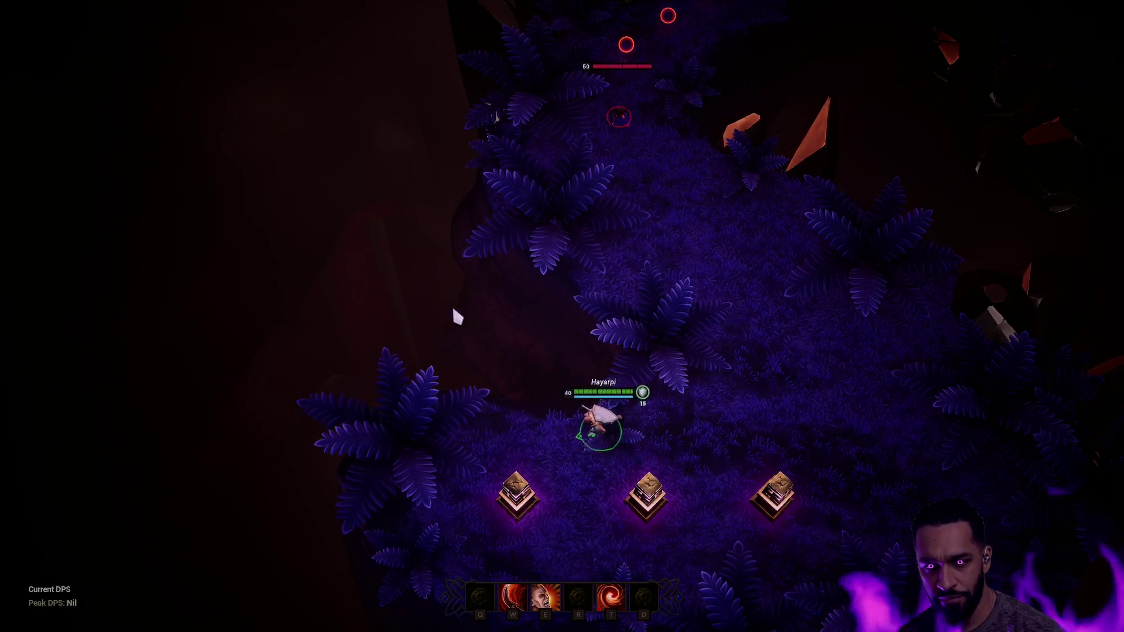
right_click(472, 426)
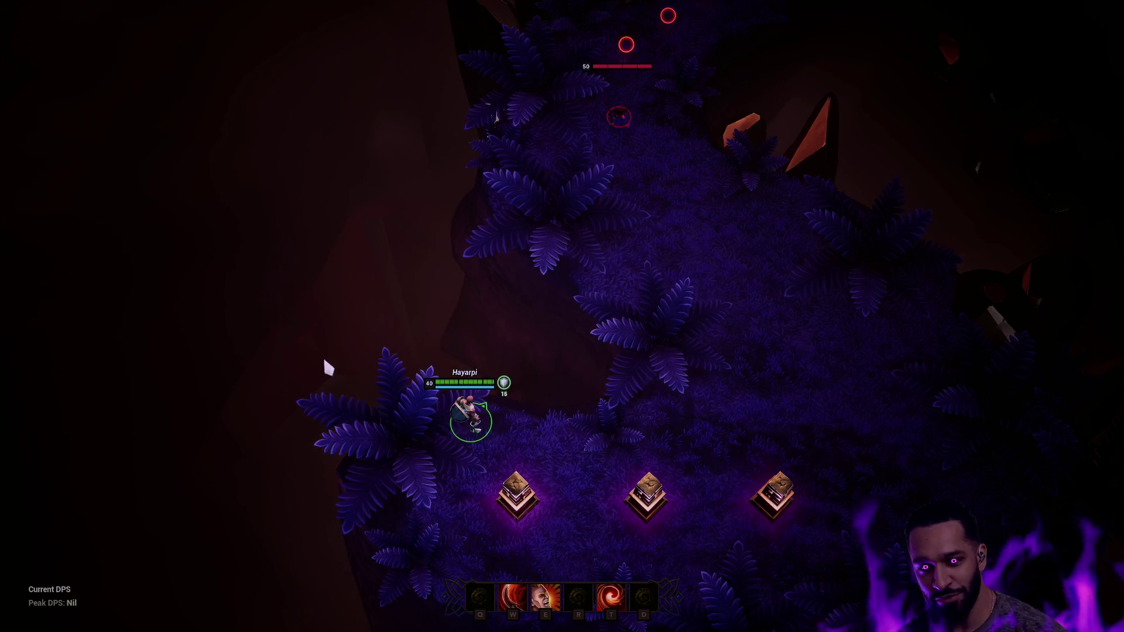
right_click(590, 475)
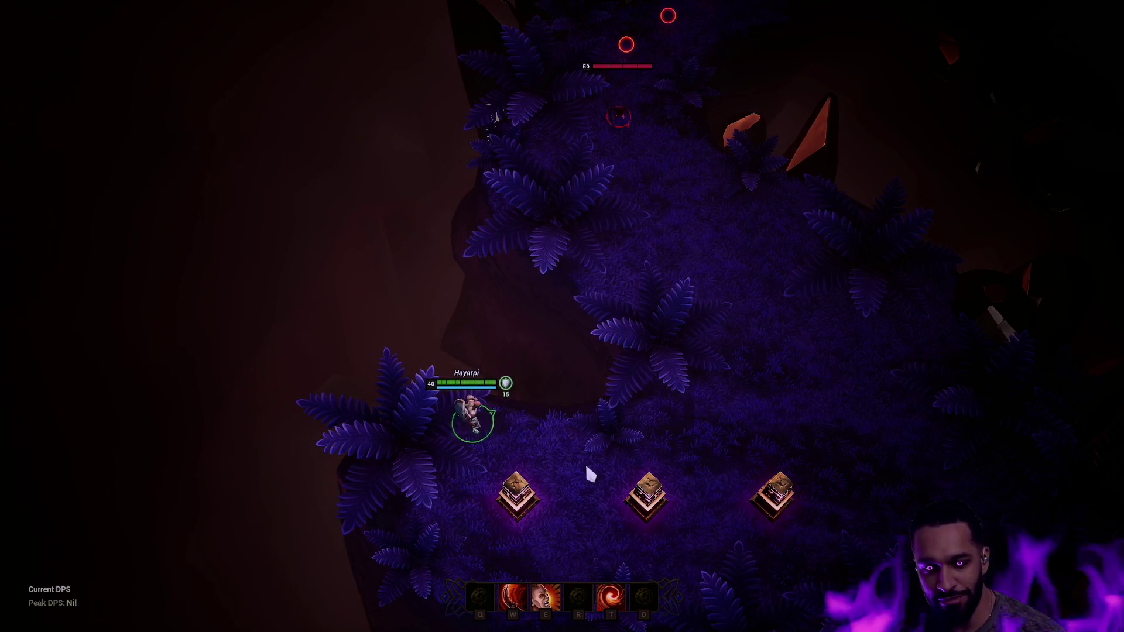
right_click(709, 423)
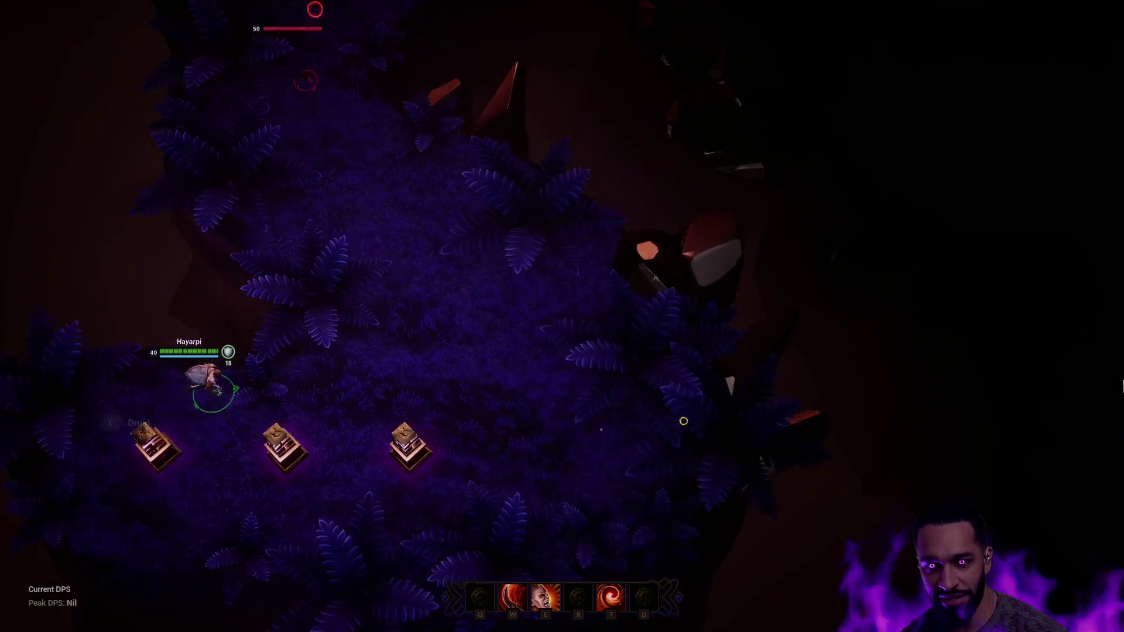
right_click(473, 462)
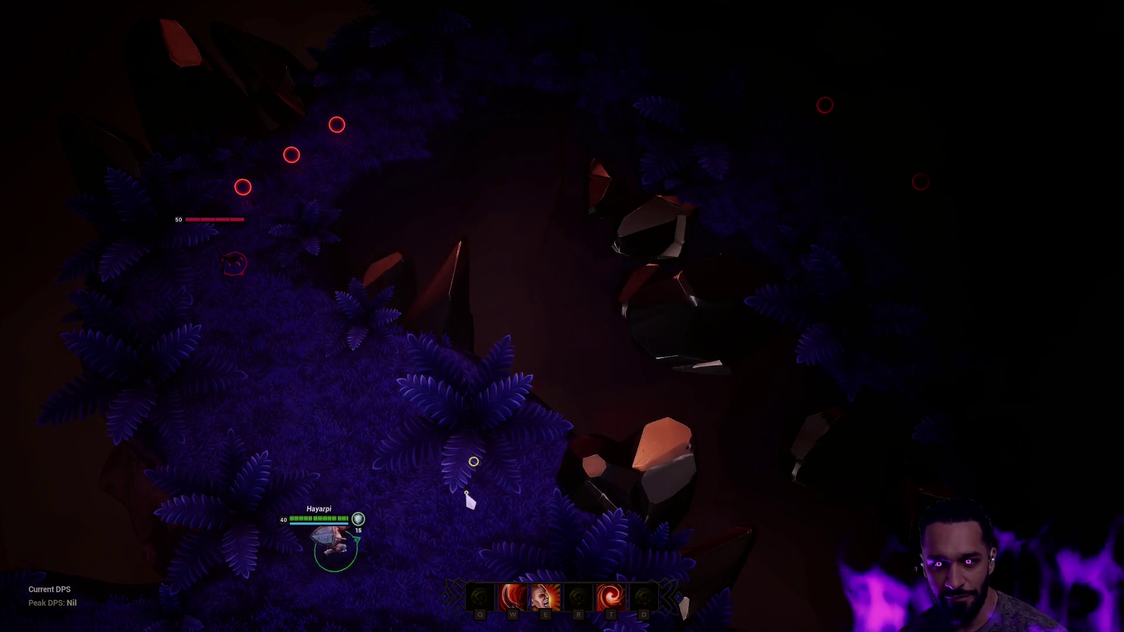
right_click(535, 524)
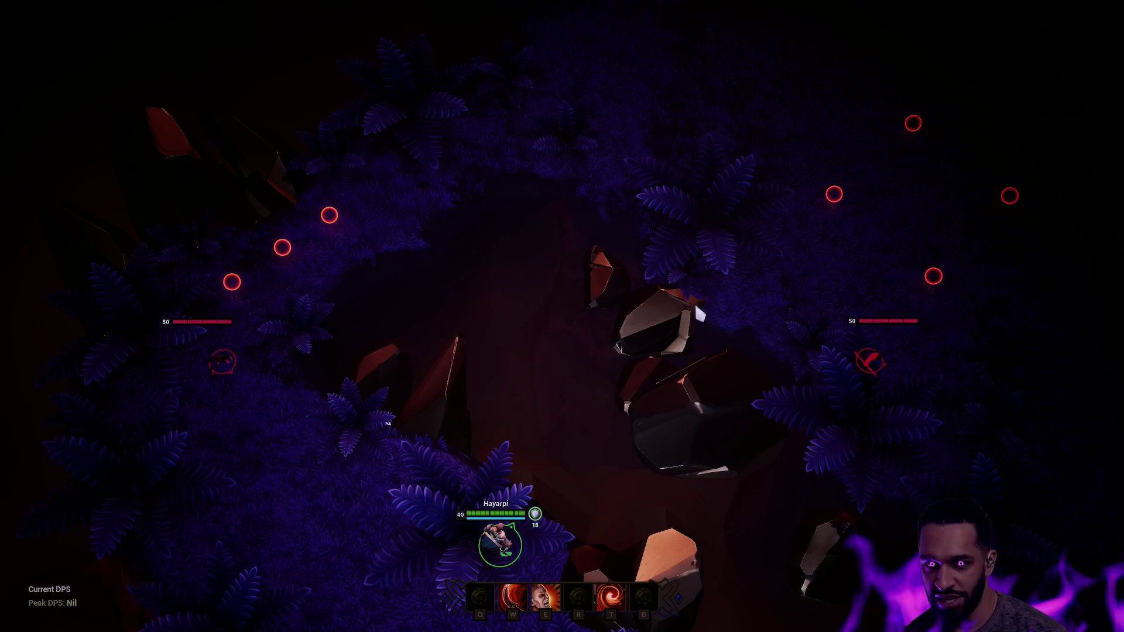
right_click(180, 283)
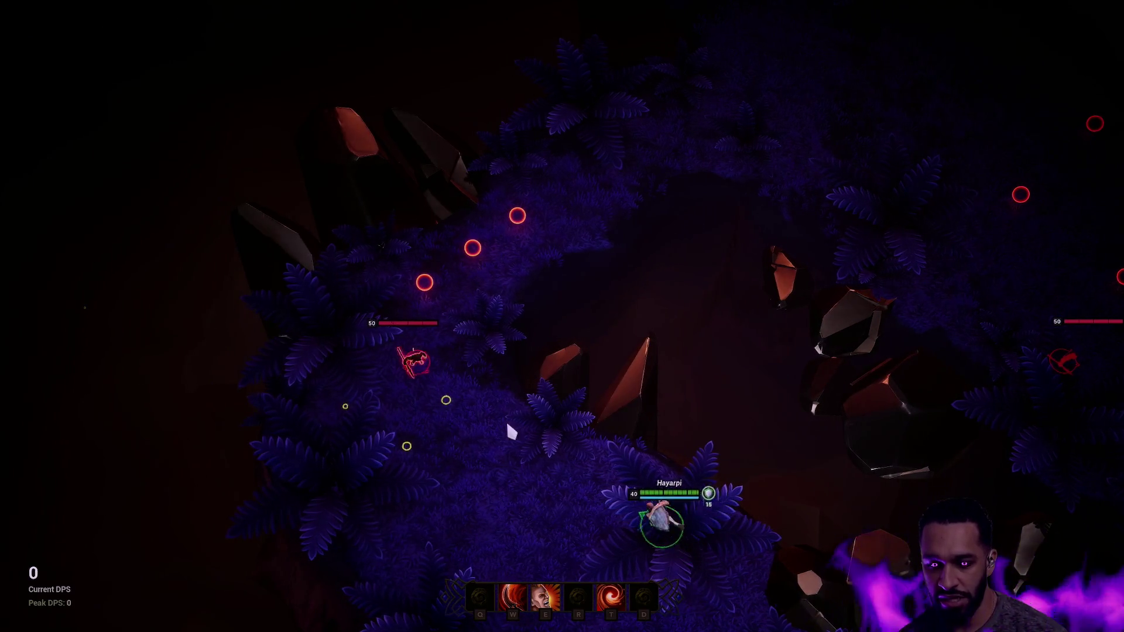
Defeat the enemy with E, W and T abilities and attacks, then stop play with F8
right_click(475, 434)
key("e")
key("w")
key("t")
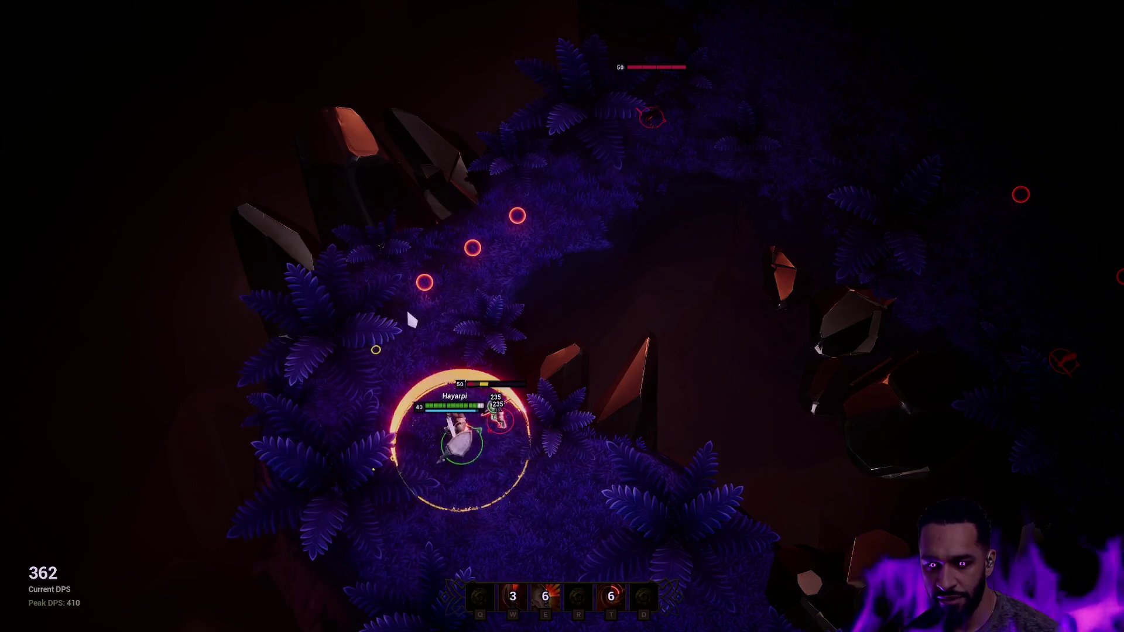
right_click(662, 35)
right_click(422, 514)
right_click(527, 473)
right_click(499, 394)
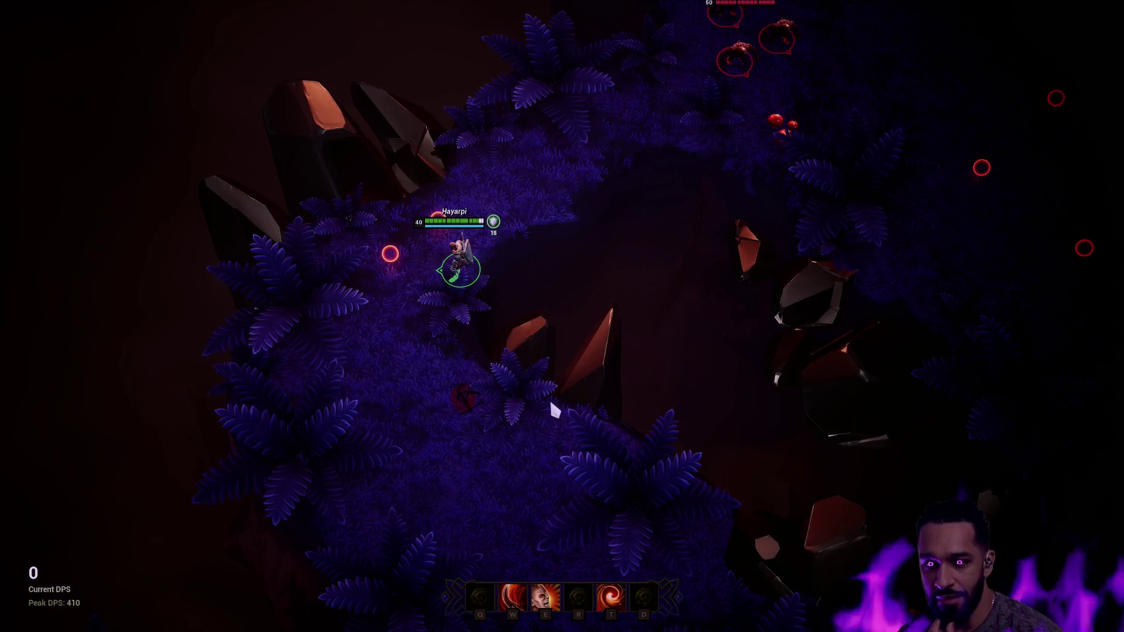
right_click(441, 315)
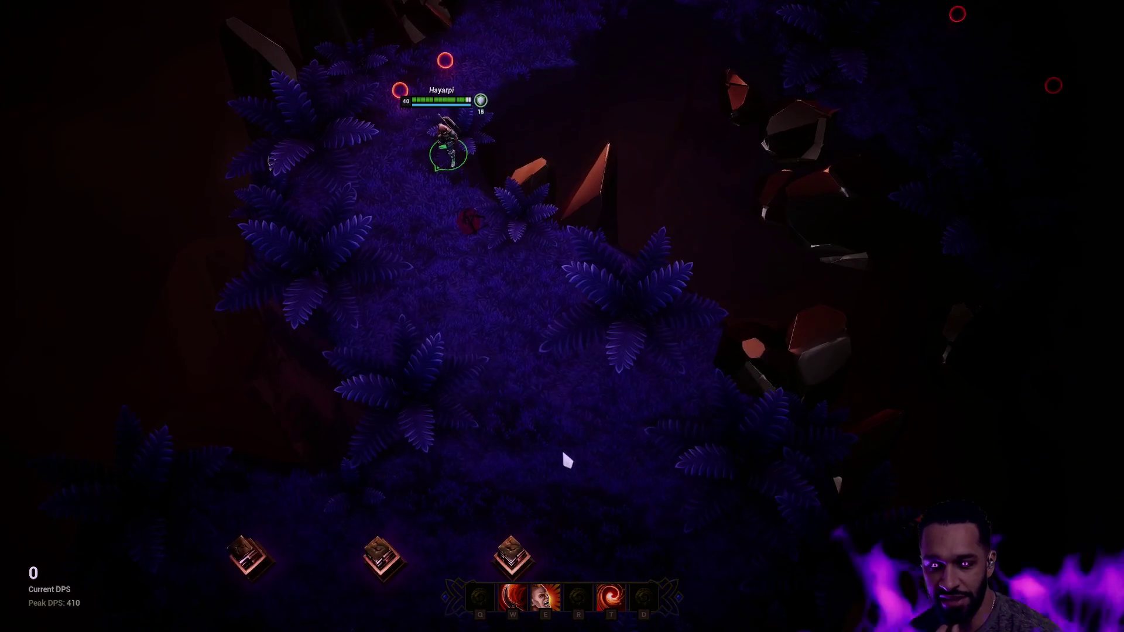
key("space")
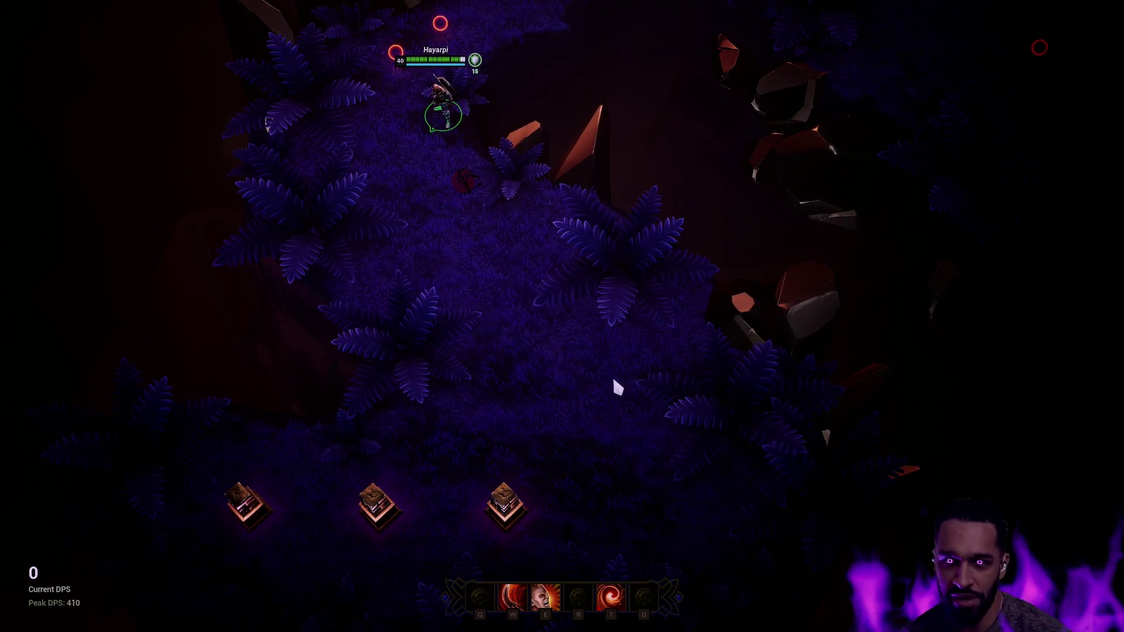
key("F8")
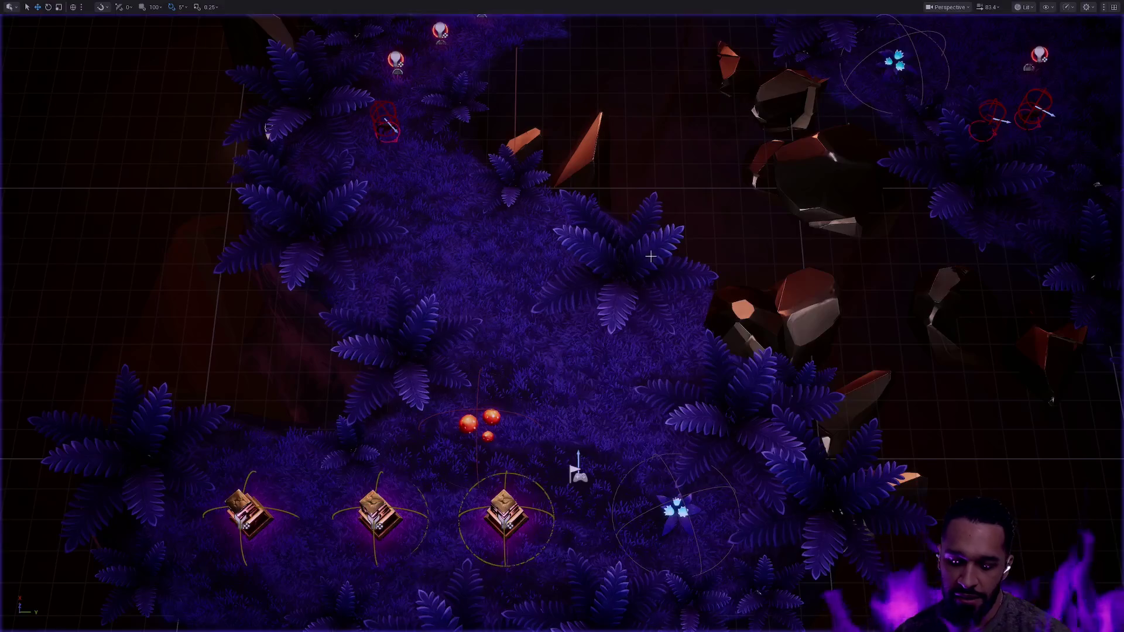
Stop the playtest and zoom in to frame the large foliage area
key("Escape")
scroll(562, 317, "up", 5)
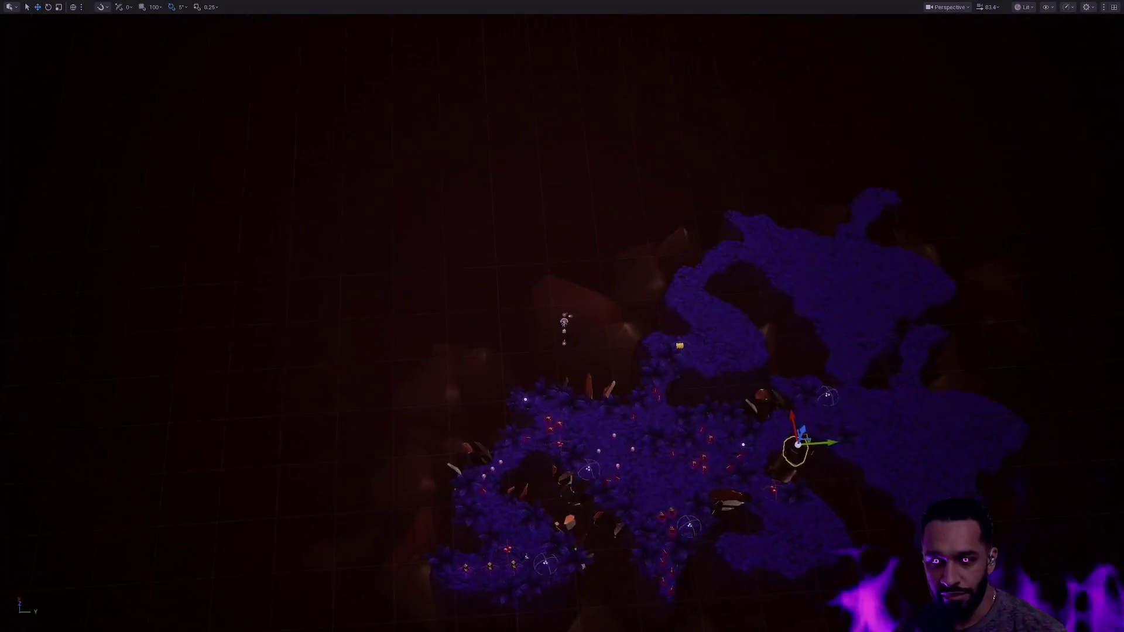
scroll(562, 316, "down", 3)
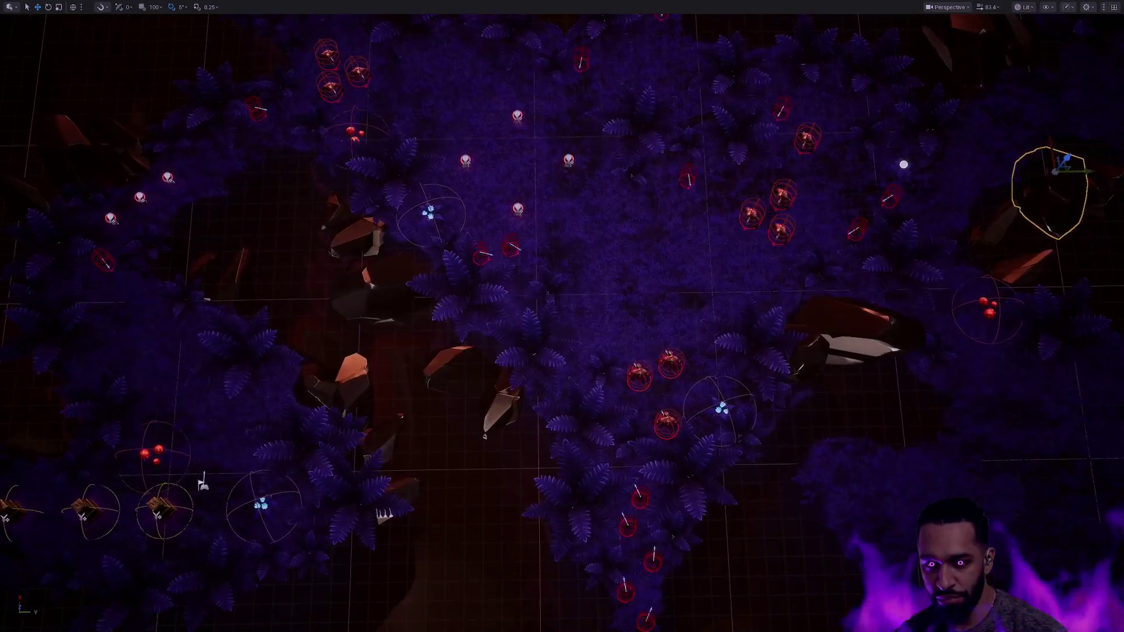
scroll(562, 316, "down", 3)
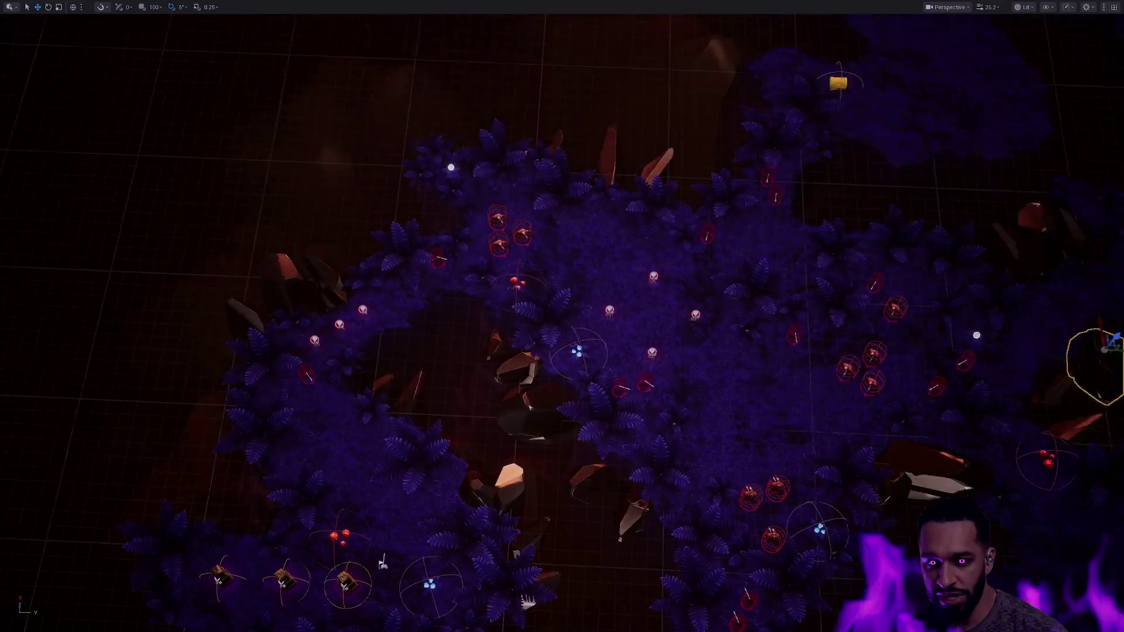
scroll(562, 317, "down", 3)
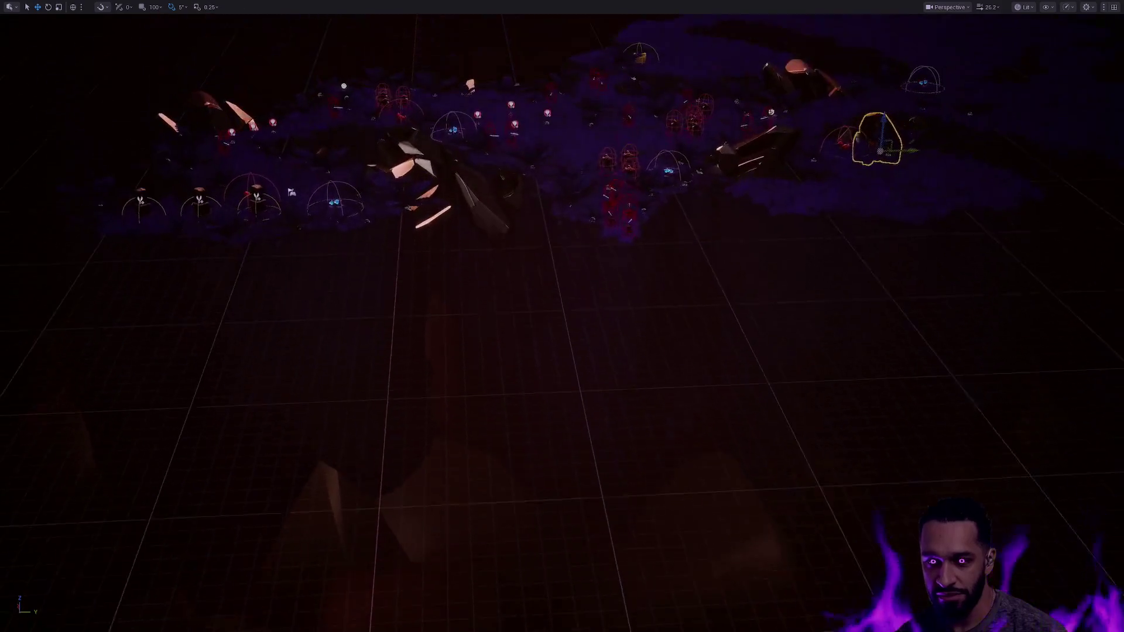
left_click(582, 341)
key("f")
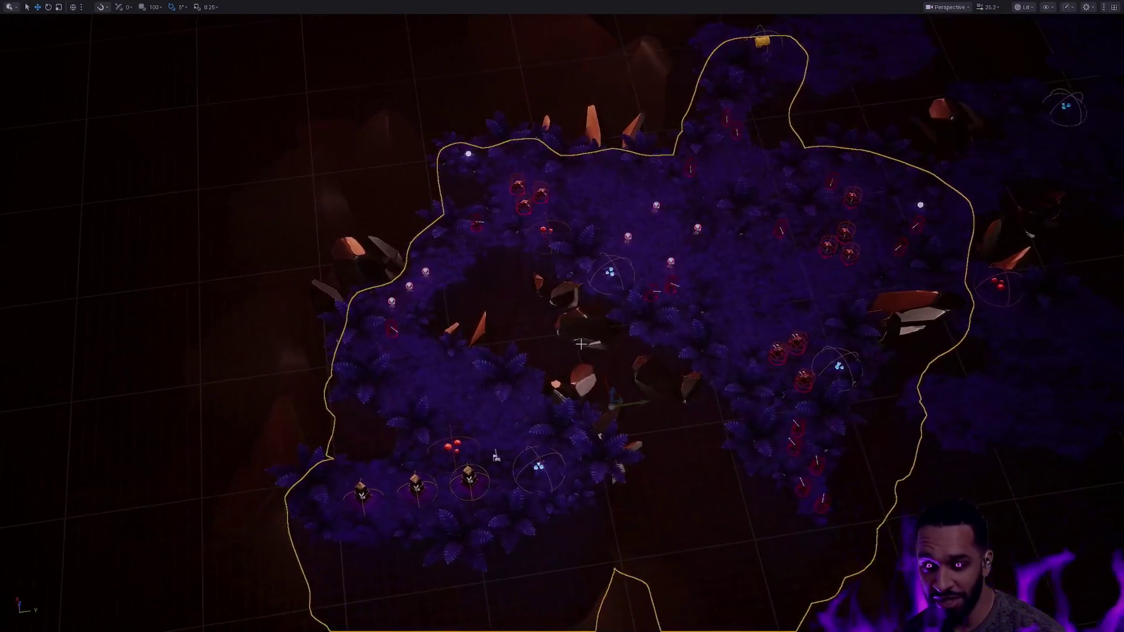
scroll(562, 316, "up", 5)
key("Escape")
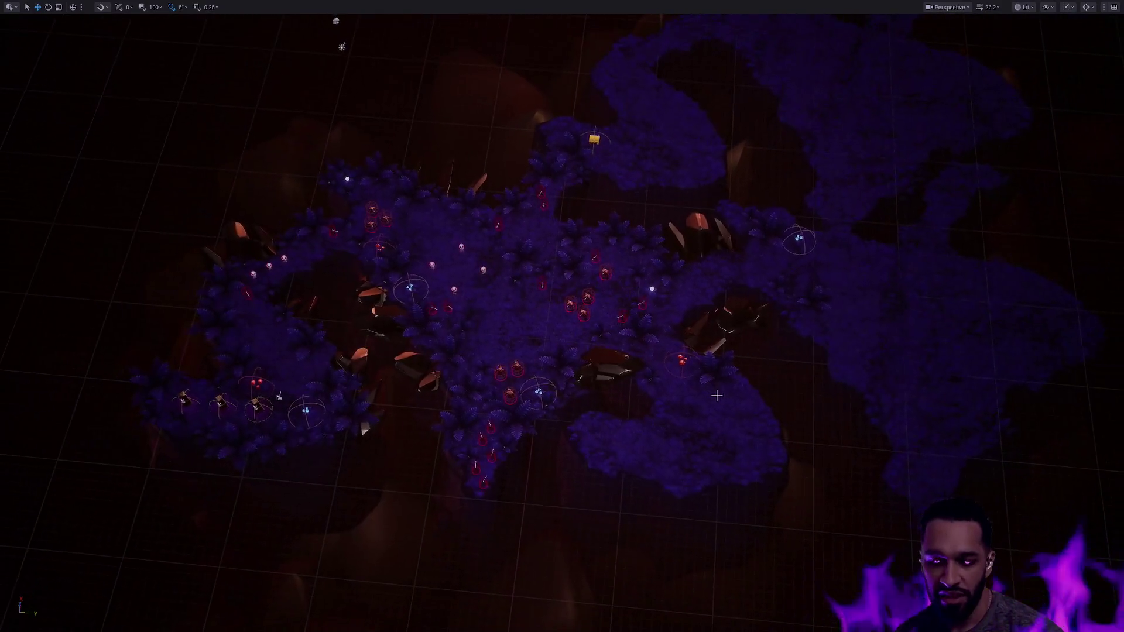
Exit fullscreen, open L_Terrarium from the Terrarium assets and select its Landscape
key("F11")
key("ctrl+space")
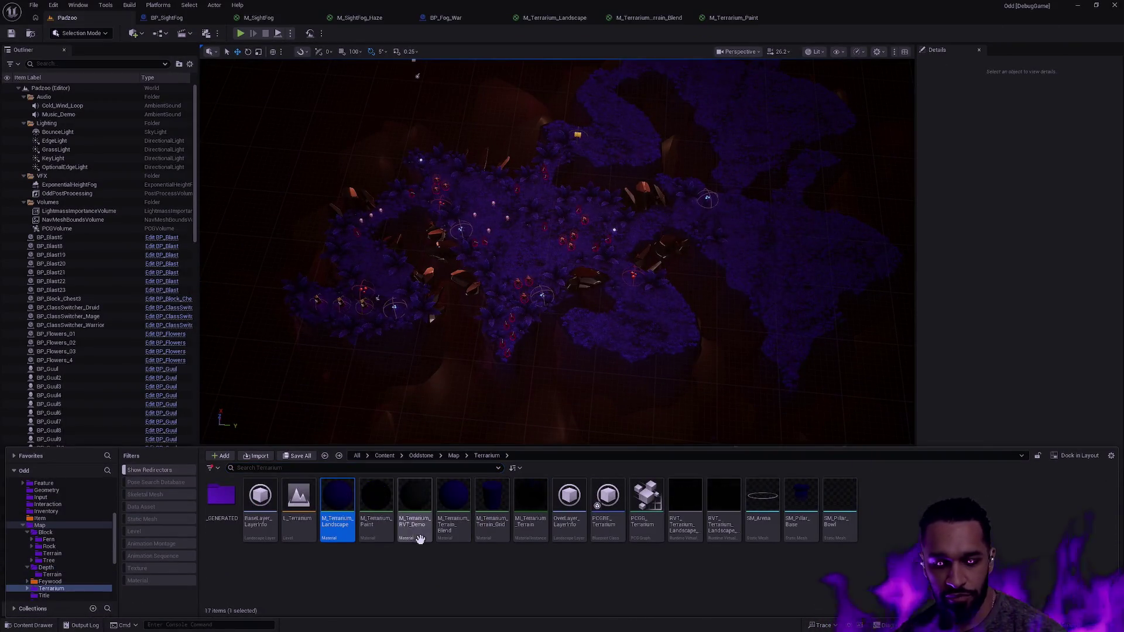
double_click(299, 500)
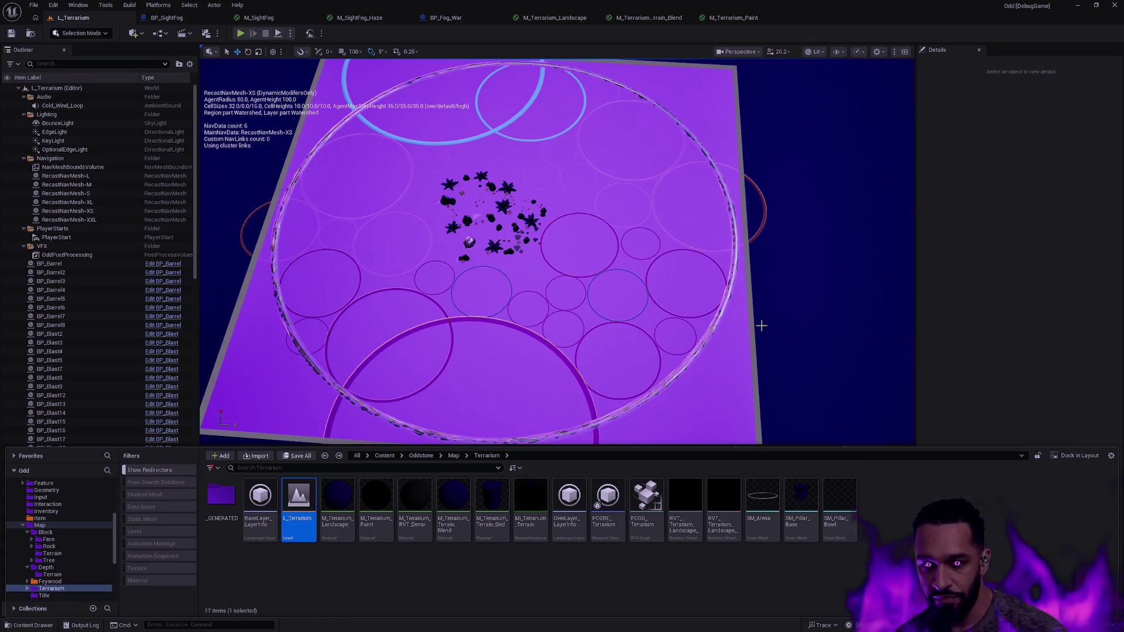
left_click(761, 321)
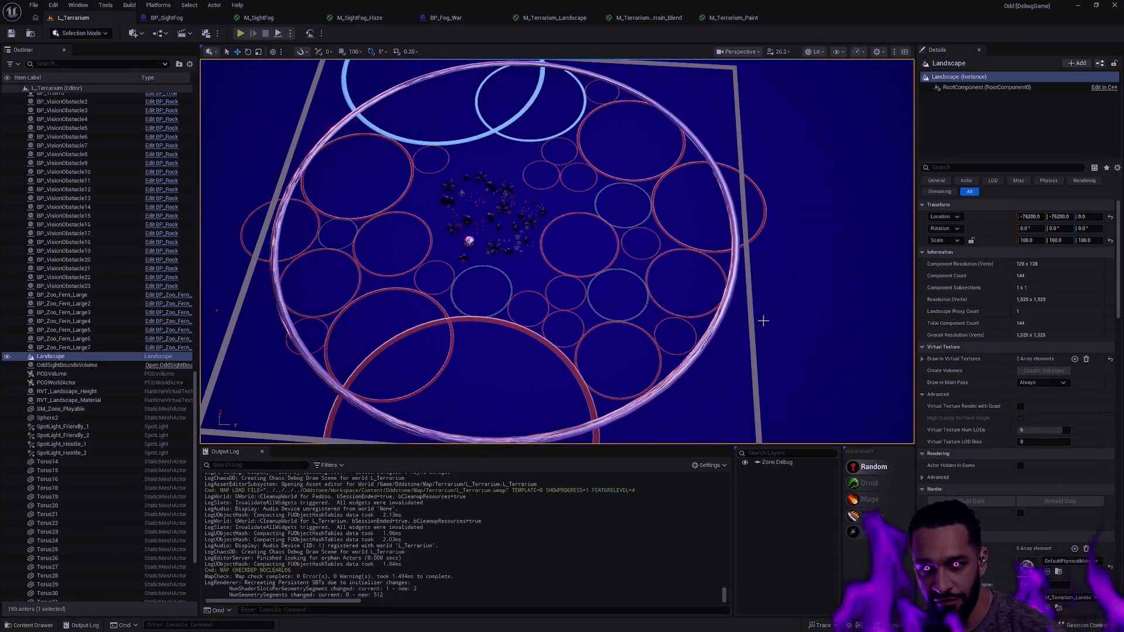
Orbit, pan and zoom to overlook the ringed landscape and its central cluster
mouse_move(782, 321)
left_mouse_down()
mouse_move(773, 340)
mouse_move(785, 310)
mouse_move(782, 321)
left_mouse_up()
scroll(556, 252, "up", 10)
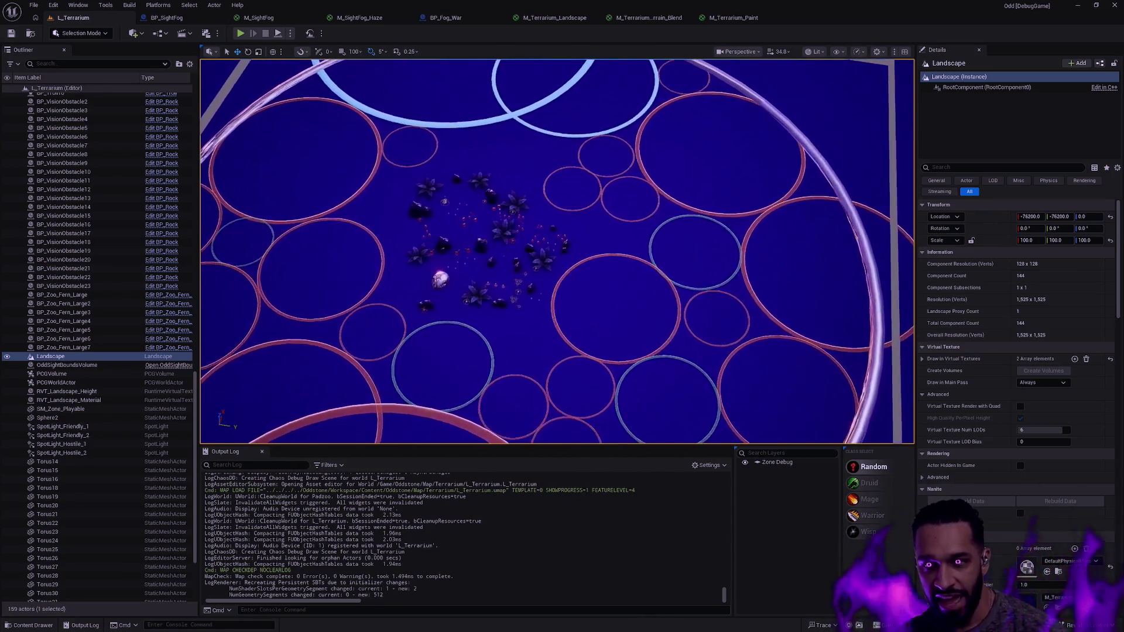
scroll(556, 251, "up", 2)
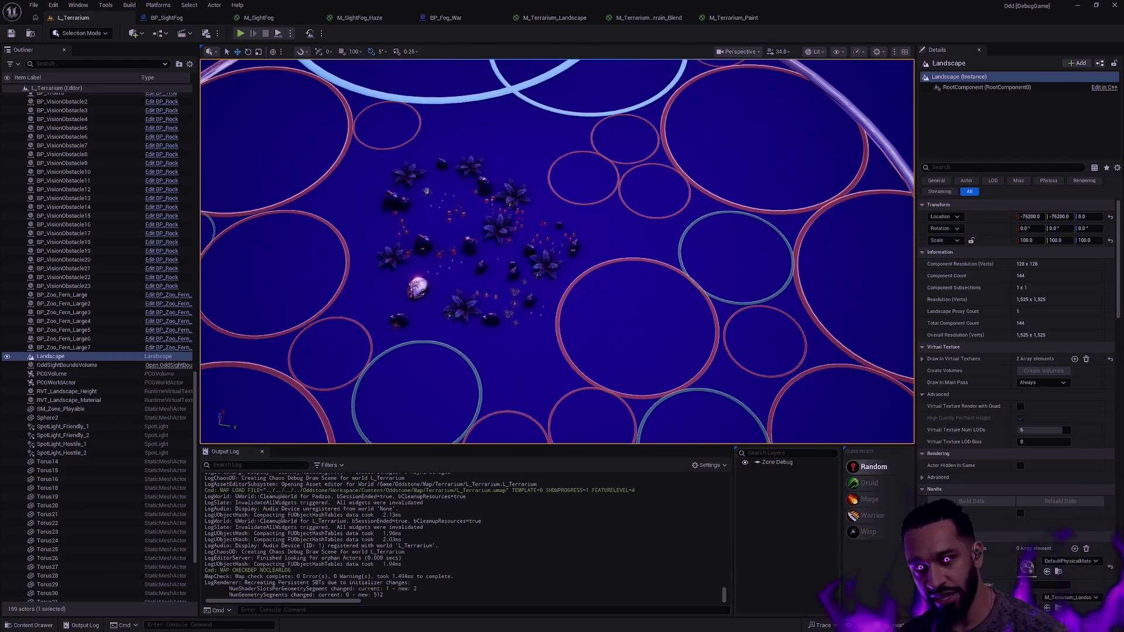
scroll(556, 252, "up", 6)
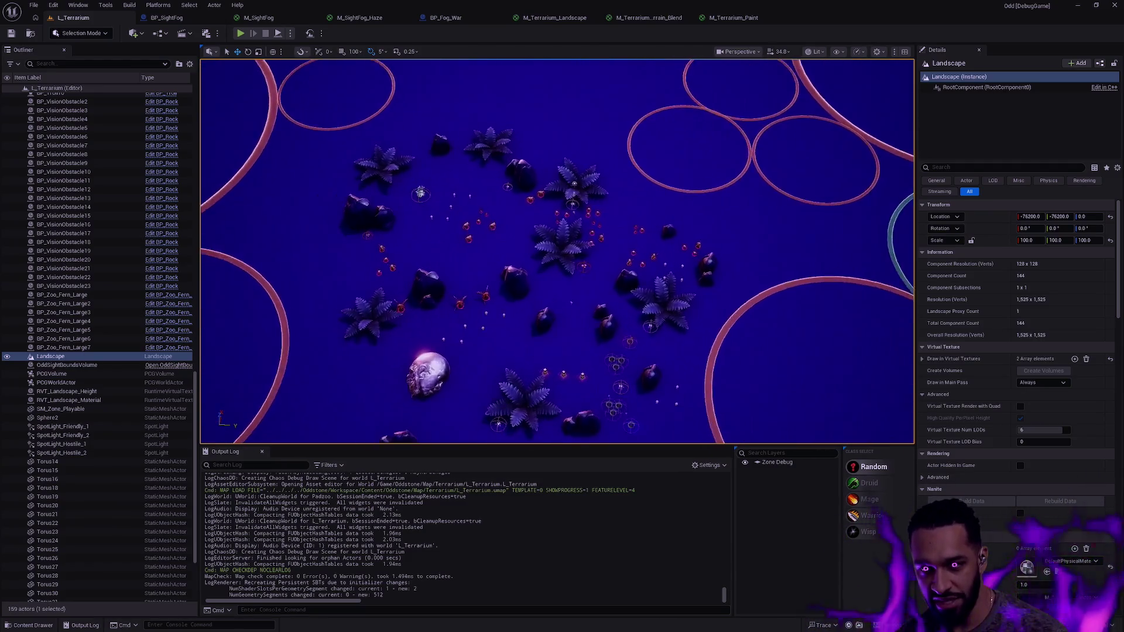
key("a")
key("a")
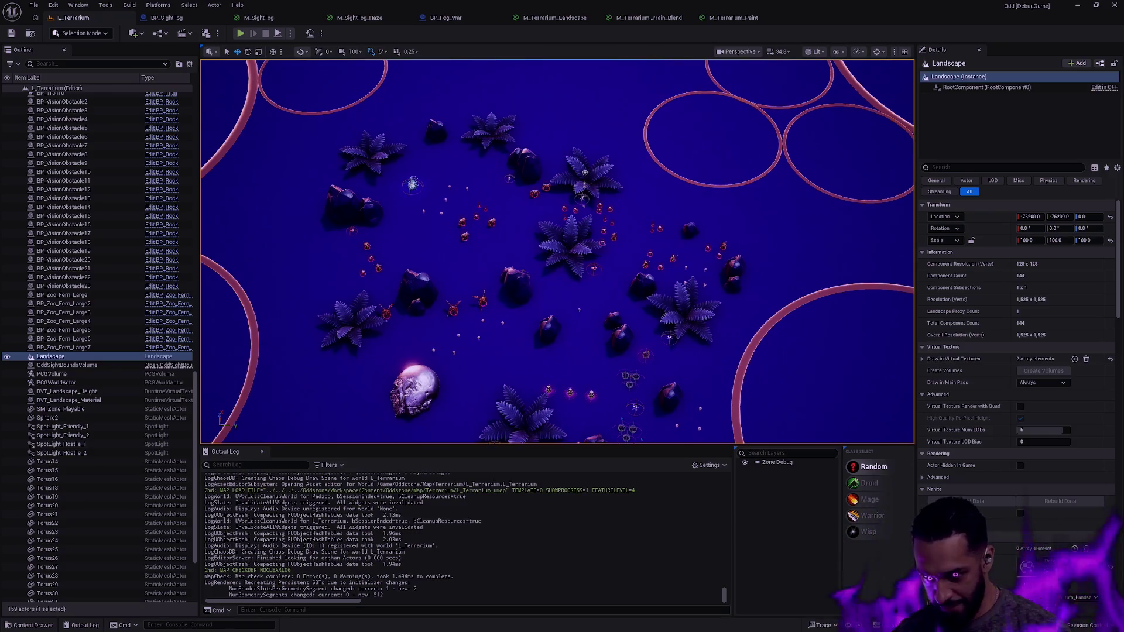
scroll(579, 310, "up", 10)
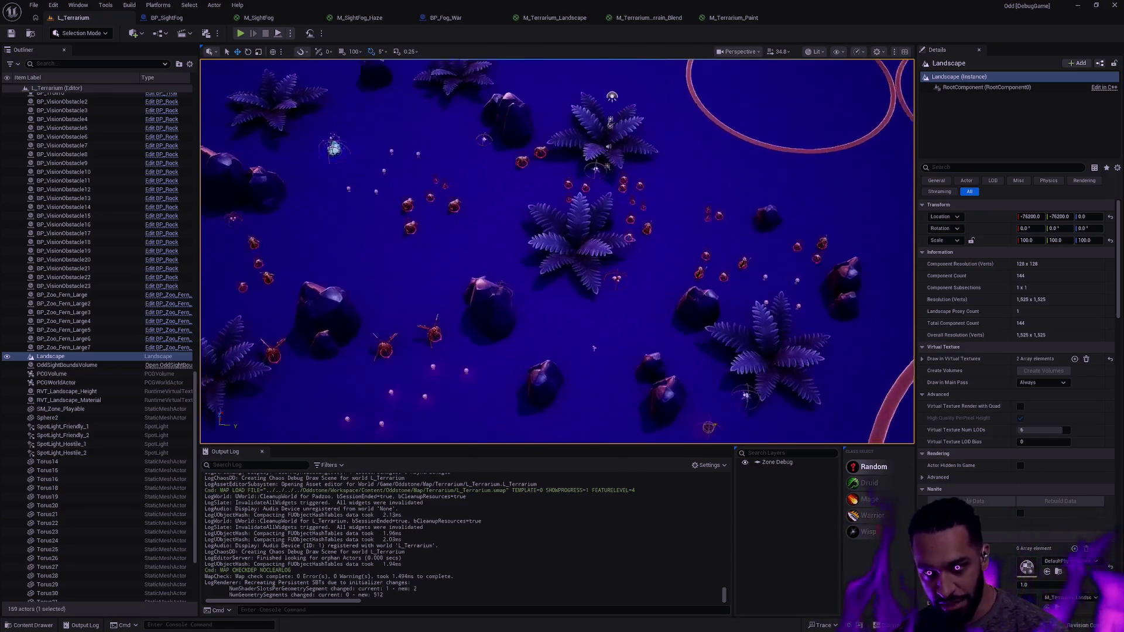
left_click_drag(576, 309, 563, 294)
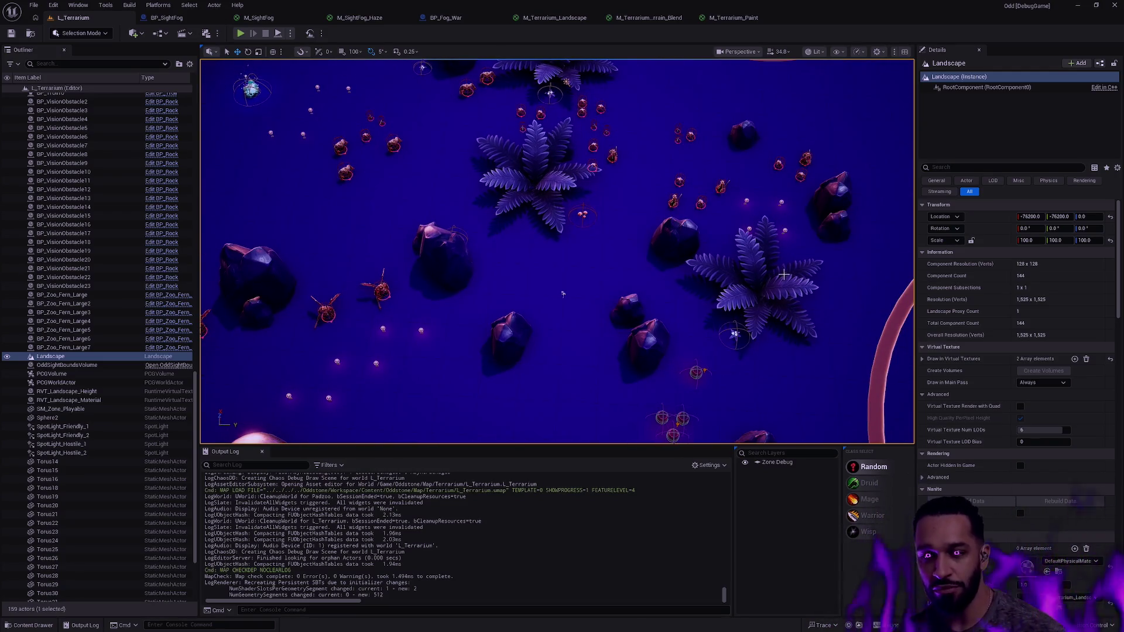
scroll(563, 294, "down", 15)
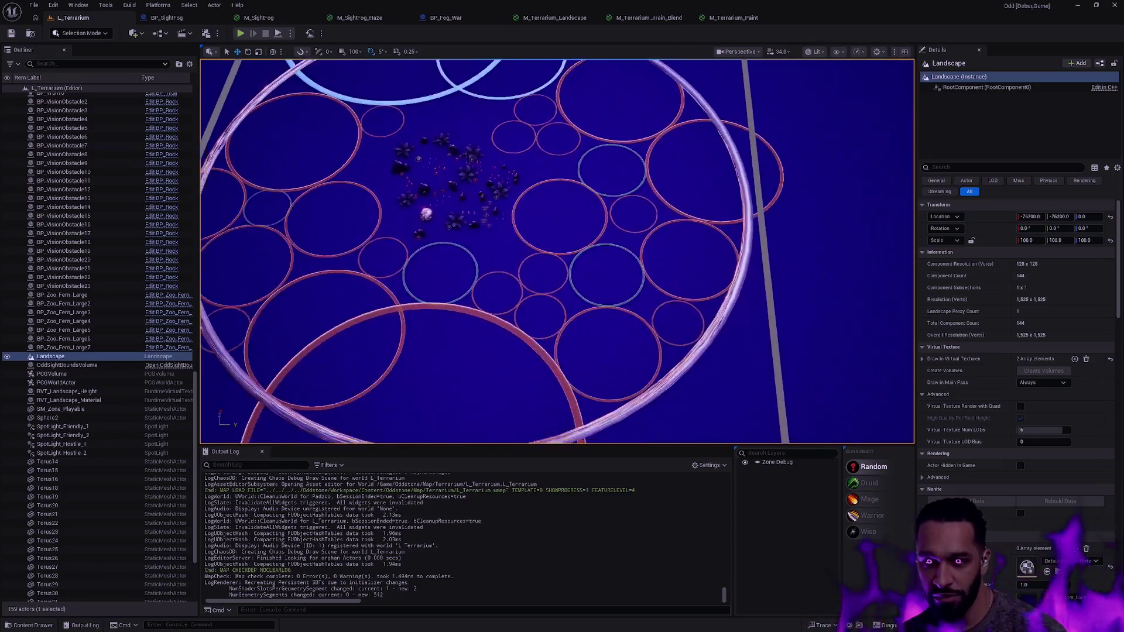
left_click_drag(499, 143, 486, 159)
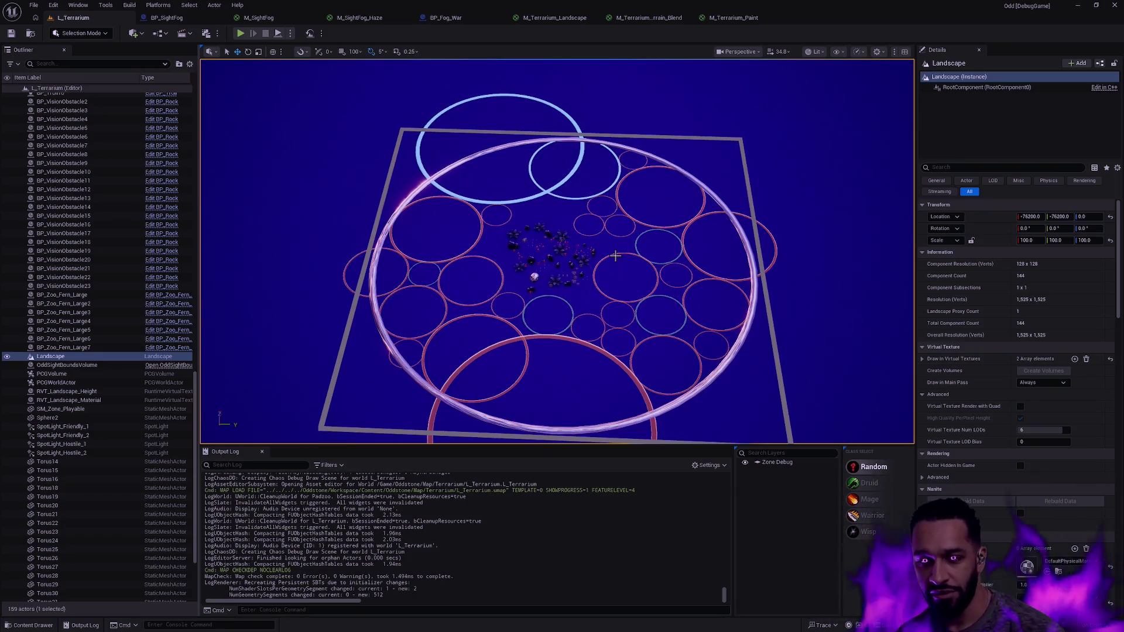
scroll(534, 277, "up", 5)
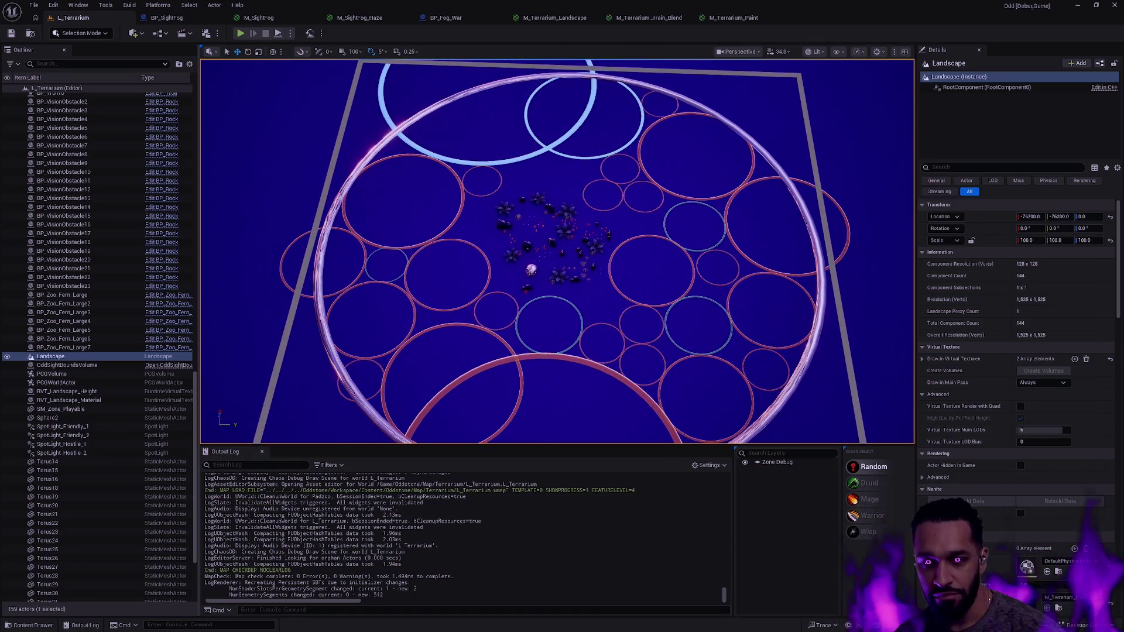
left_click_drag(534, 277, 534, 258)
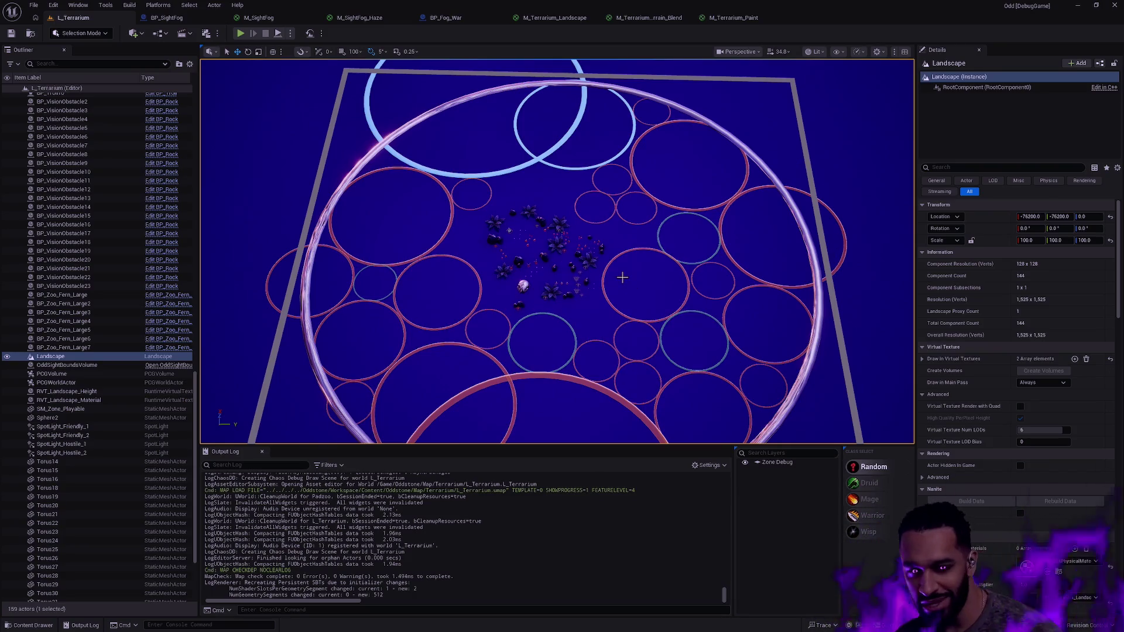
scroll(623, 278, "up", 10)
scroll(557, 251, "down", 10)
scroll(622, 277, "up", 3)
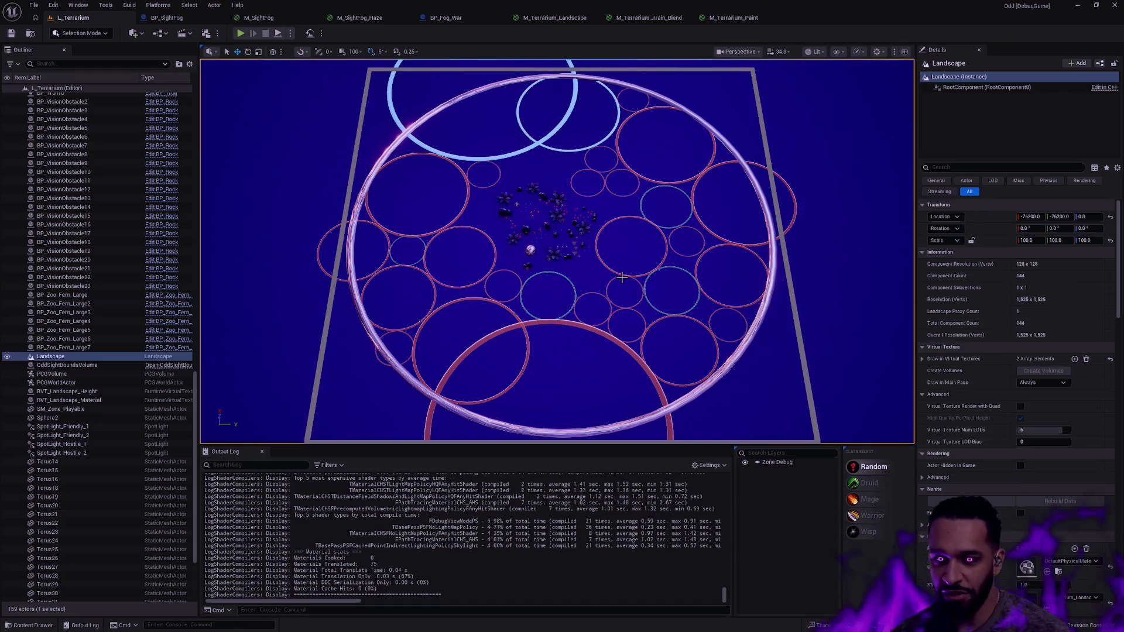
scroll(557, 252, "up", 10)
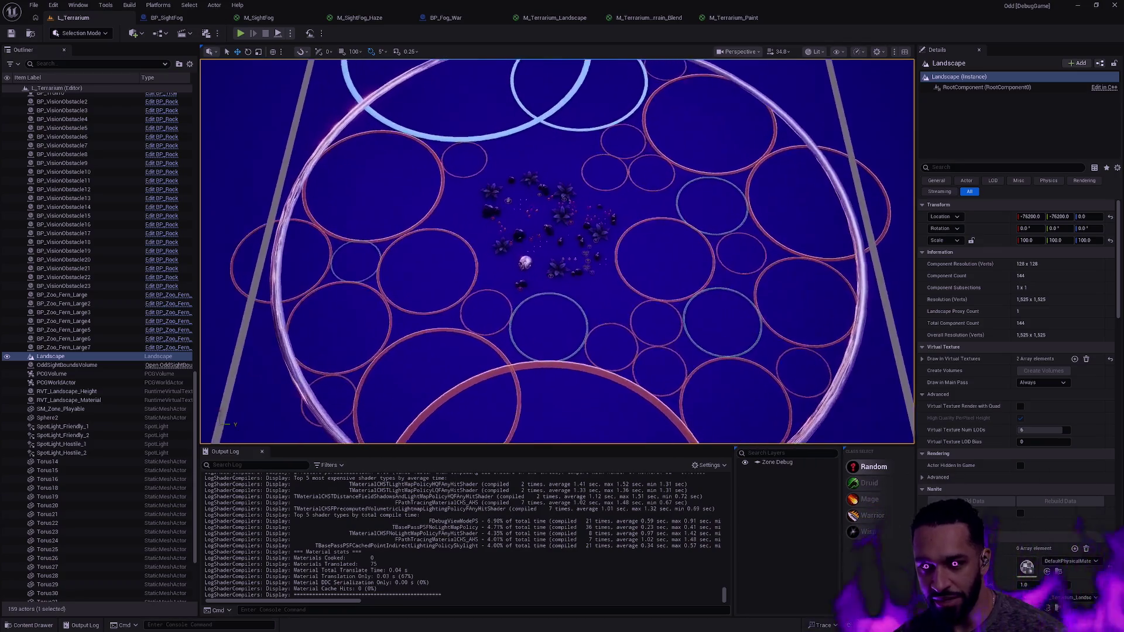
scroll(598, 246, "up", 5)
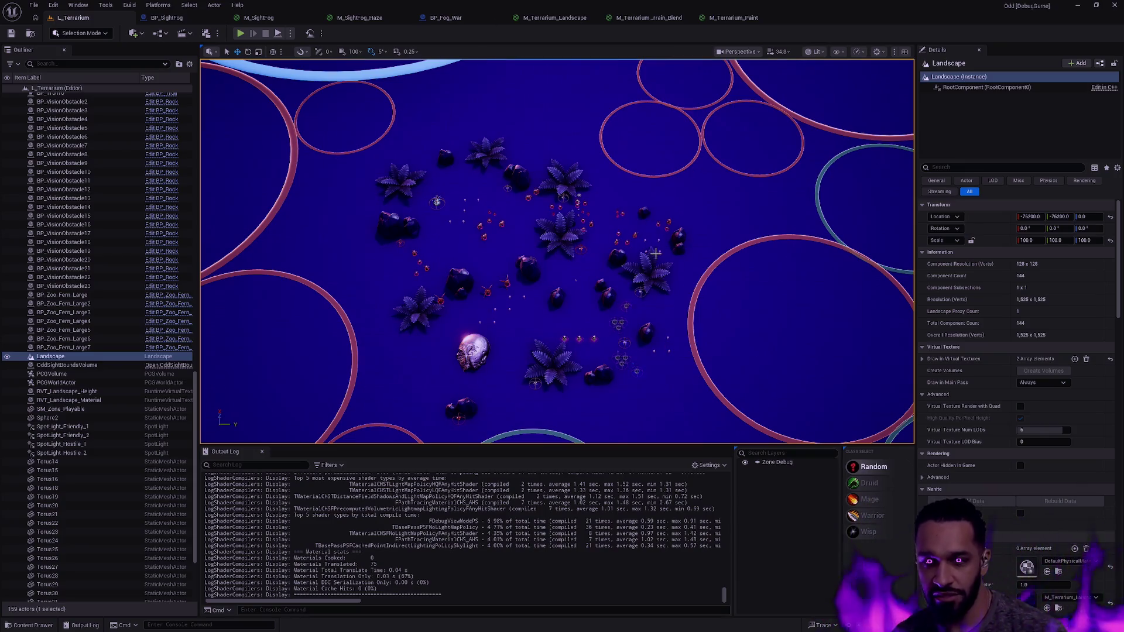
scroll(557, 252, "up", 6)
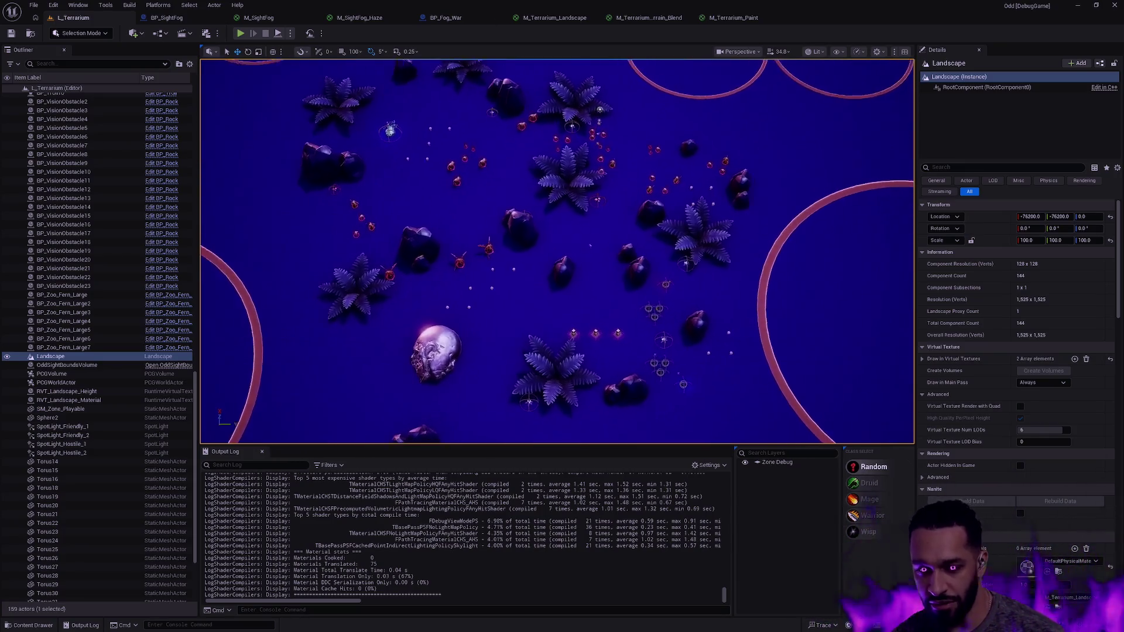
Fly across the landscape past rocks, ferns and spiders, then start a playtest with Alt+P
scroll(605, 243, "up", 8)
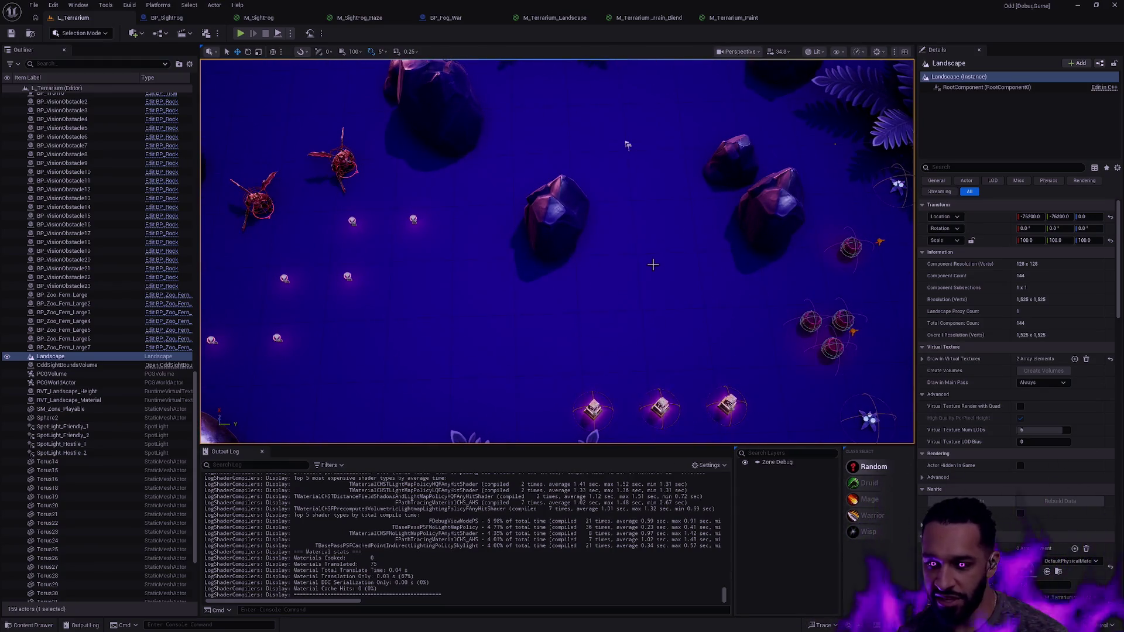
mouse_move(628, 145)
left_mouse_down()
mouse_move(409, 194)
mouse_move(519, 228)
mouse_move(444, 191)
mouse_move(482, 285)
mouse_move(660, 145)
mouse_move(806, 146)
mouse_move(476, 106)
mouse_move(456, 216)
mouse_move(427, 201)
mouse_move(442, 211)
mouse_move(618, 211)
mouse_move(334, 208)
mouse_move(623, 209)
mouse_move(444, 209)
left_mouse_up()
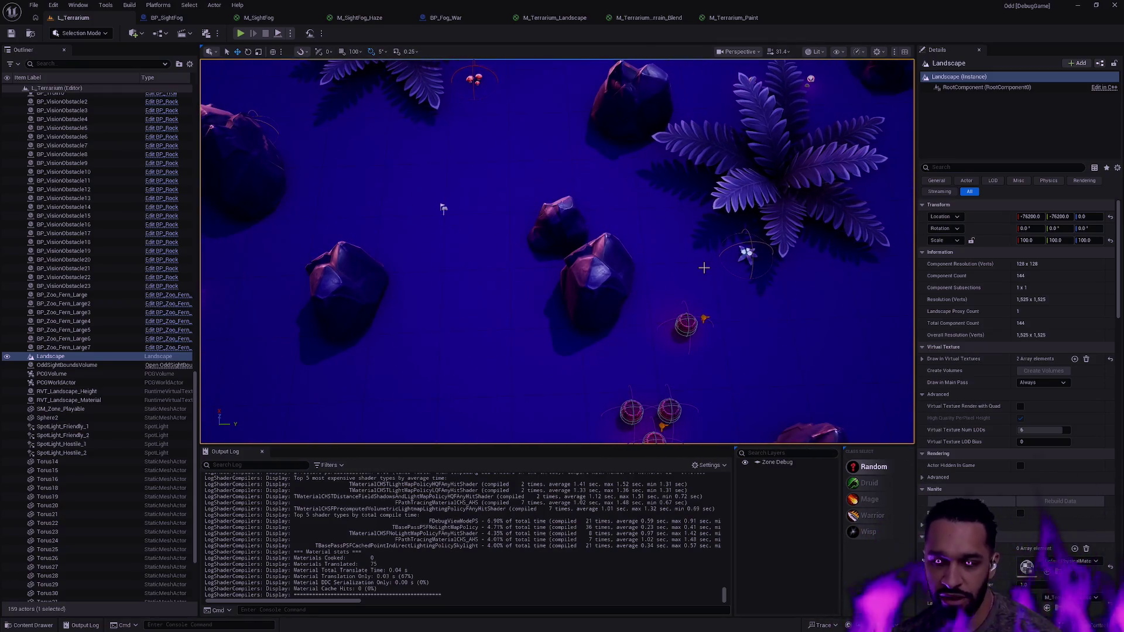
mouse_move(444, 209)
left_mouse_down()
mouse_move(826, 209)
mouse_move(678, 208)
mouse_move(596, 229)
left_mouse_up()
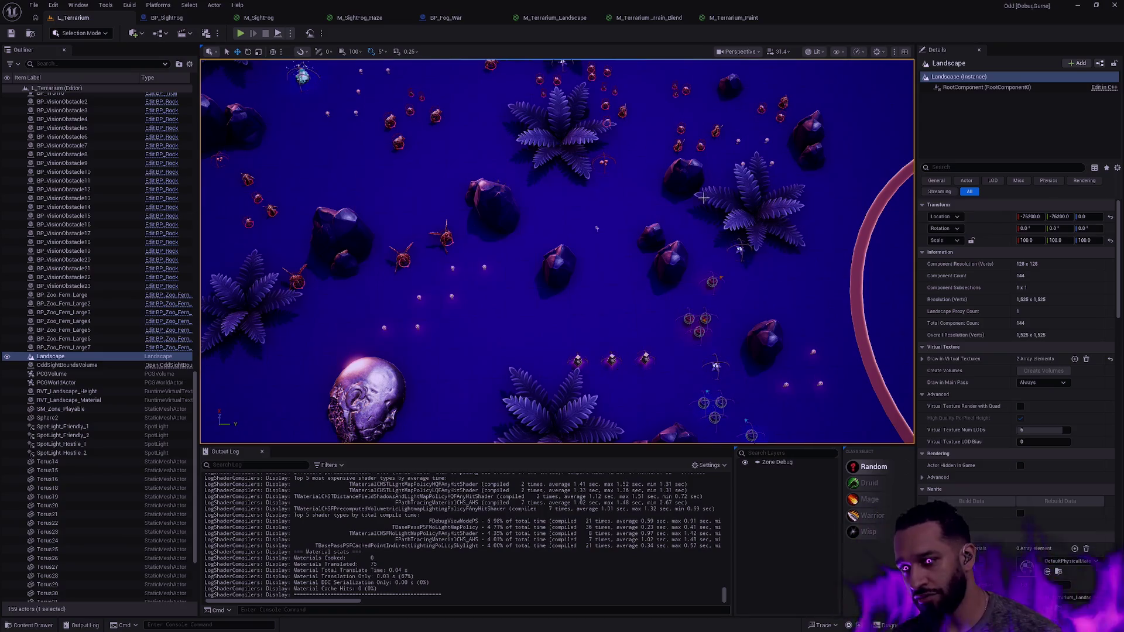
scroll(597, 228, "up", 5)
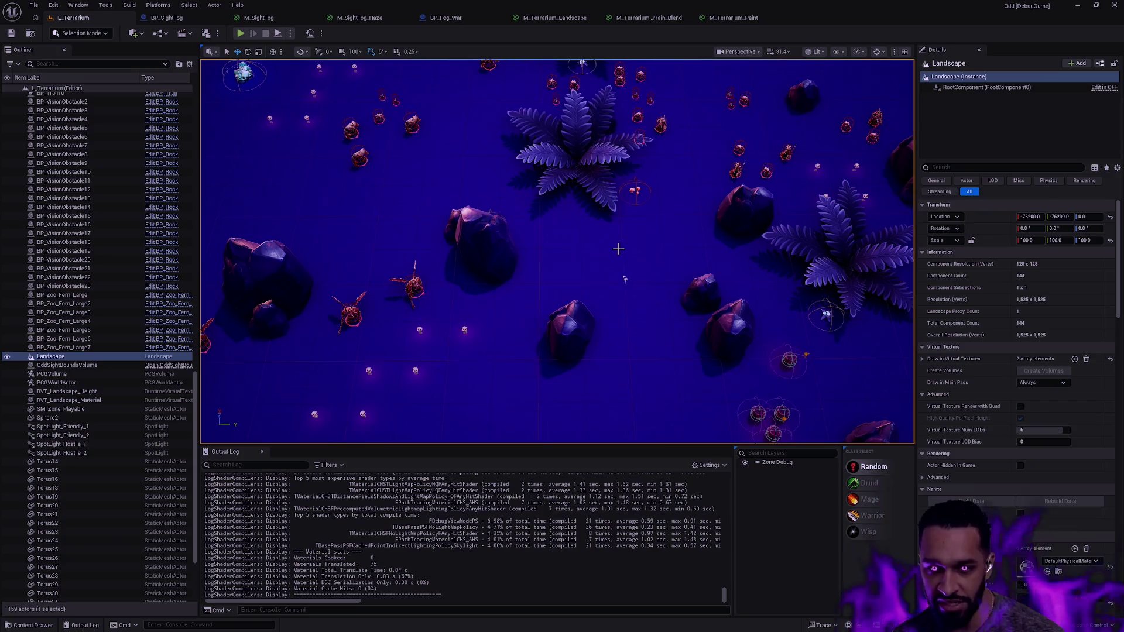
mouse_move(615, 285)
left_mouse_down()
mouse_move(603, 271)
mouse_move(620, 303)
left_mouse_up()
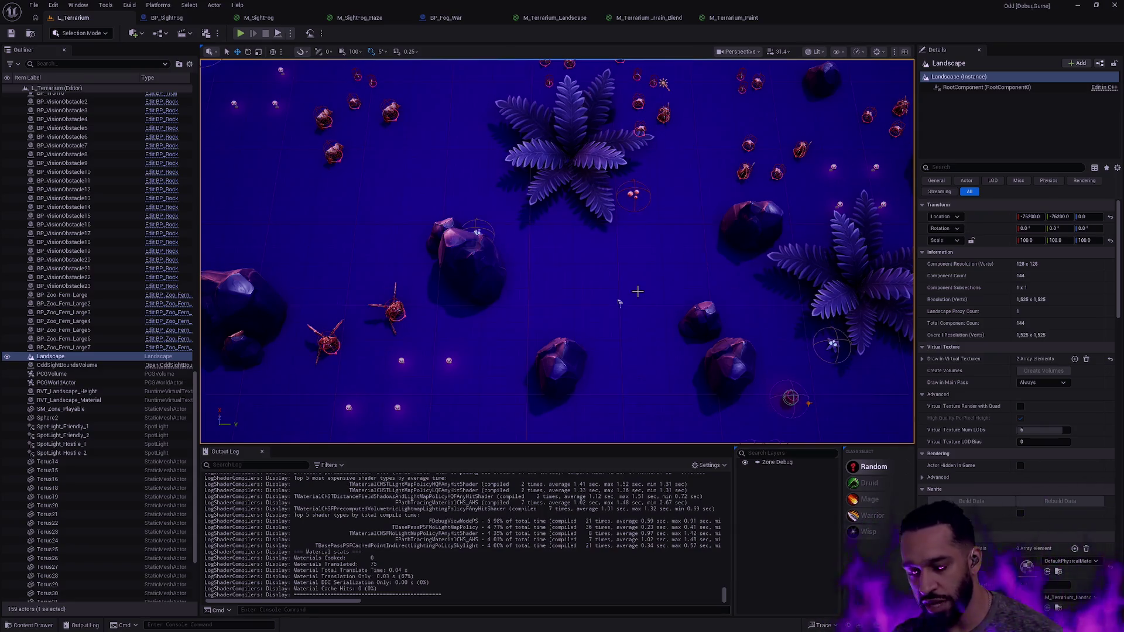
mouse_move(620, 303)
left_mouse_down()
mouse_move(545, 302)
mouse_move(545, 223)
mouse_move(690, 301)
left_mouse_up()
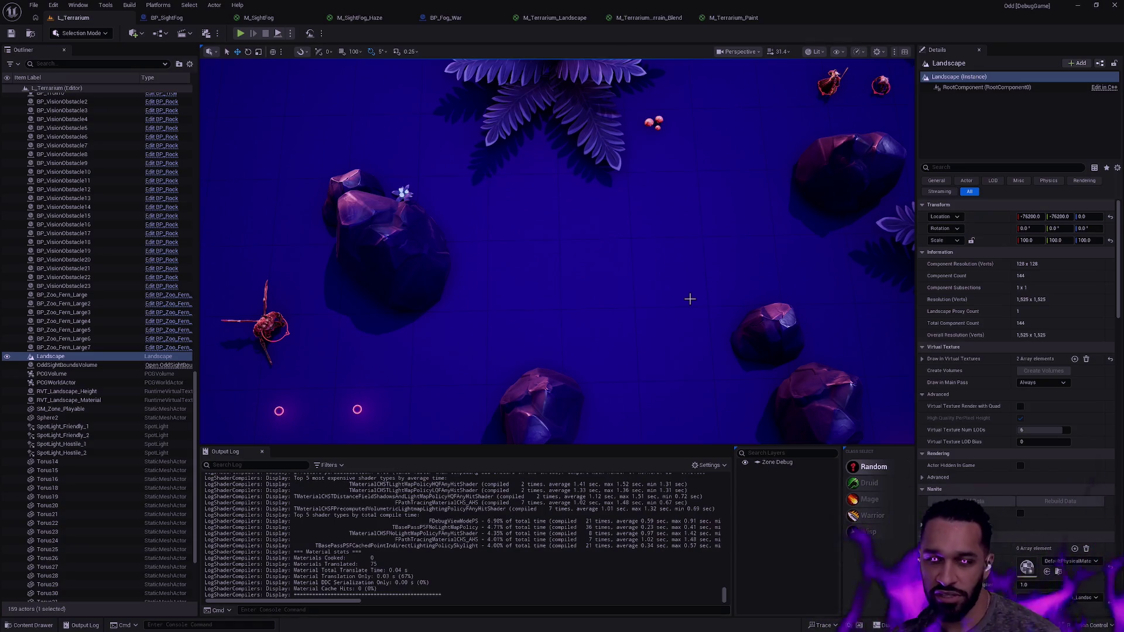
key("alt+p")
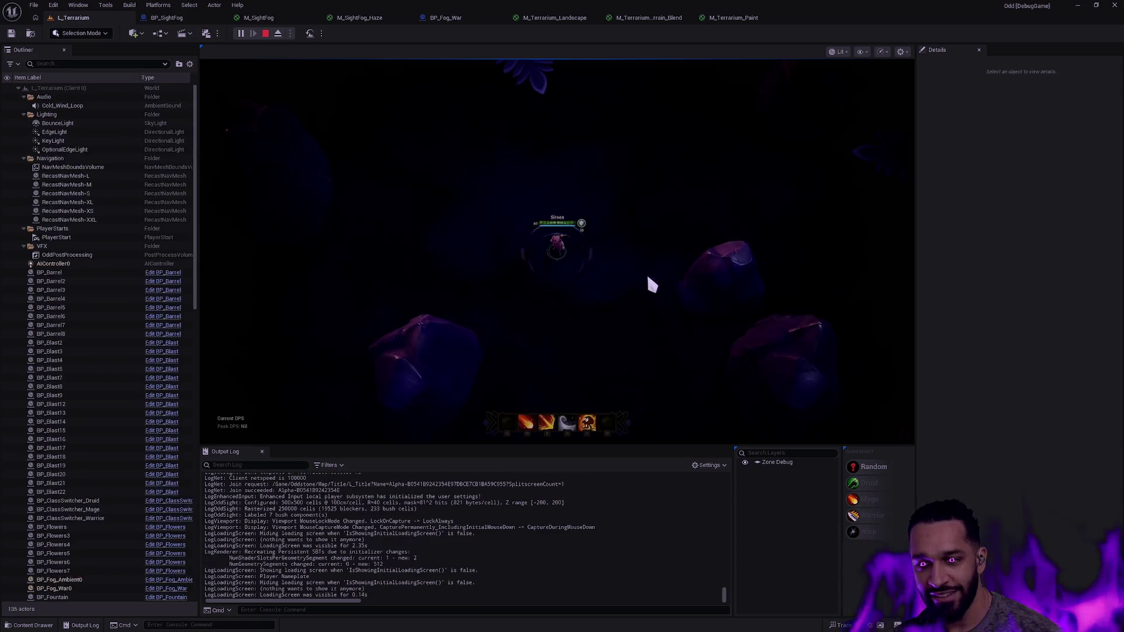
Walk the character briefly fullscreen, end play, and open an Open Asset search for ABP_Male
key("F11")
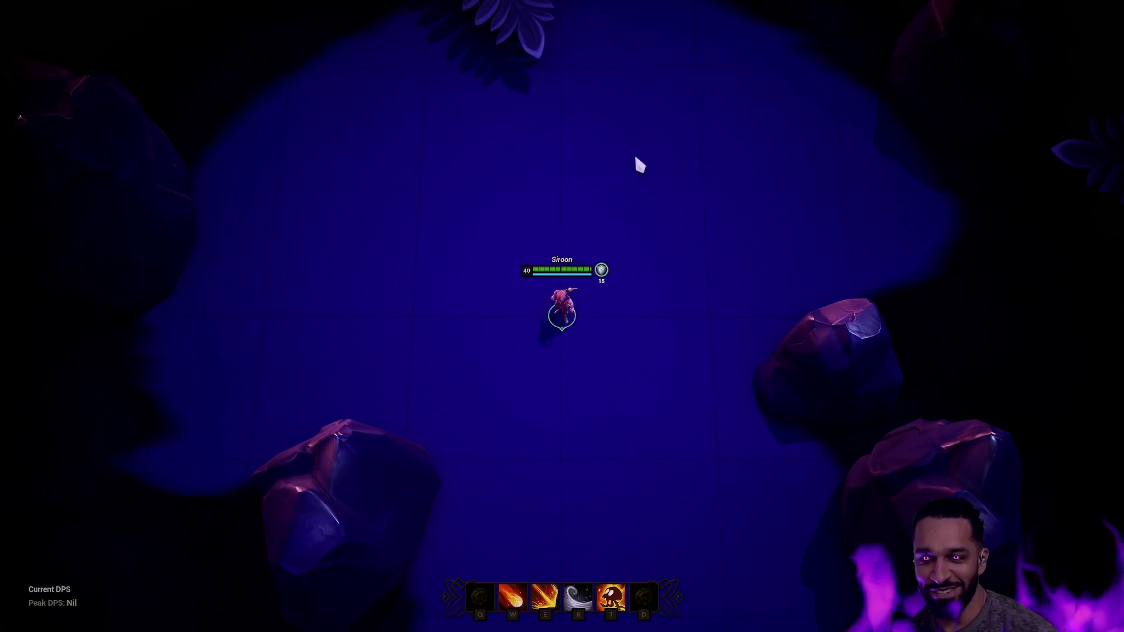
right_click(573, 317)
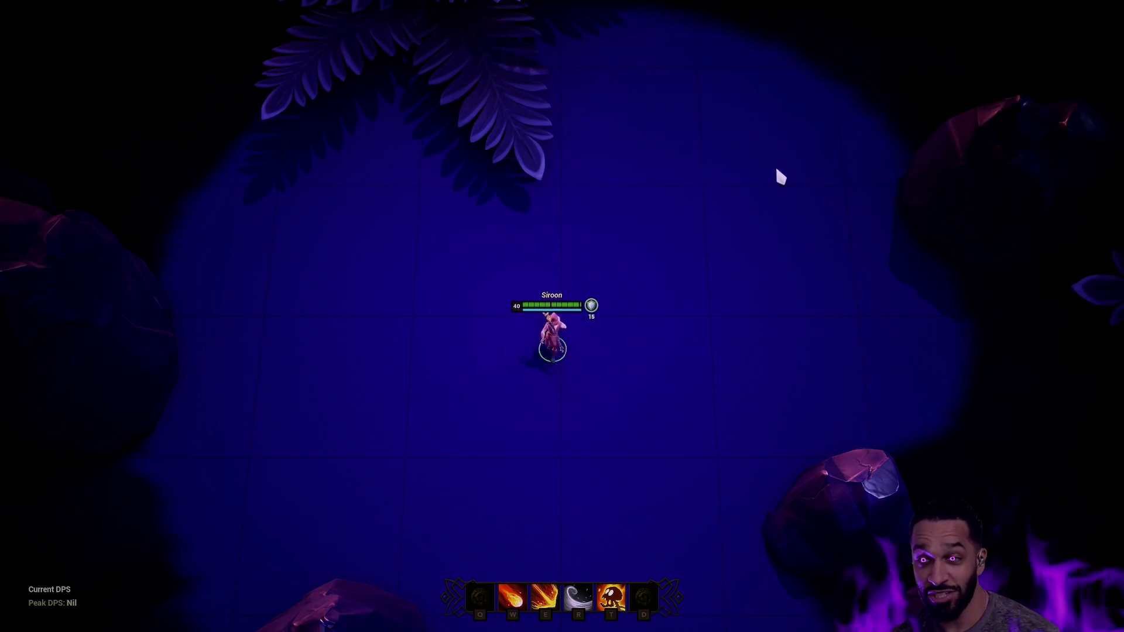
right_click(607, 341)
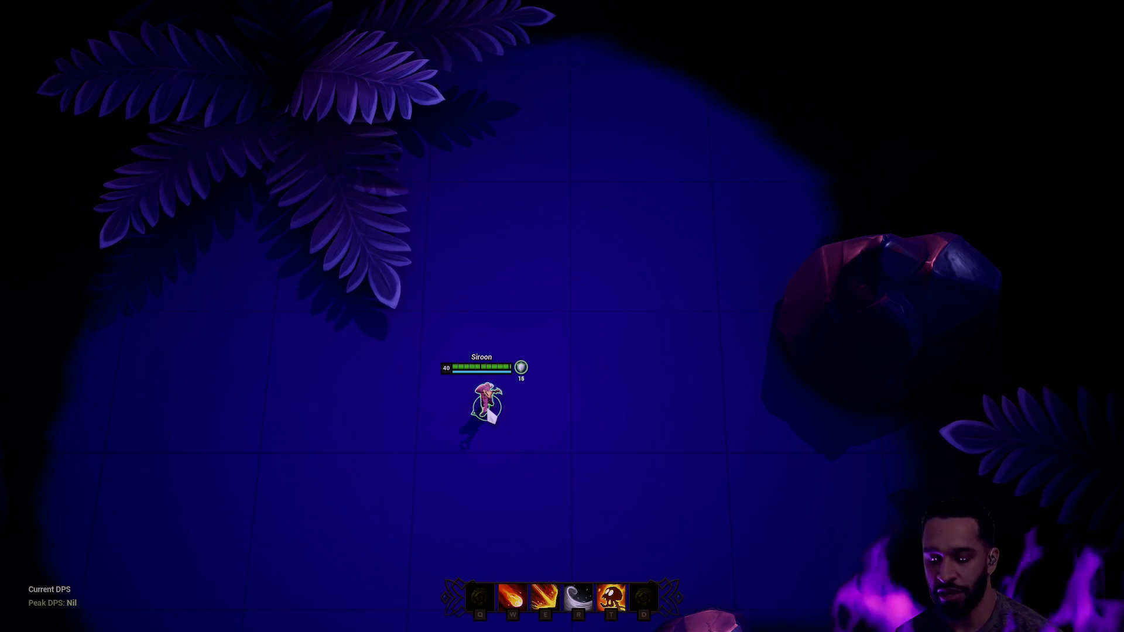
key("Escape")
key("ctrl+p")
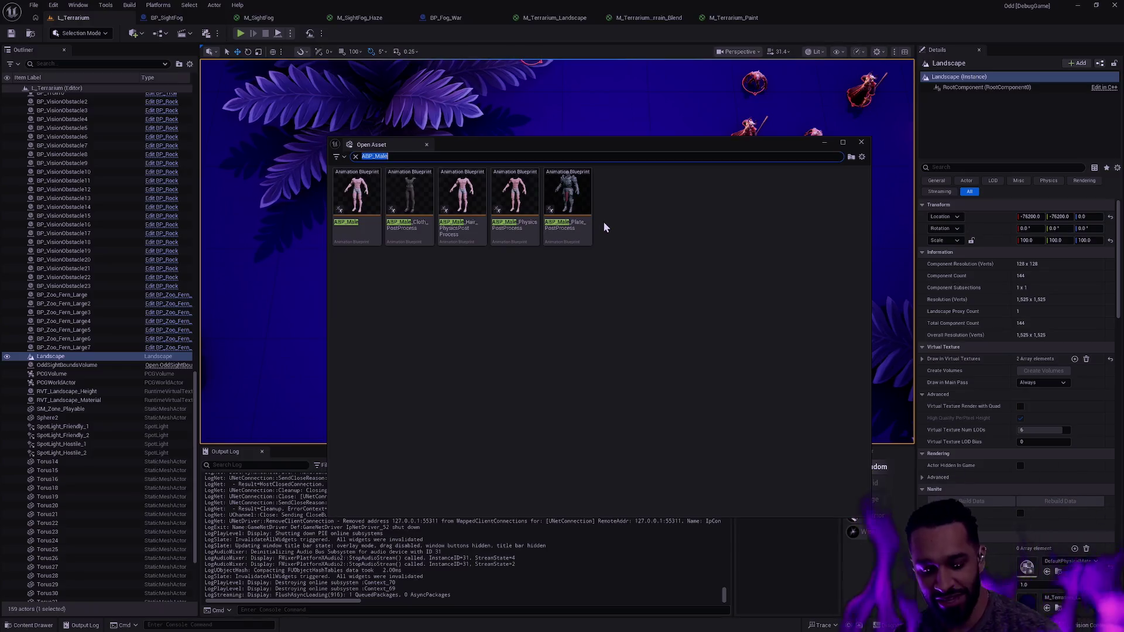
Open the ABP_Male animation blueprint and pan its AnimGraph to the Slot Priority Pool nodes
double_click(358, 241)
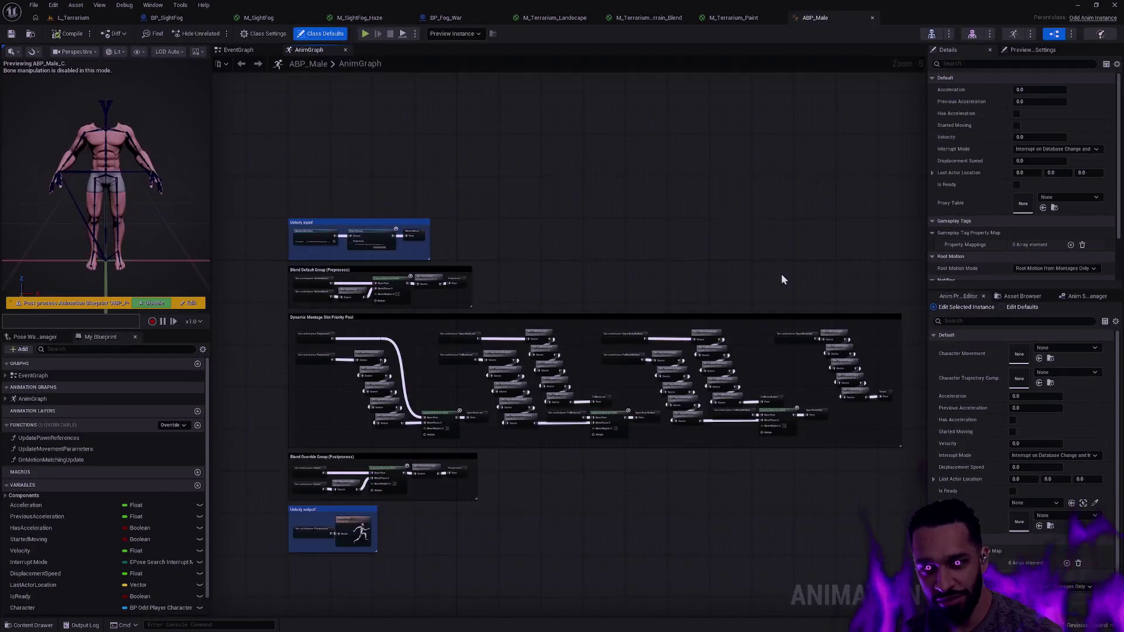
scroll(785, 277, "up", 1)
left_click_drag(784, 277, 809, 184)
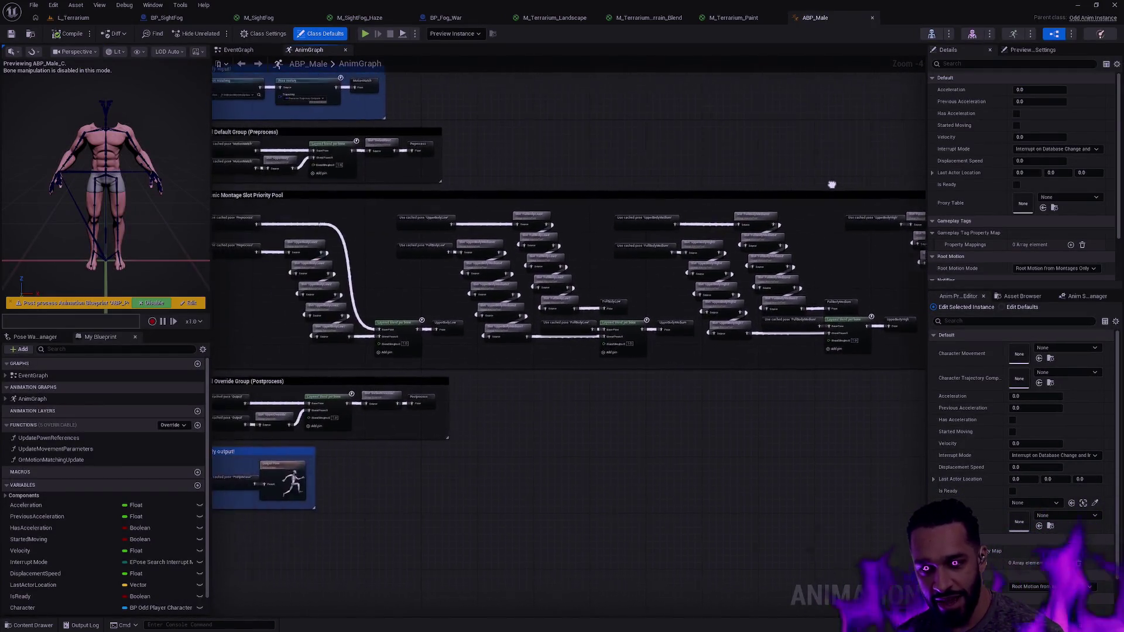
scroll(498, 307, "up", 3)
mouse_move(497, 306)
left_mouse_down()
mouse_move(664, 319)
mouse_move(283, 316)
mouse_move(226, 329)
left_mouse_up()
Review the UpperBodyHigh, Postprocess, Priority Pool and FullBodyLow groups, then return to L_Terrarium
mouse_move(735, 331)
left_mouse_down()
mouse_move(240, 304)
mouse_move(707, 310)
left_mouse_up()
mouse_move(244, 353)
left_mouse_down()
mouse_move(336, 354)
mouse_move(591, 298)
mouse_move(622, 243)
left_mouse_up()
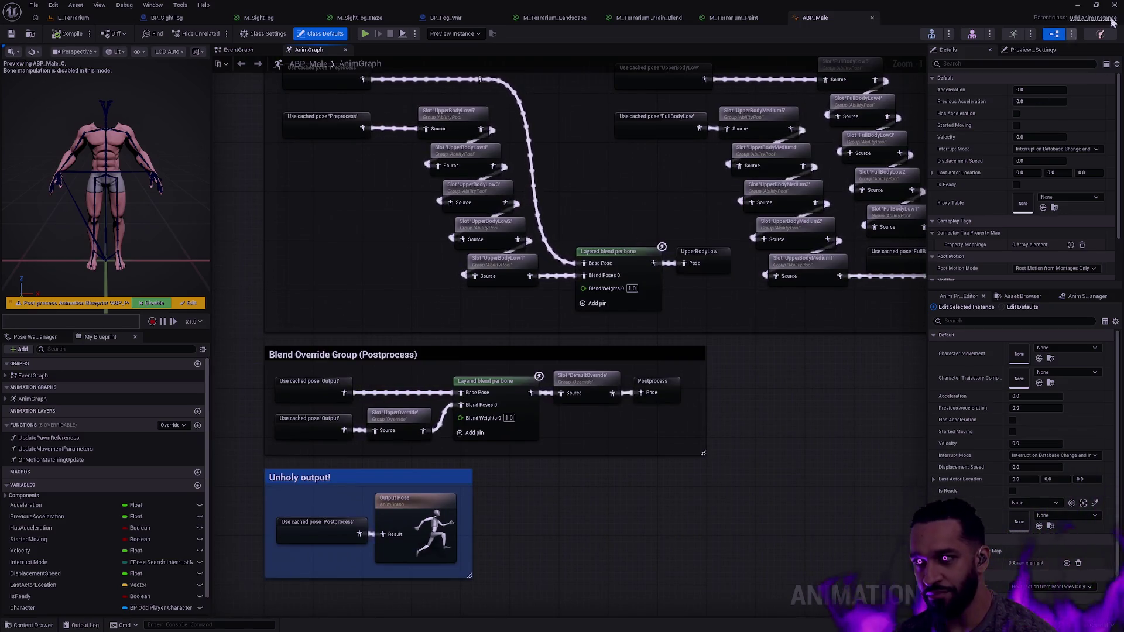
left_click_drag(610, 180, 581, 321)
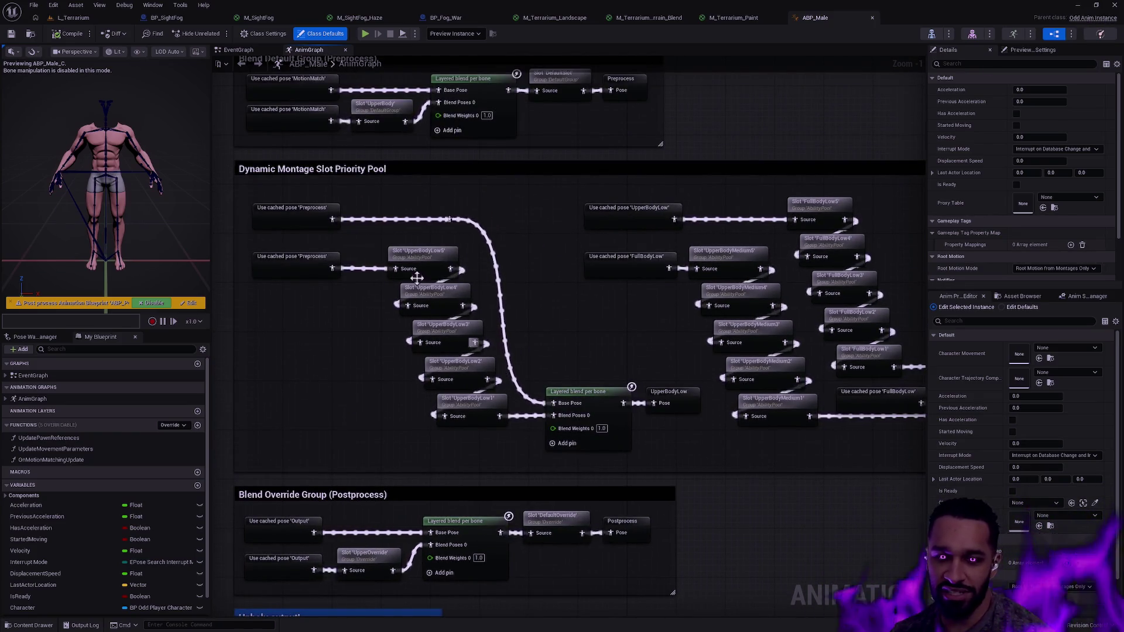
mouse_move(622, 328)
left_mouse_down()
mouse_move(634, 376)
mouse_move(548, 374)
left_mouse_up()
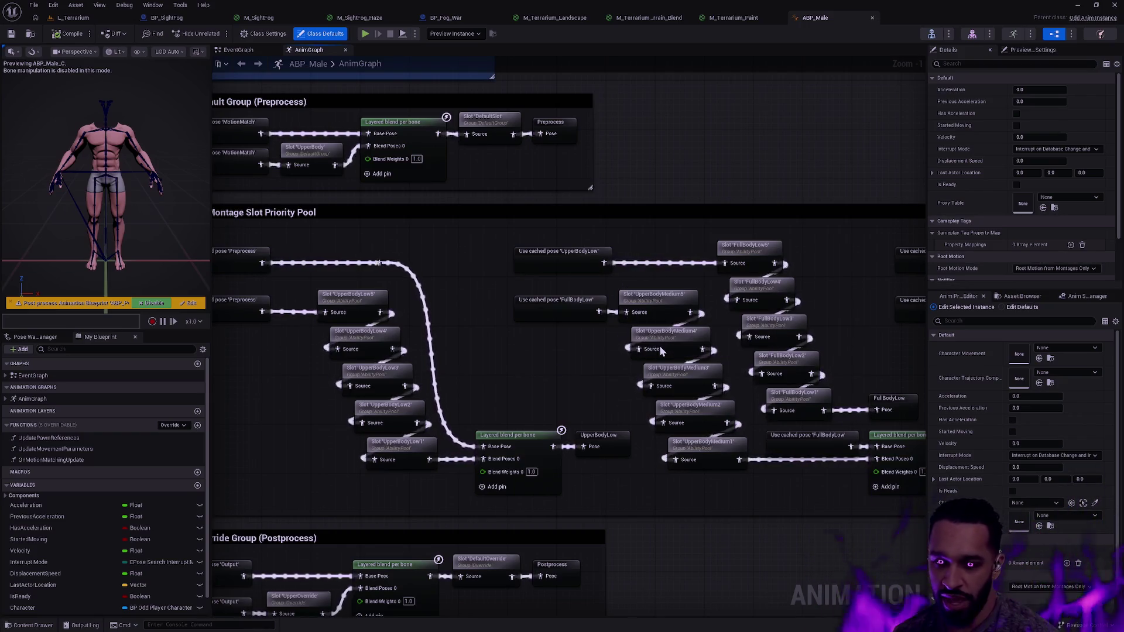
left_click_drag(815, 401, 499, 419)
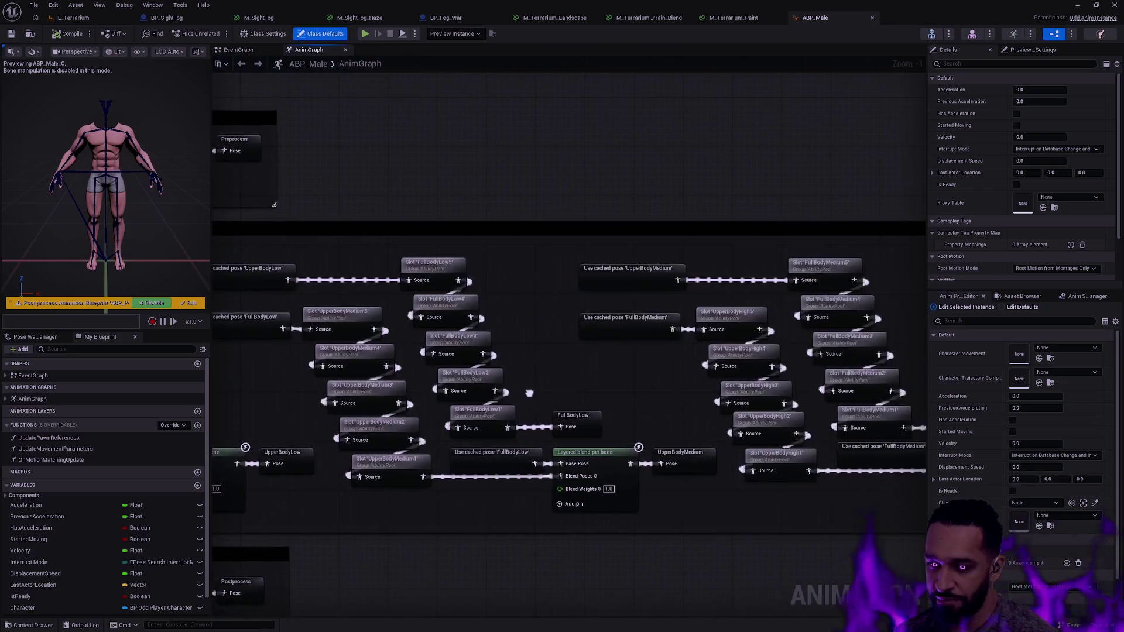
left_click(93, 21)
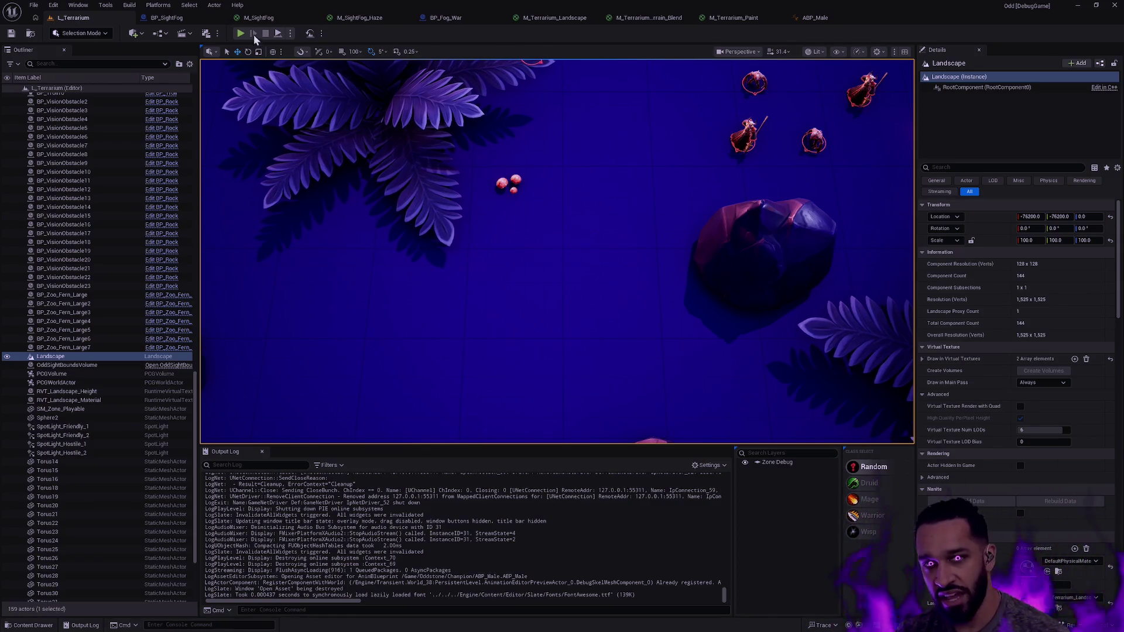
key("alt+p")
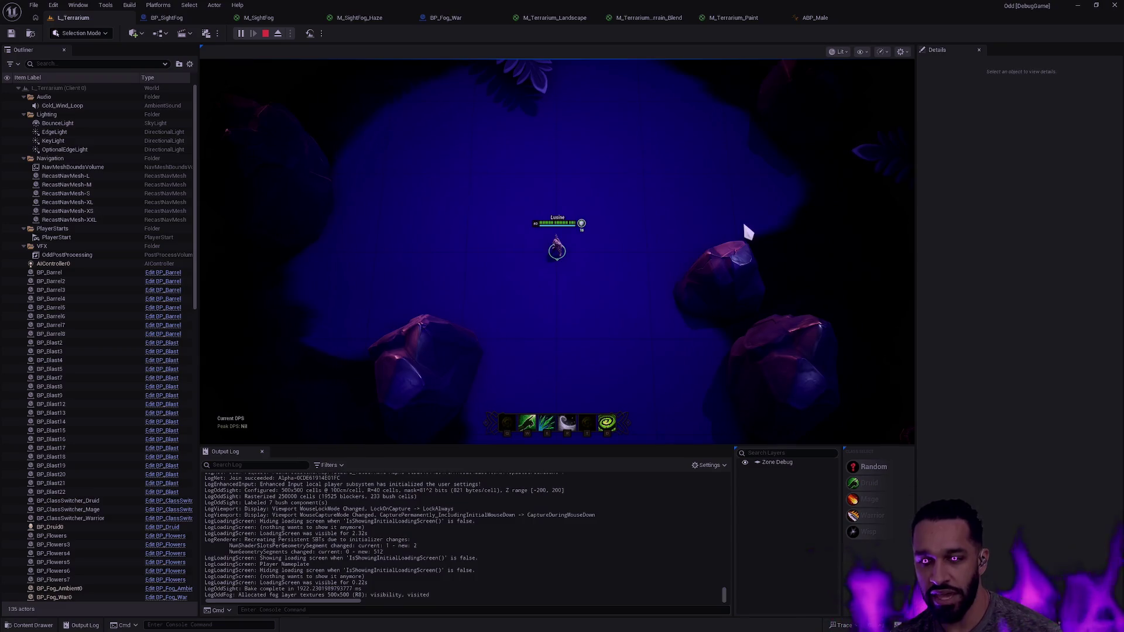
key("Escape")
key("alt+p")
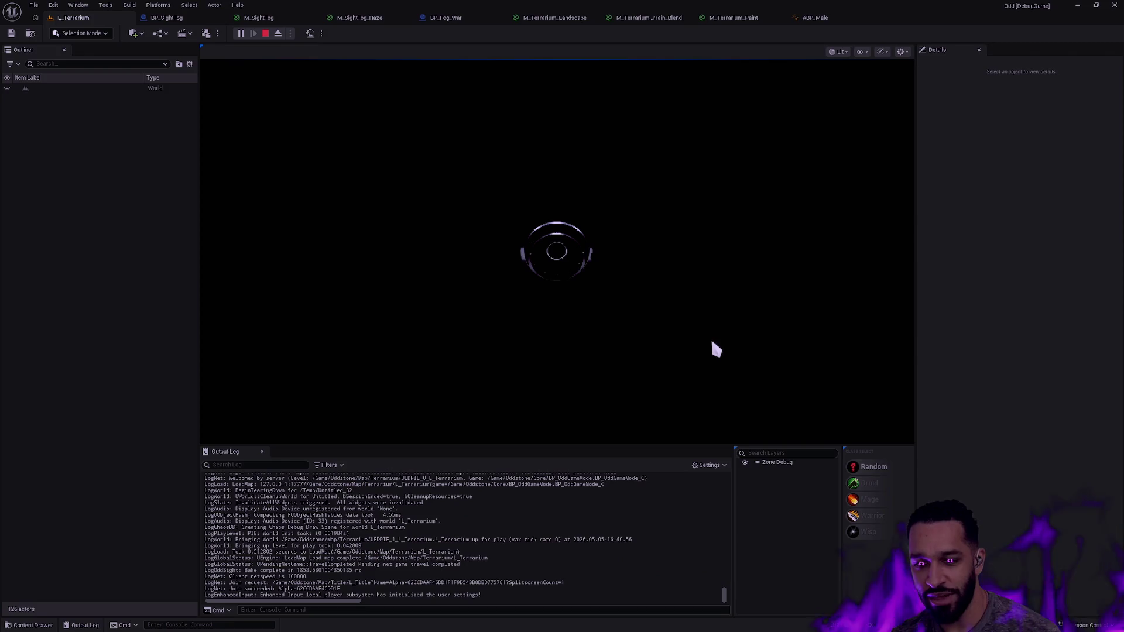
key("r")
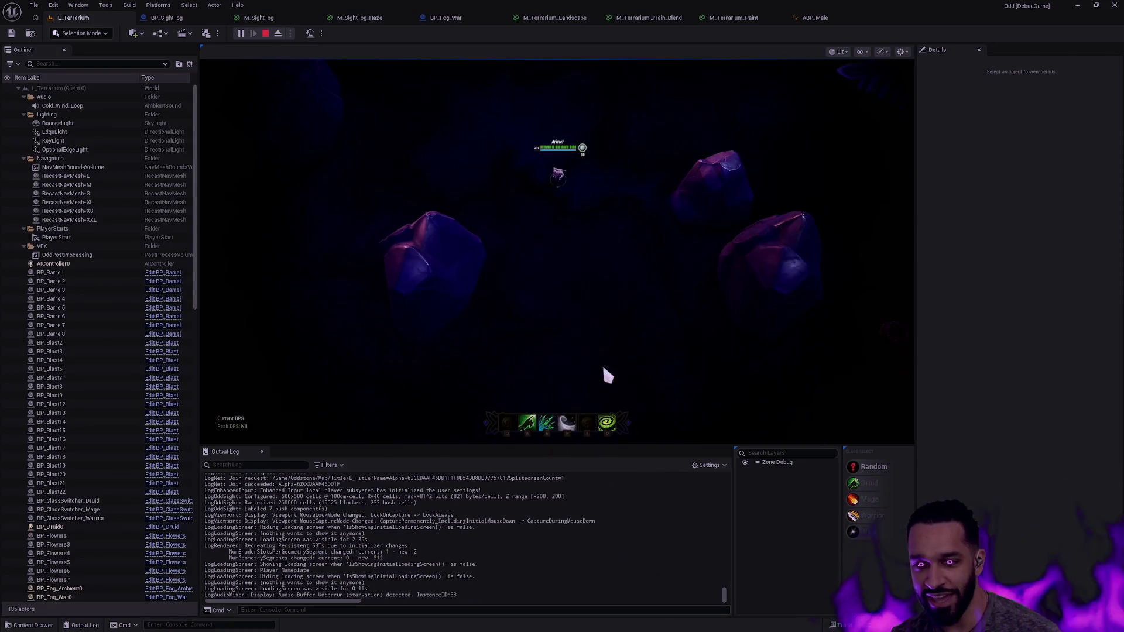
left_click(591, 381)
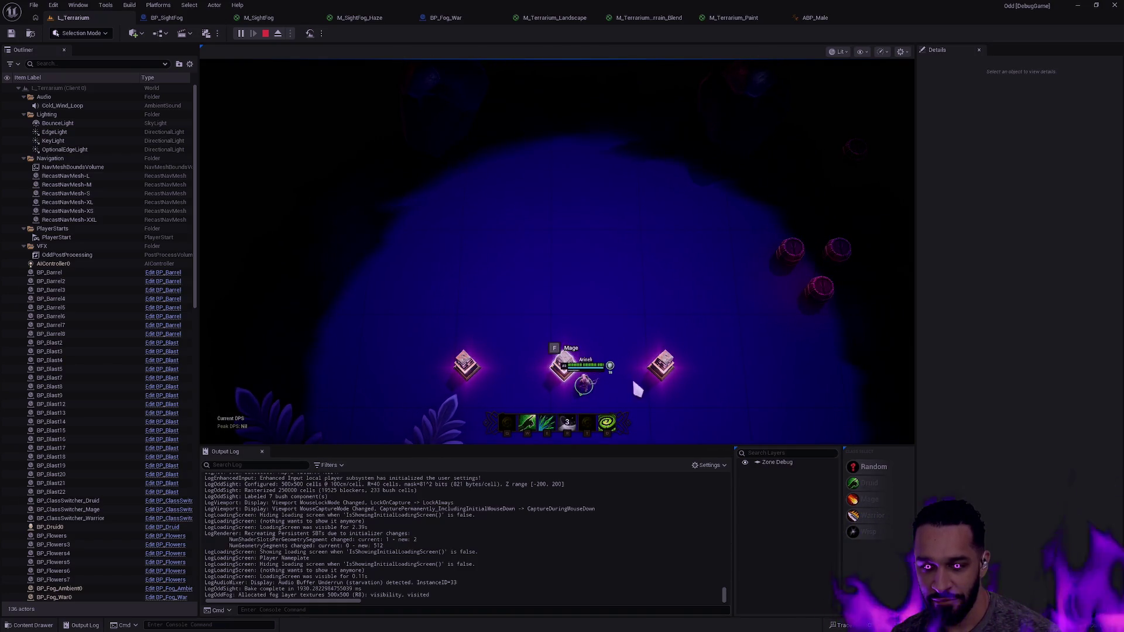
key("f")
left_click(712, 183)
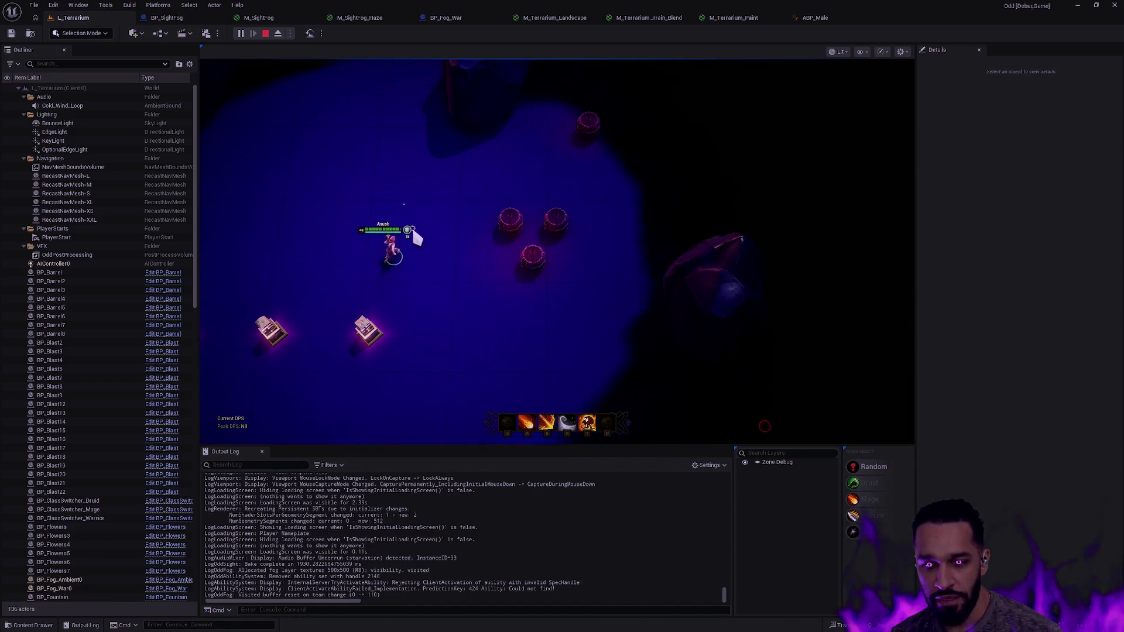
key("q")
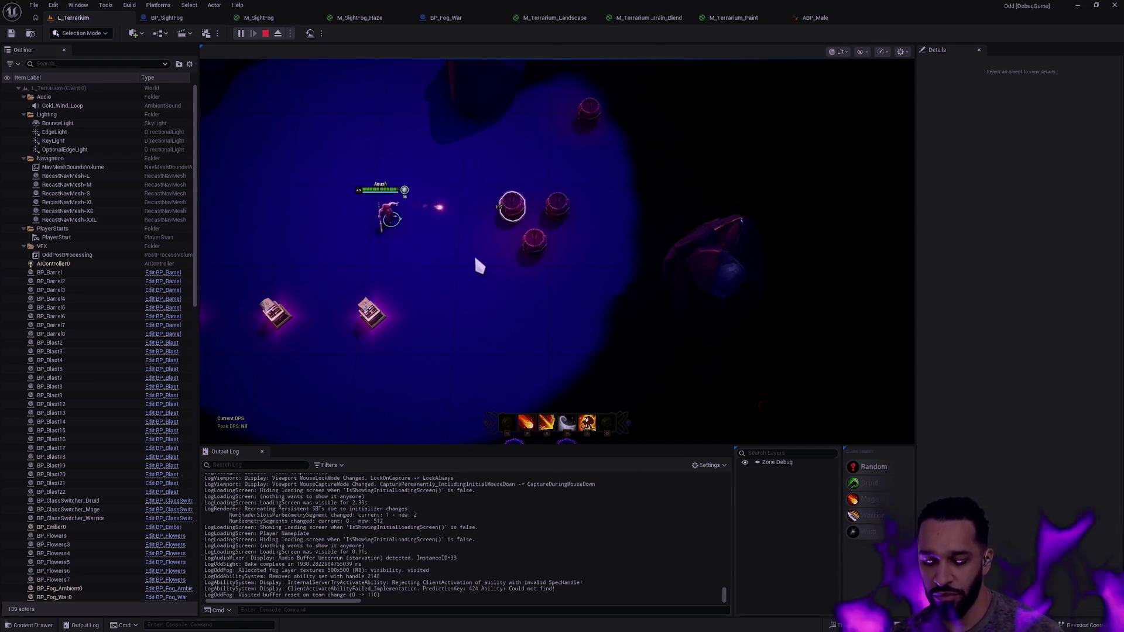
key("F11")
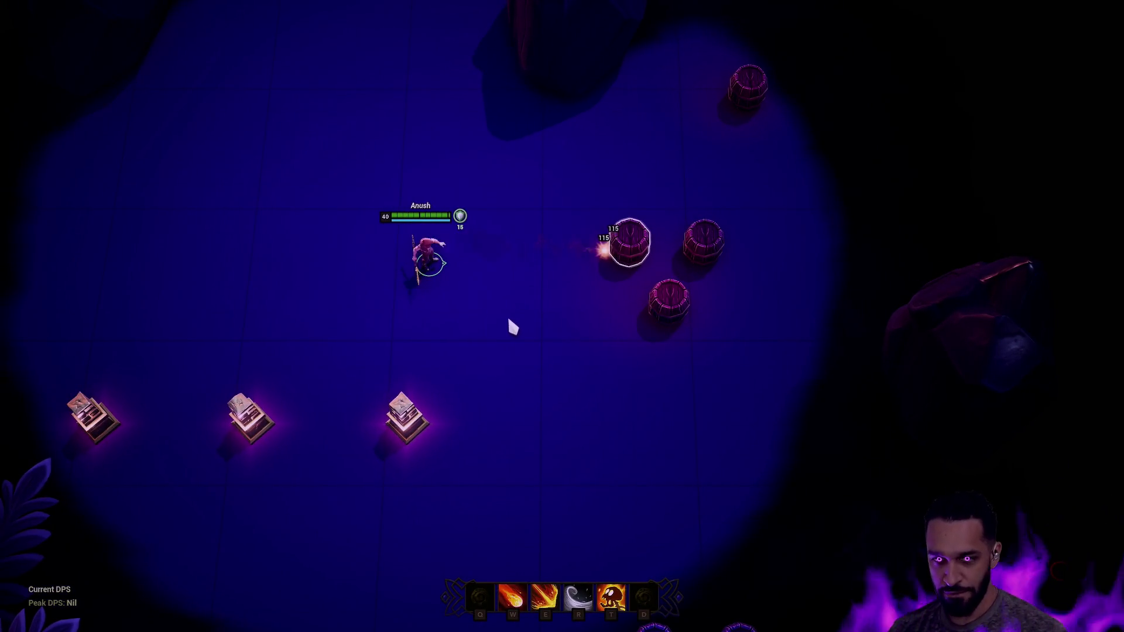
key("w")
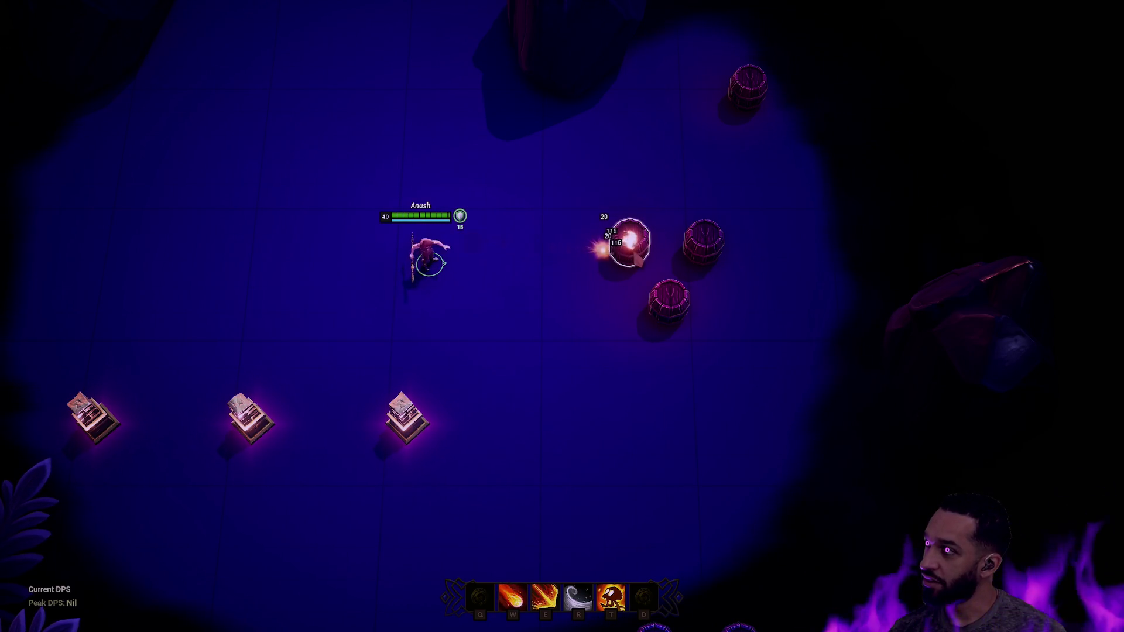
key("w")
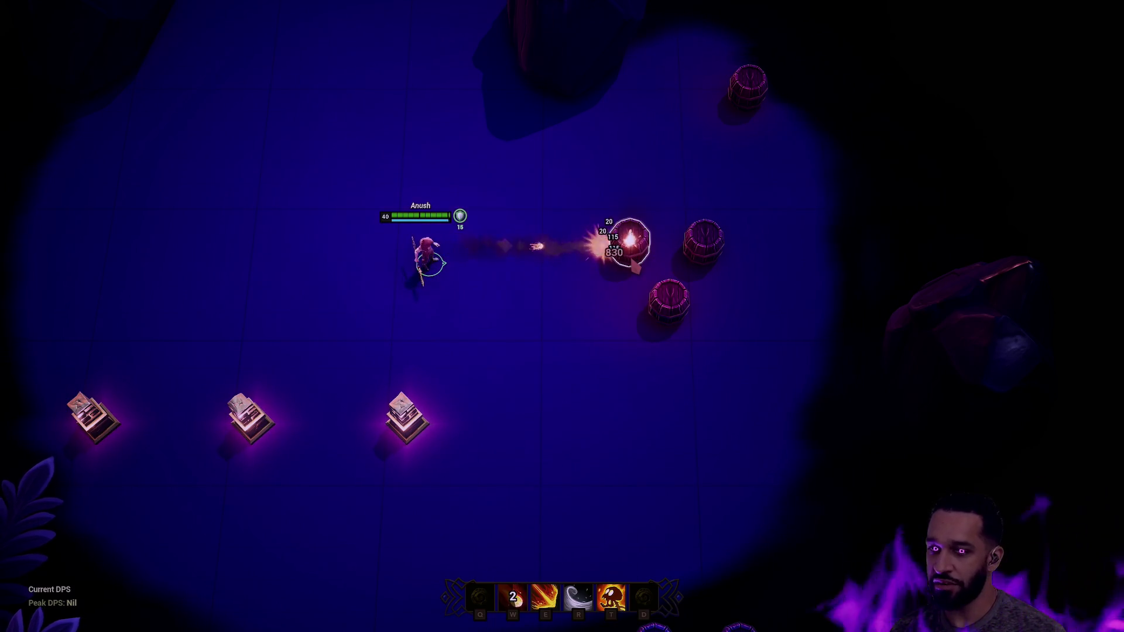
right_click(564, 376)
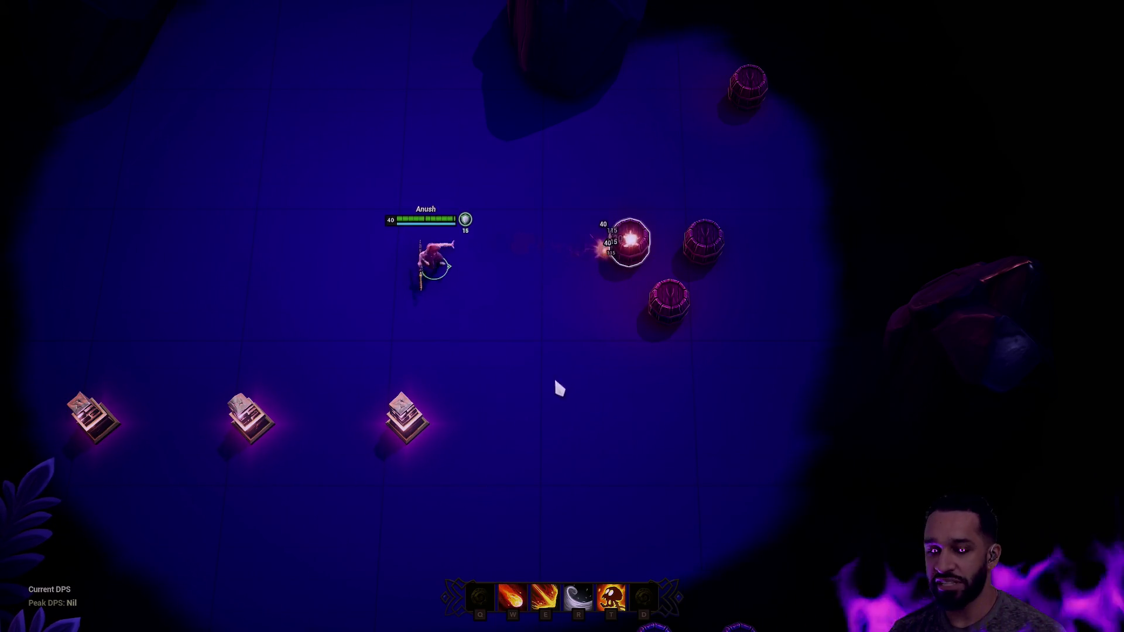
right_click(557, 253)
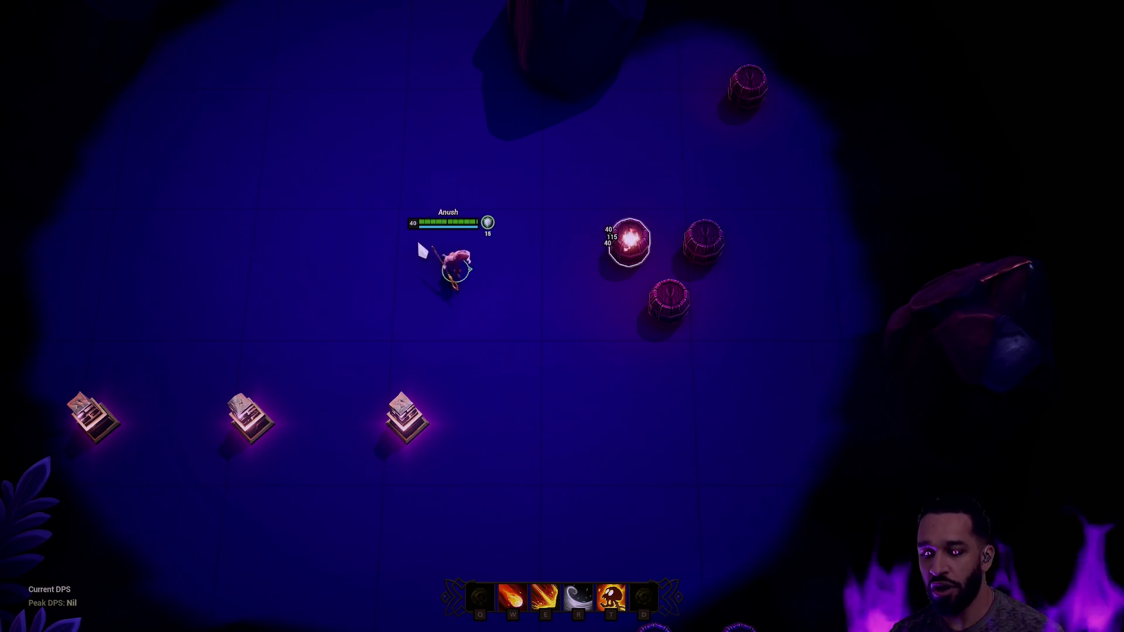
key("w")
key("e")
key("r")
key("t")
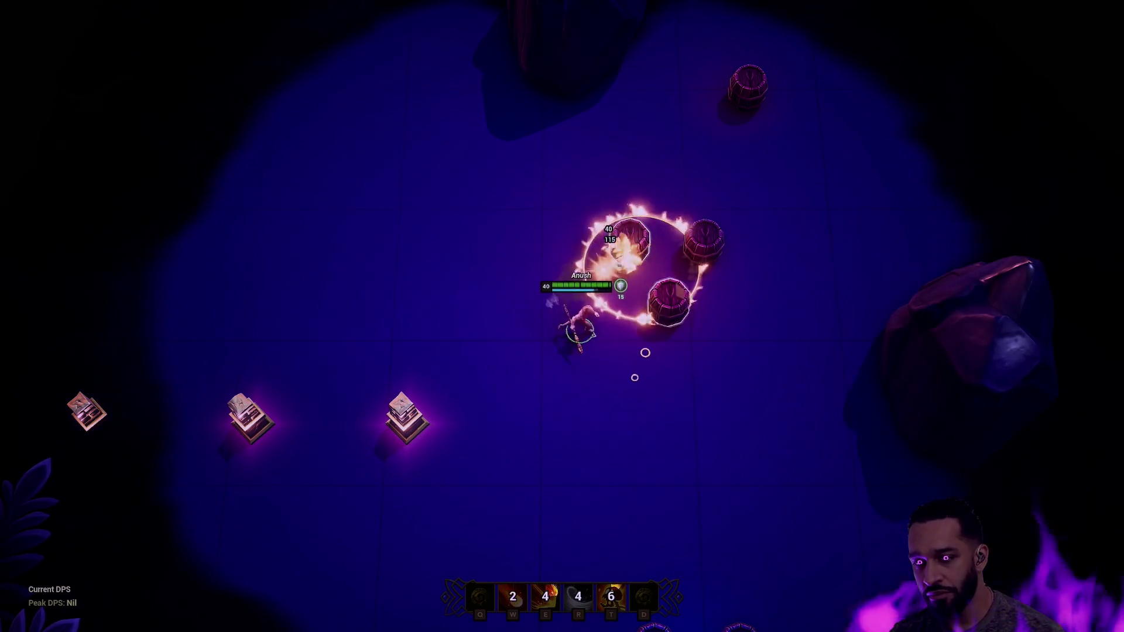
right_click(561, 366)
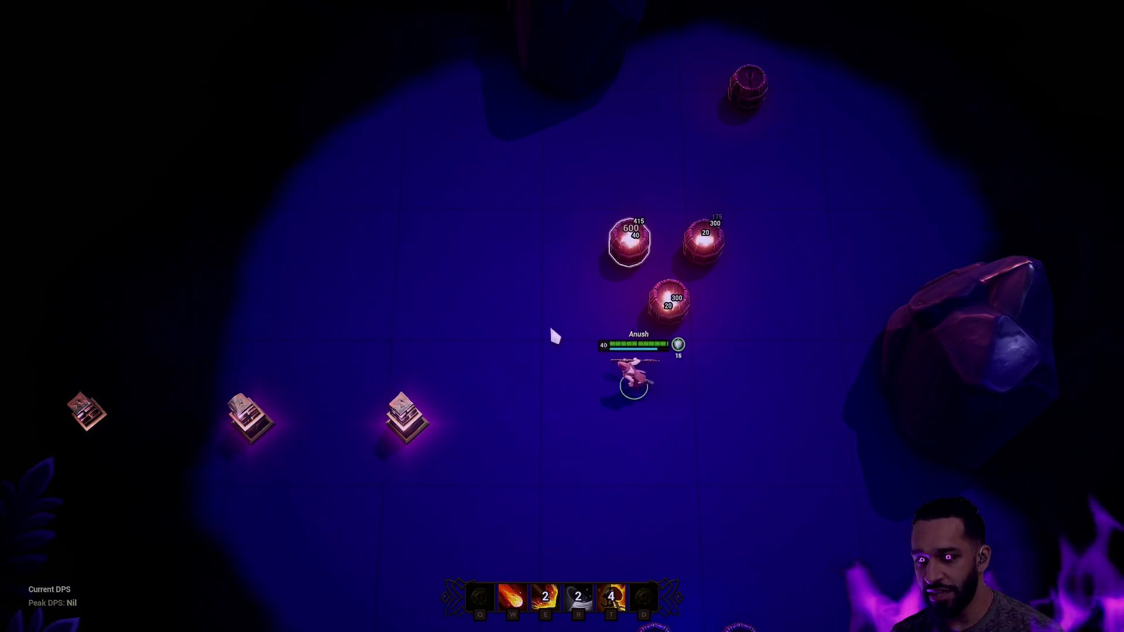
right_click(441, 304)
key("e")
right_click(452, 258)
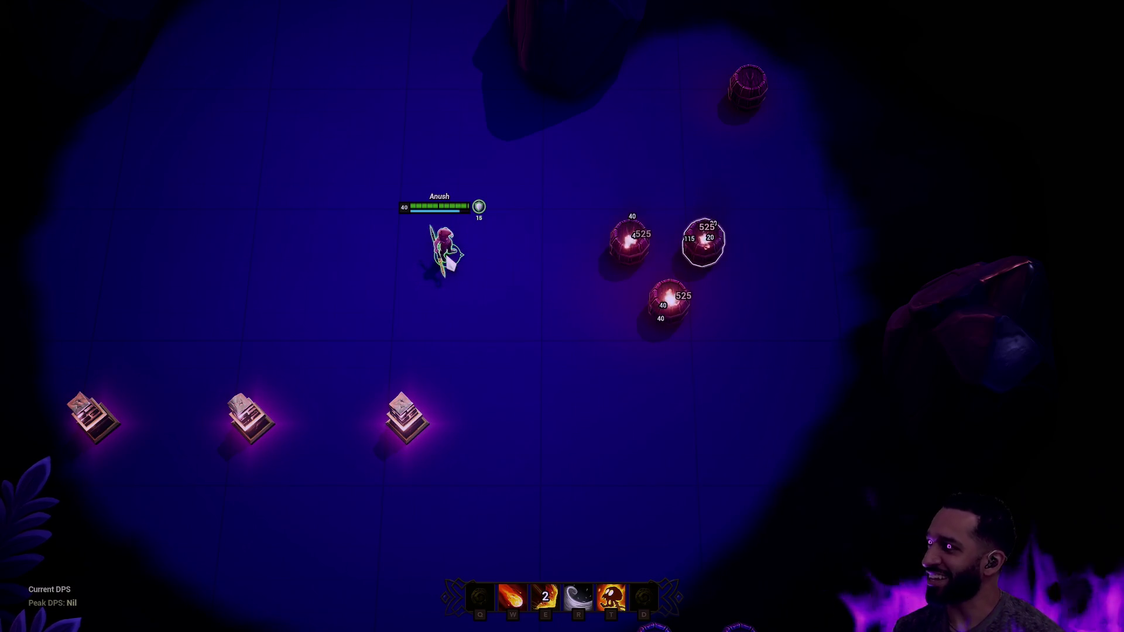
right_click(486, 363)
right_click(522, 244)
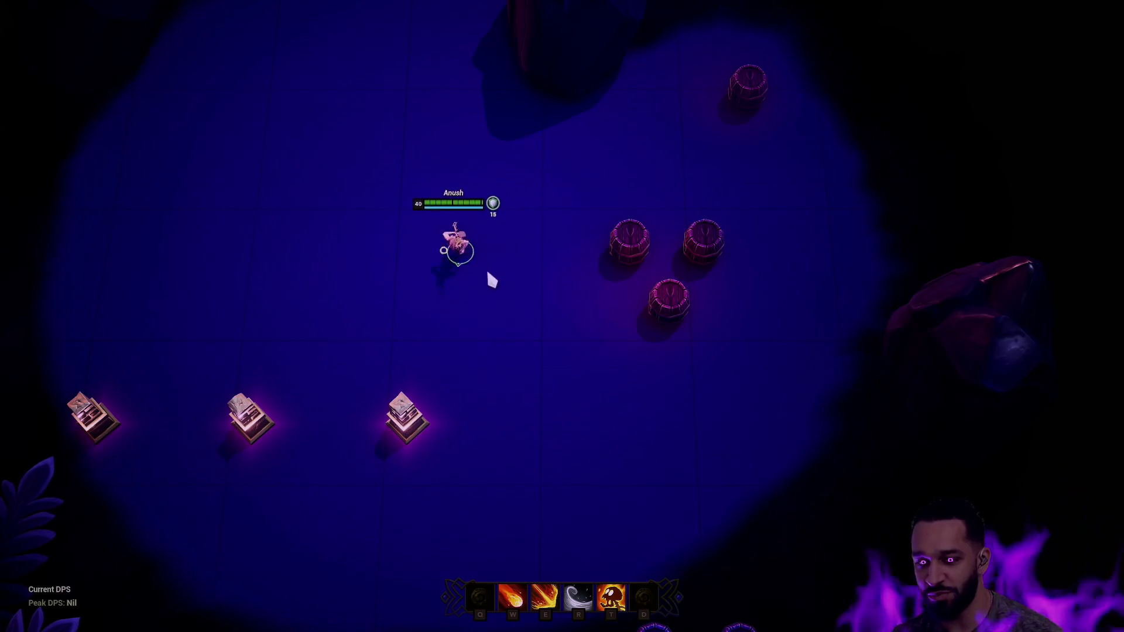
right_click(449, 261)
right_click(510, 221)
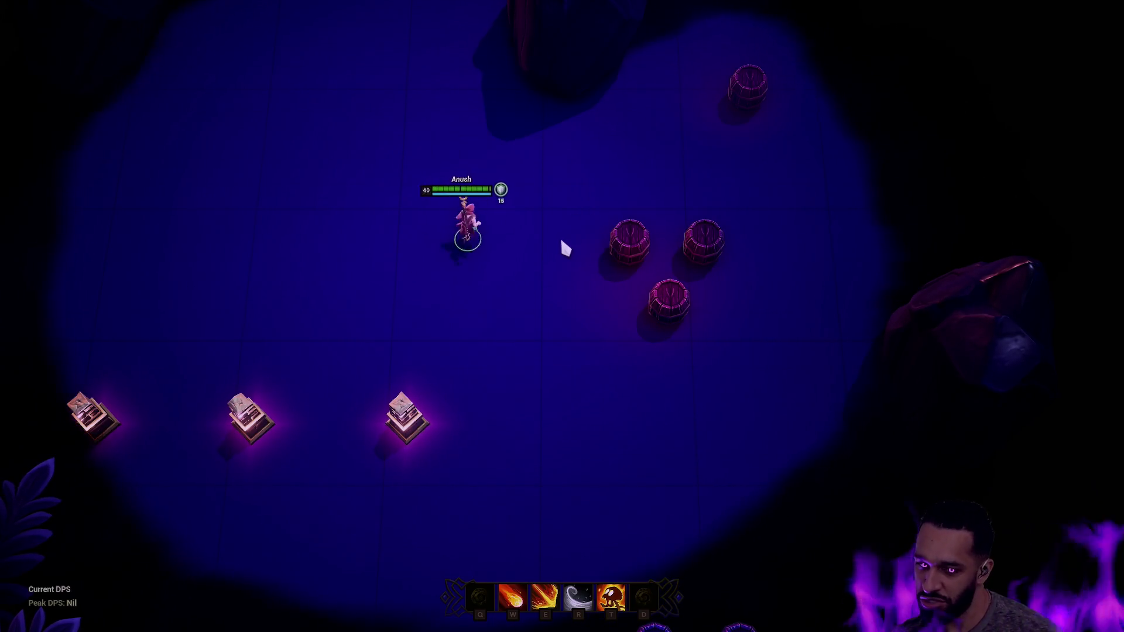
key("w")
key("e")
key("r")
right_click(756, 467)
key("t")
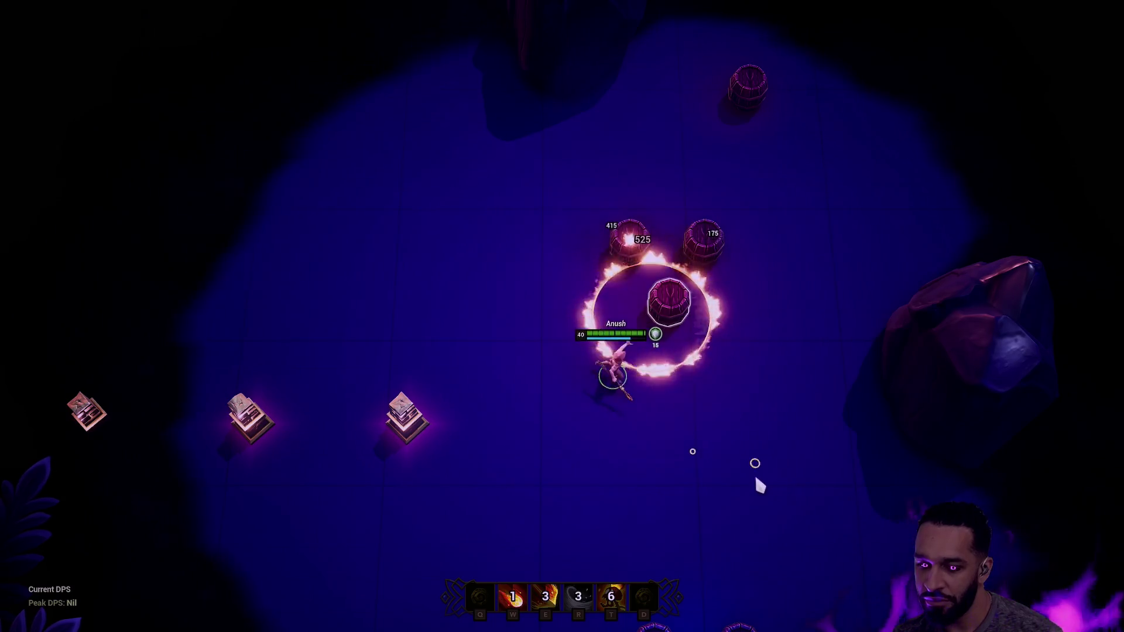
right_click(872, 343)
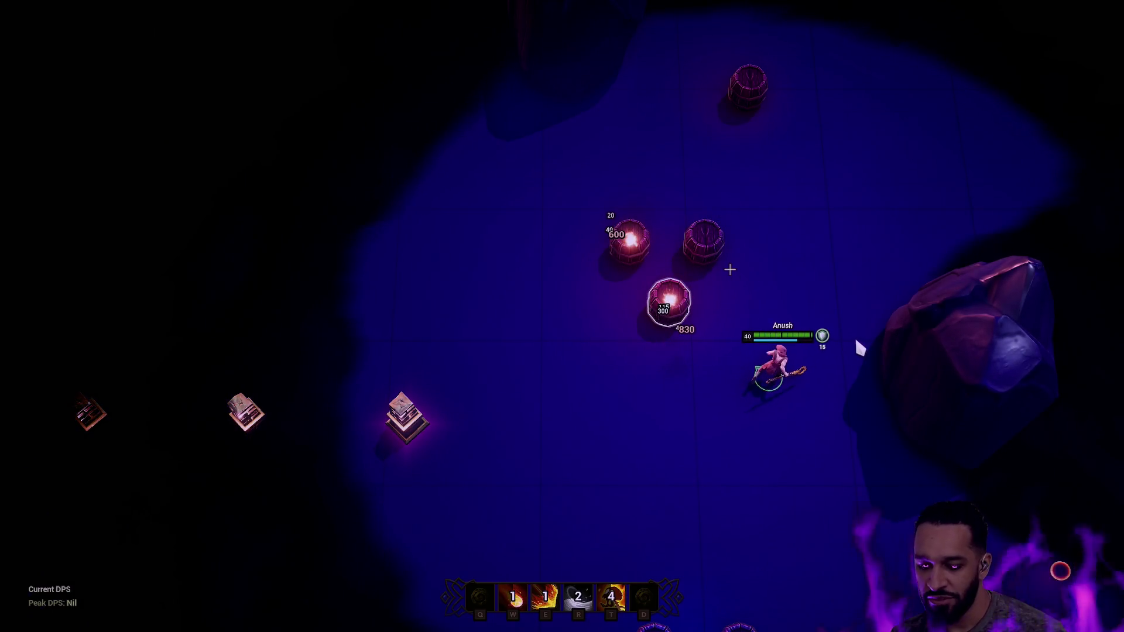
key("Escape")
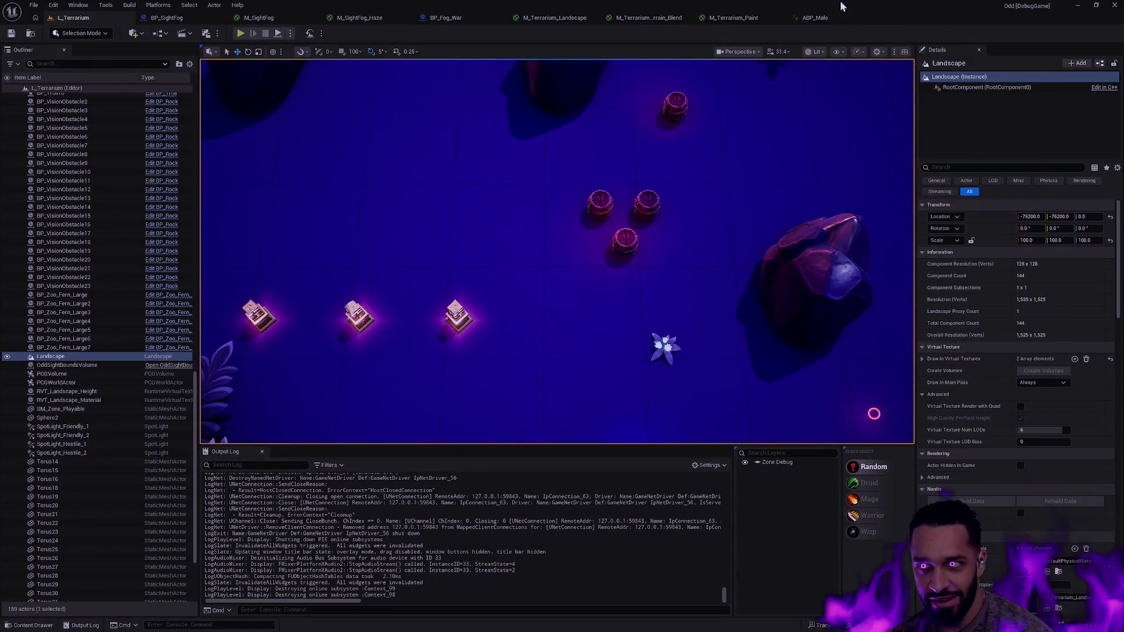
left_click(836, 18)
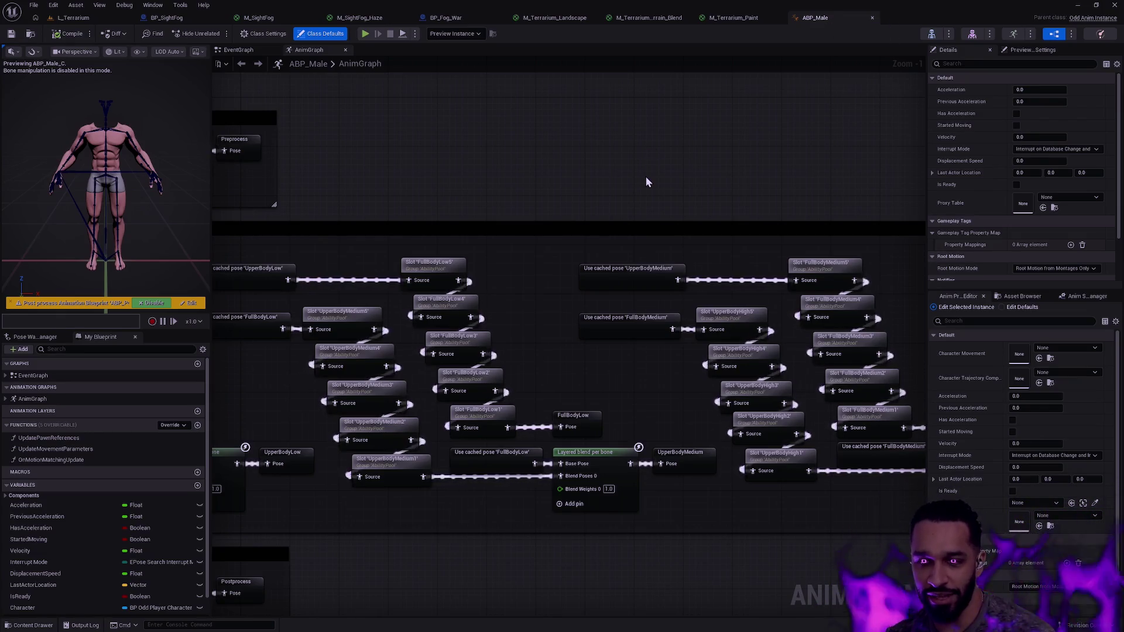
mouse_move(601, 224)
left_mouse_down()
mouse_move(657, 163)
mouse_move(708, 170)
left_mouse_up()
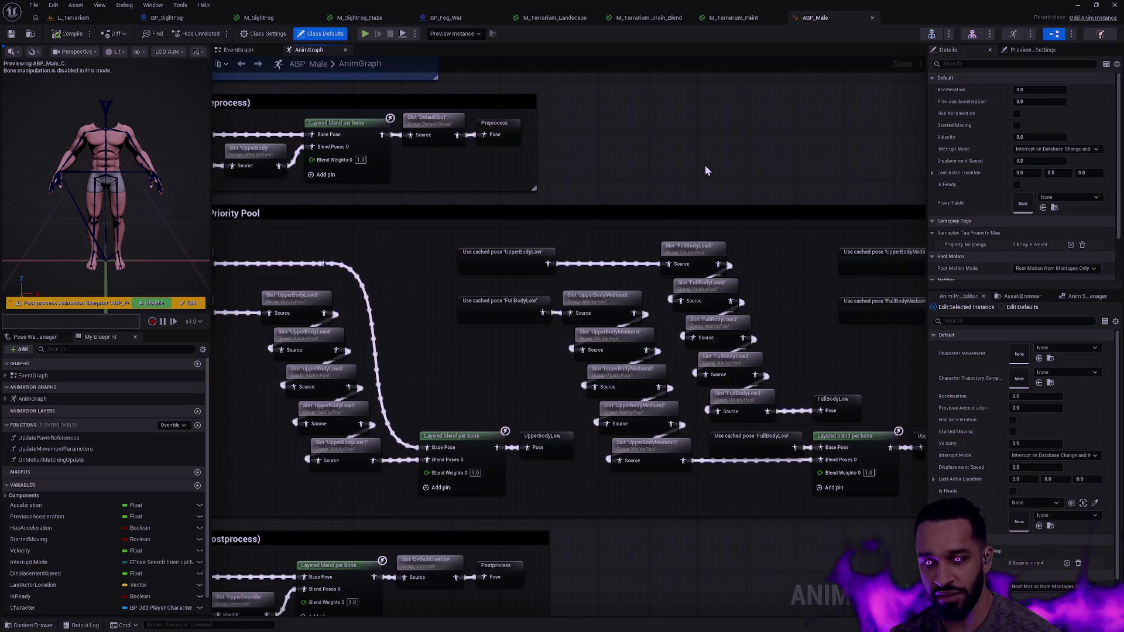
scroll(770, 133, "down", 4)
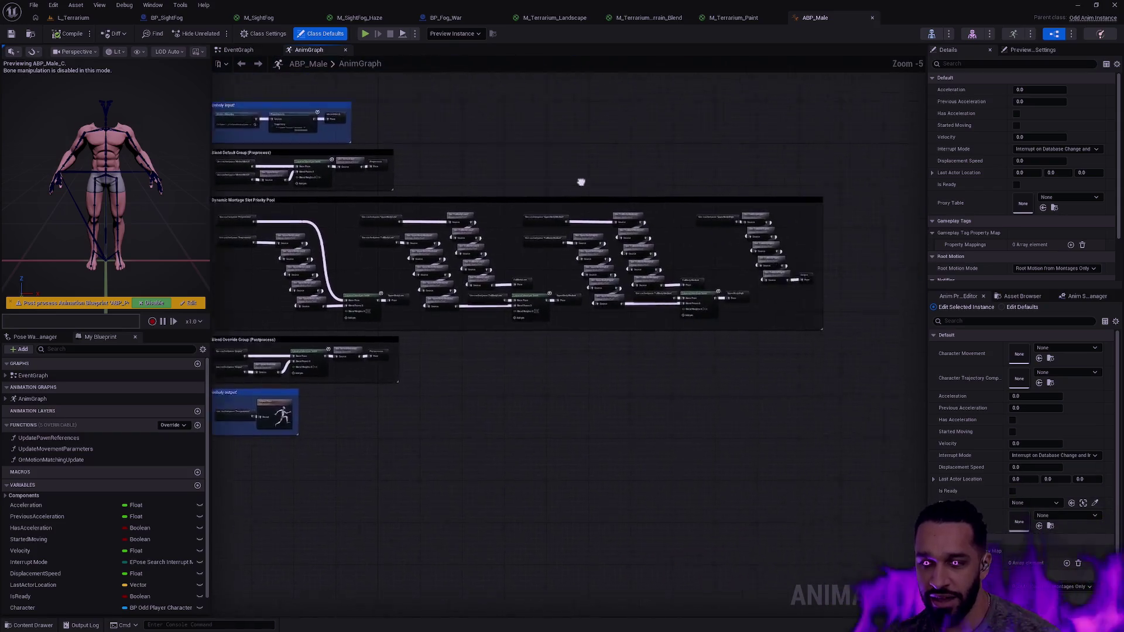
scroll(632, 209, "up", 1)
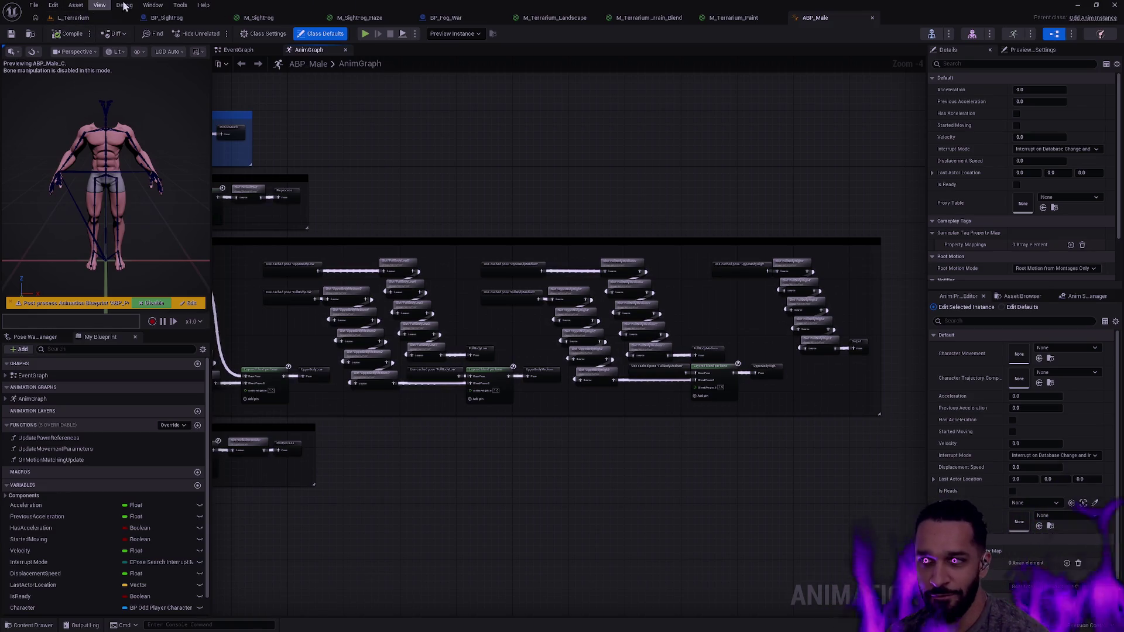
left_click(79, 19)
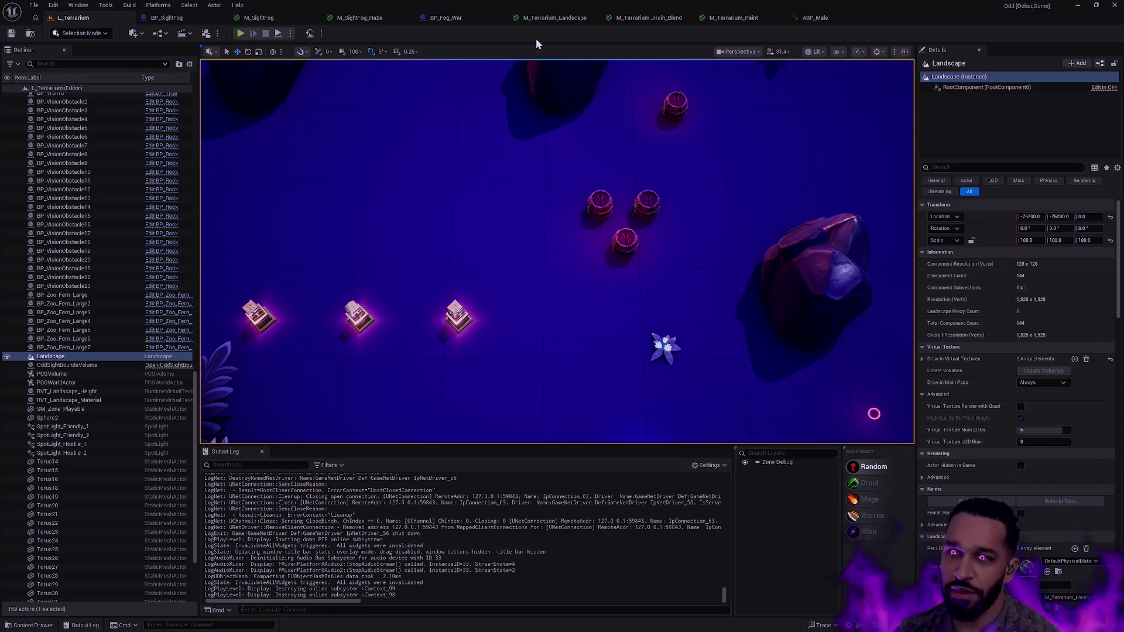
left_click(837, 24)
scroll(481, 315, "up", 5)
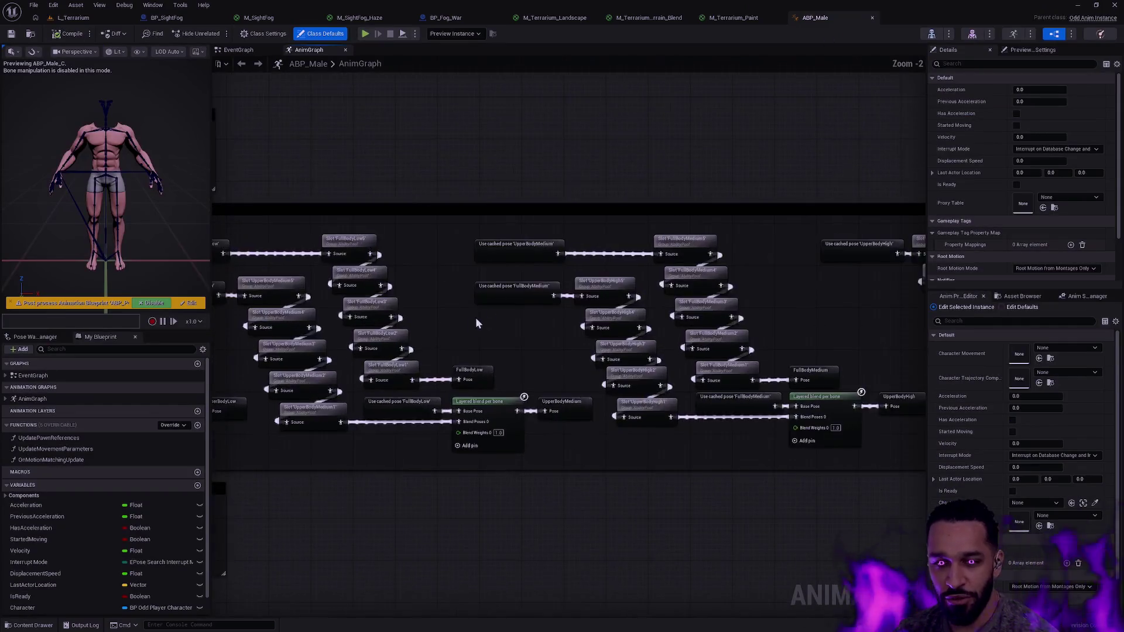
scroll(697, 328, "down", 6)
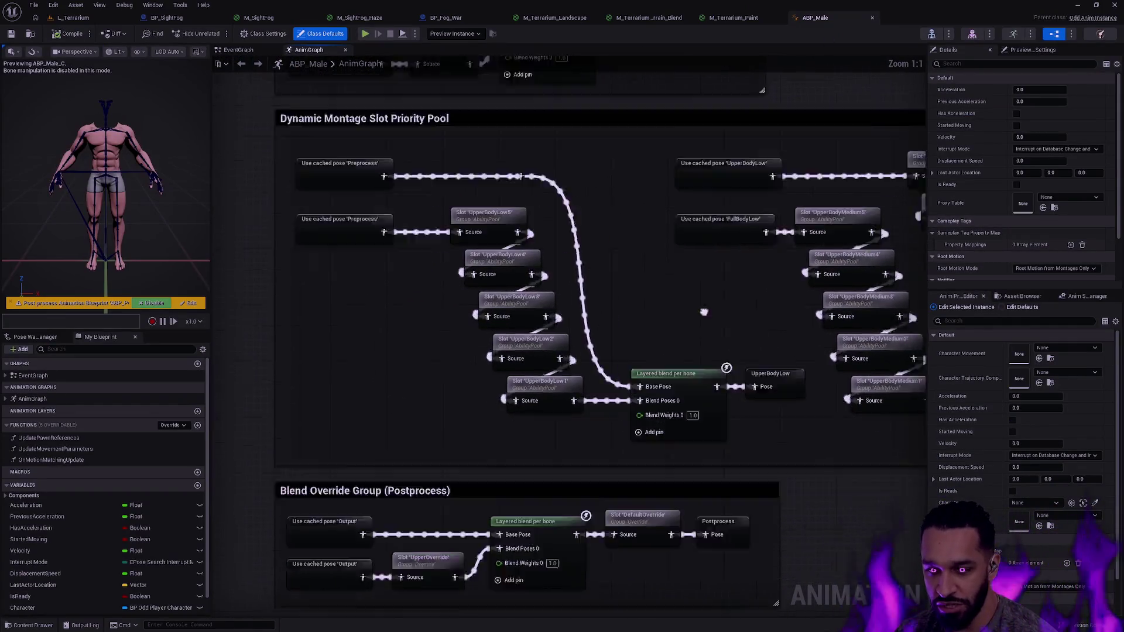
scroll(618, 341, "up", 3)
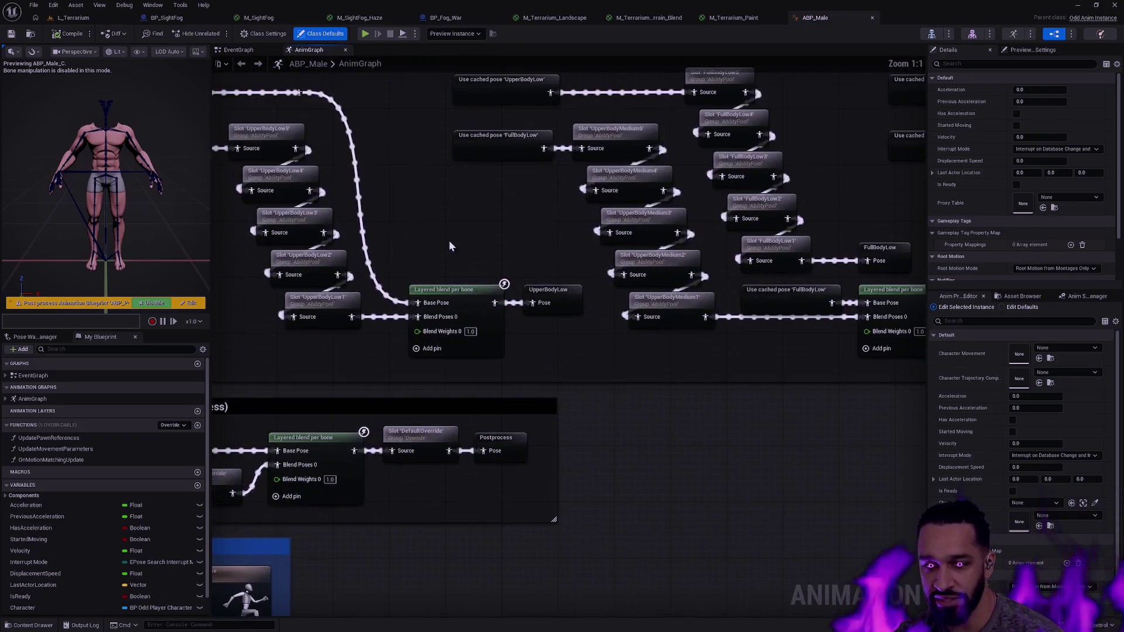
left_click(456, 293)
scroll(563, 217, "up", 2)
left_click(621, 320)
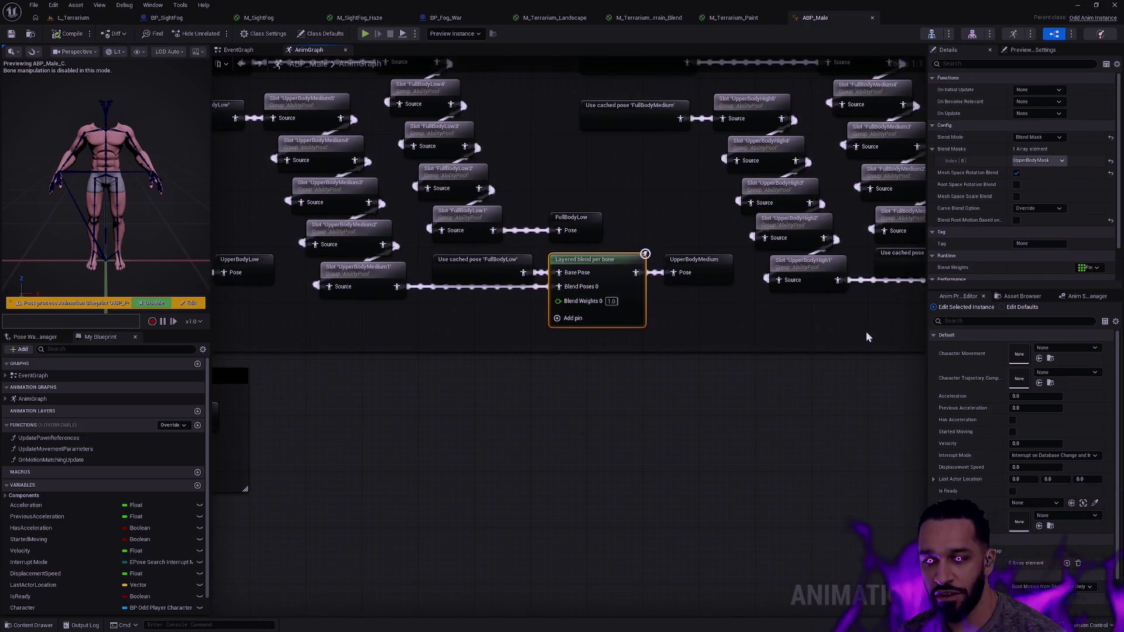
left_click_drag(761, 322, 479, 309)
left_click(773, 293)
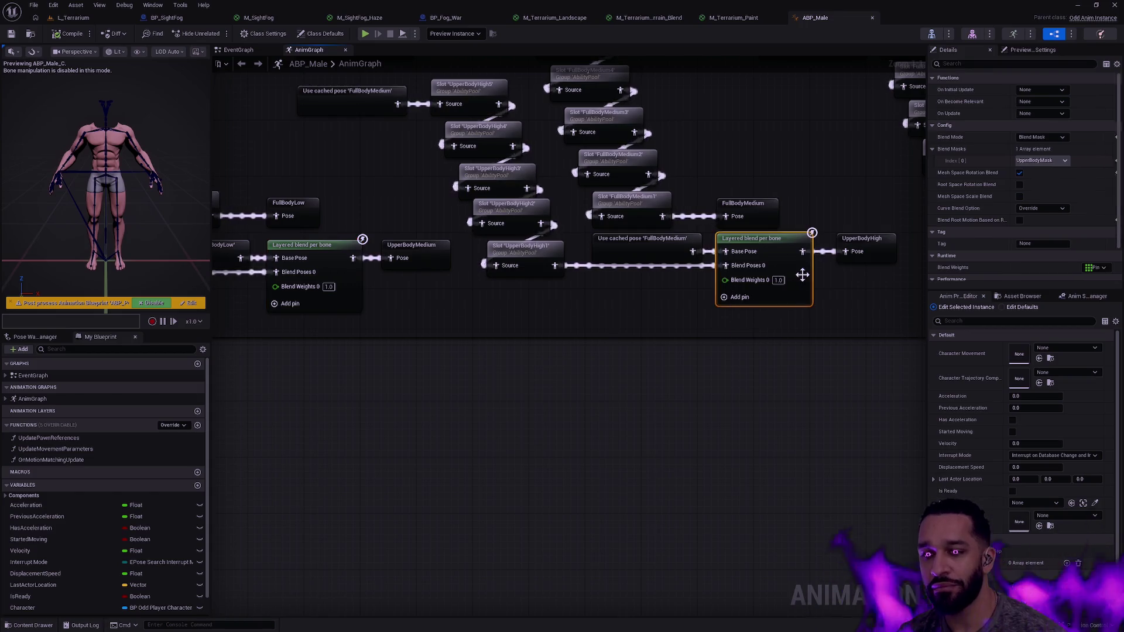
scroll(693, 283, "down", 2)
left_click_drag(843, 334, 912, 349)
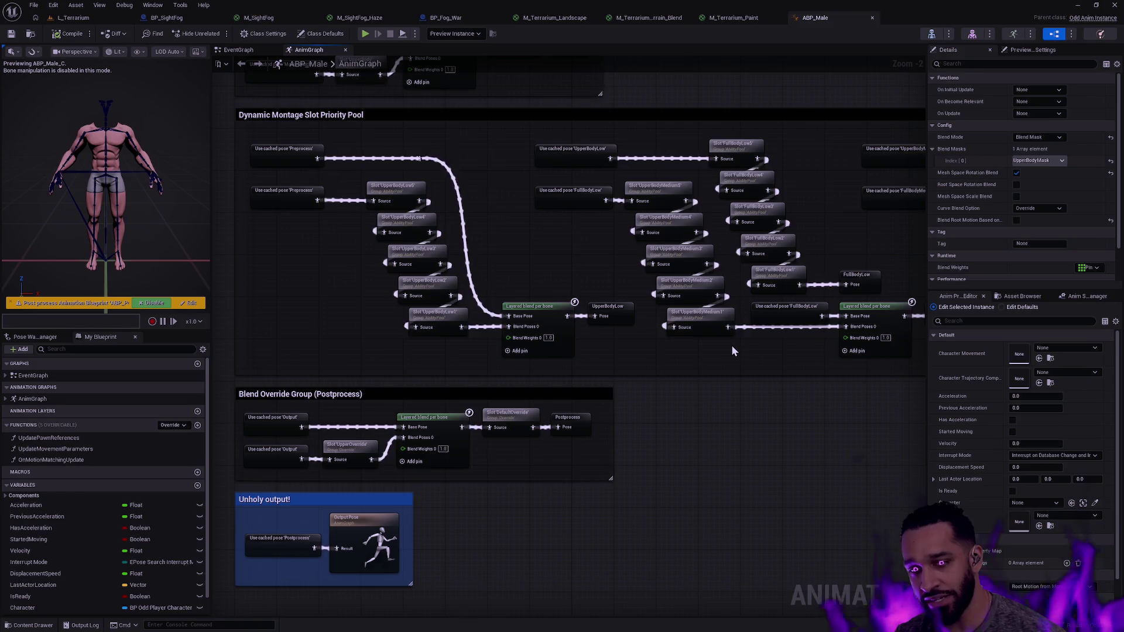
left_click_drag(760, 369, 710, 399)
scroll(710, 399, "down", 3)
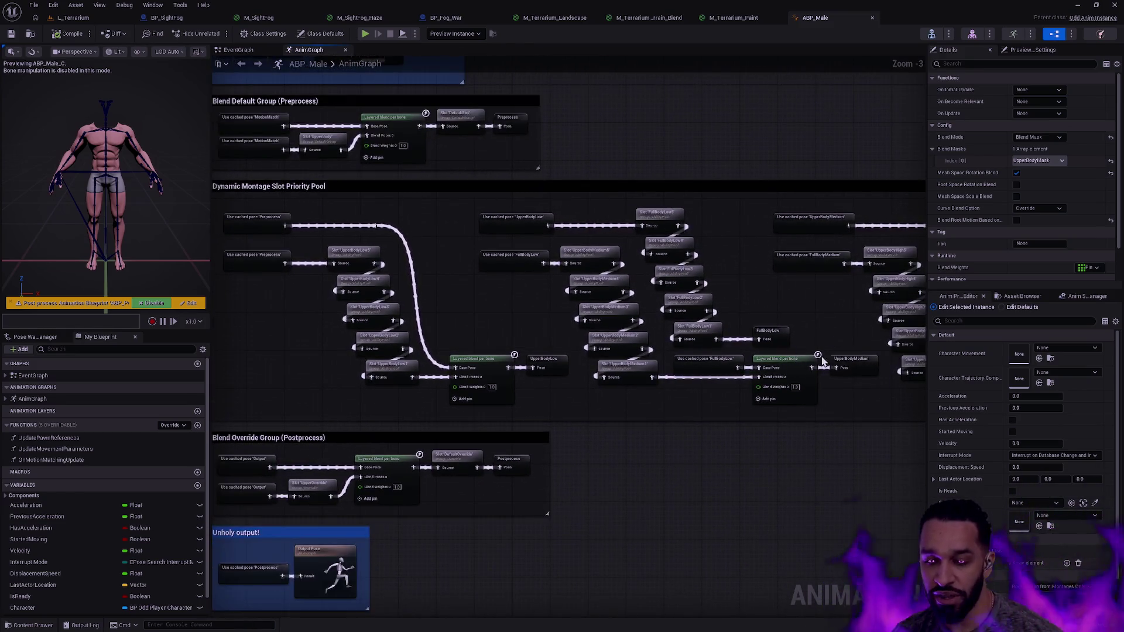
scroll(796, 353, "up", 2)
scroll(521, 330, "up", 1)
left_click_drag(521, 330, 341, 320)
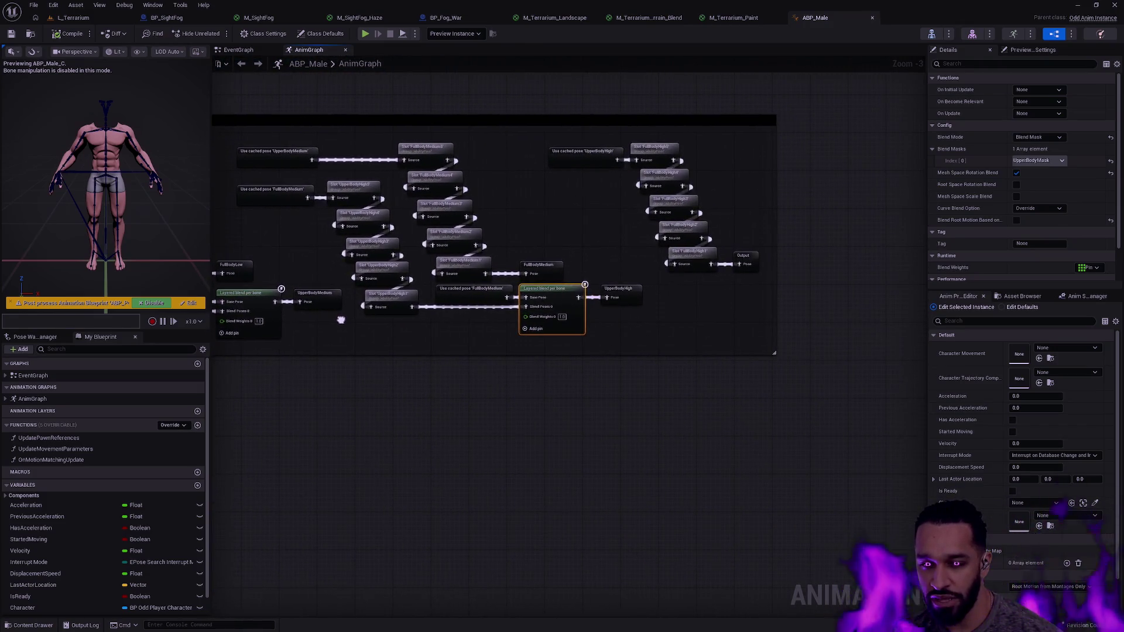
mouse_move(726, 356)
left_mouse_down()
mouse_move(516, 202)
mouse_move(428, 160)
left_mouse_up()
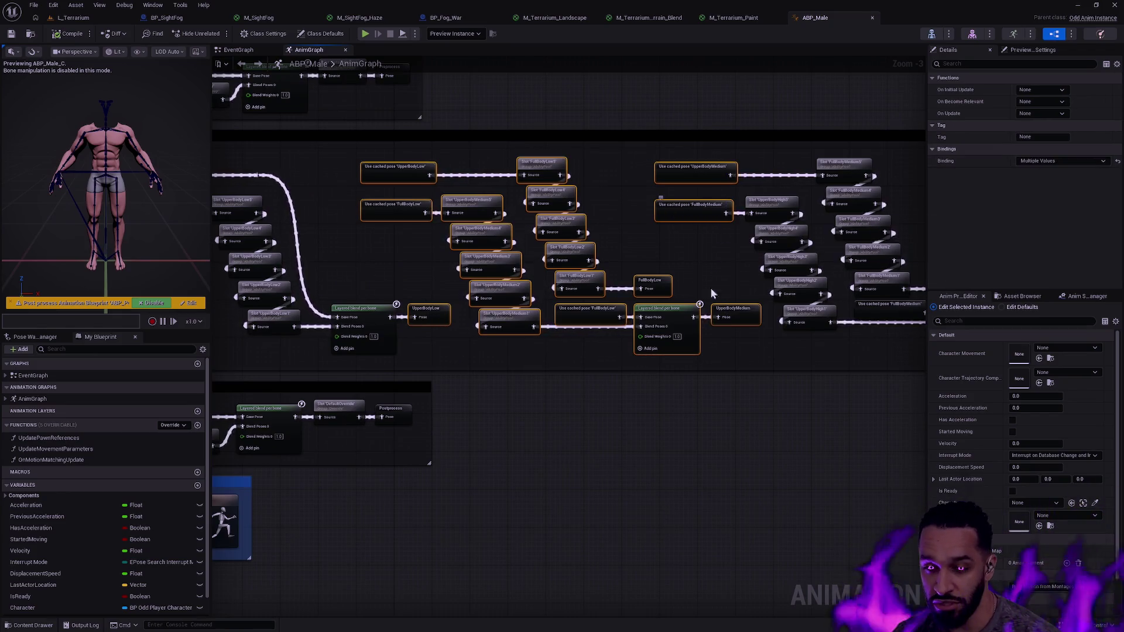
left_click(764, 351)
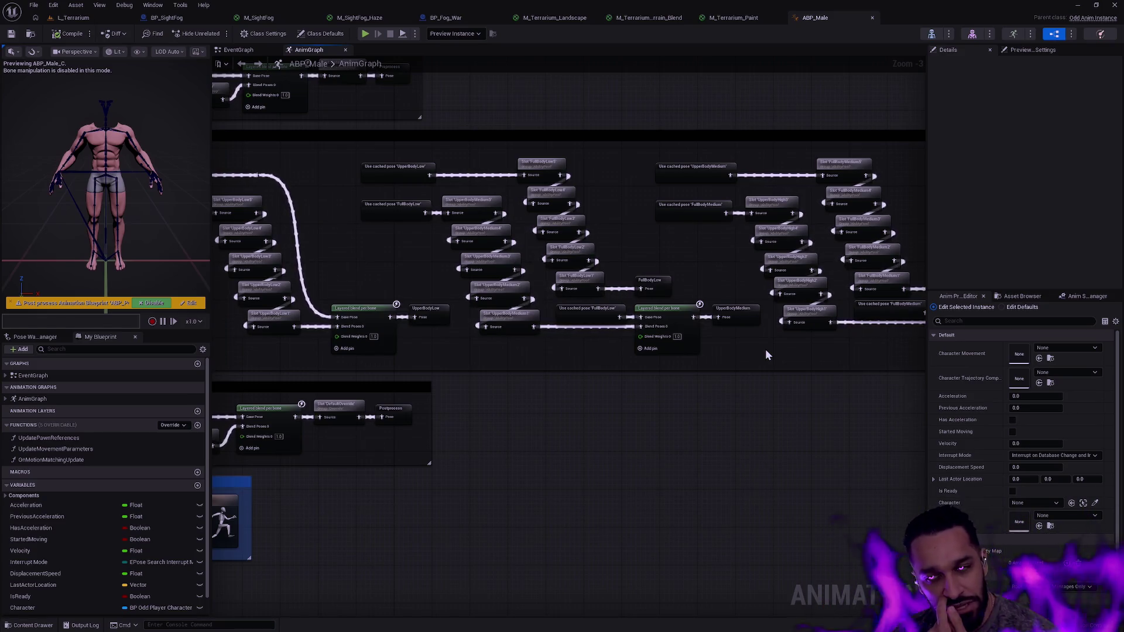
left_click_drag(521, 367, 598, 435)
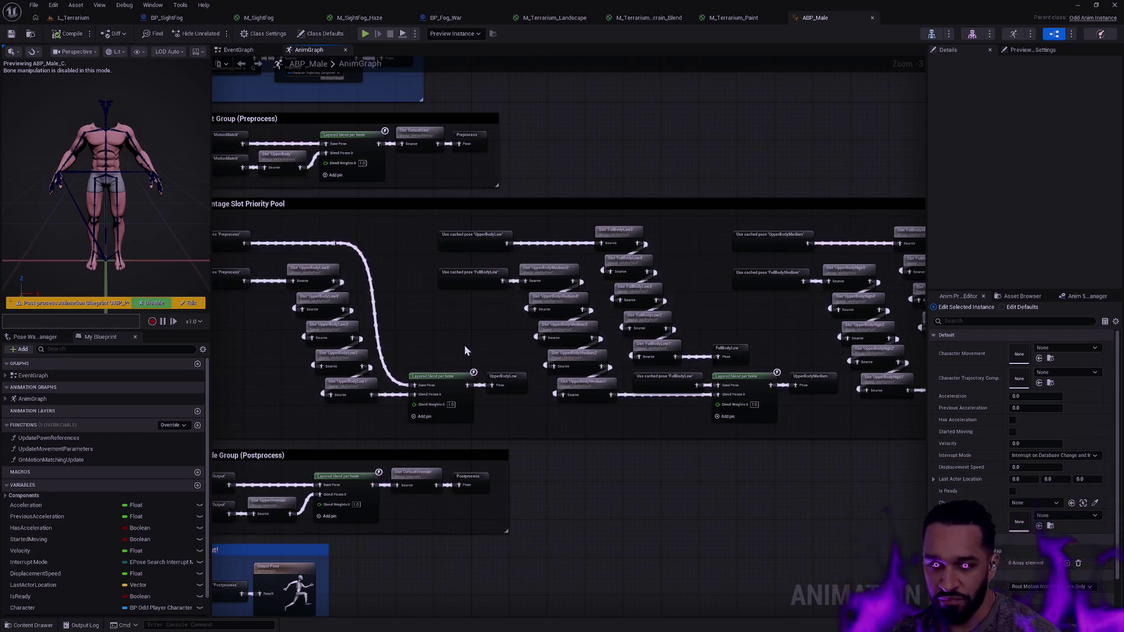
Marquee-select the UpperBodyLow, FullBodyLow, UpperBodyHigh/FullBodyMedium and FullBodyHigh slot columns in turn
left_click_drag(465, 349, 668, 305)
scroll(527, 293, "up", 3)
left_click_drag(488, 397, 597, 200)
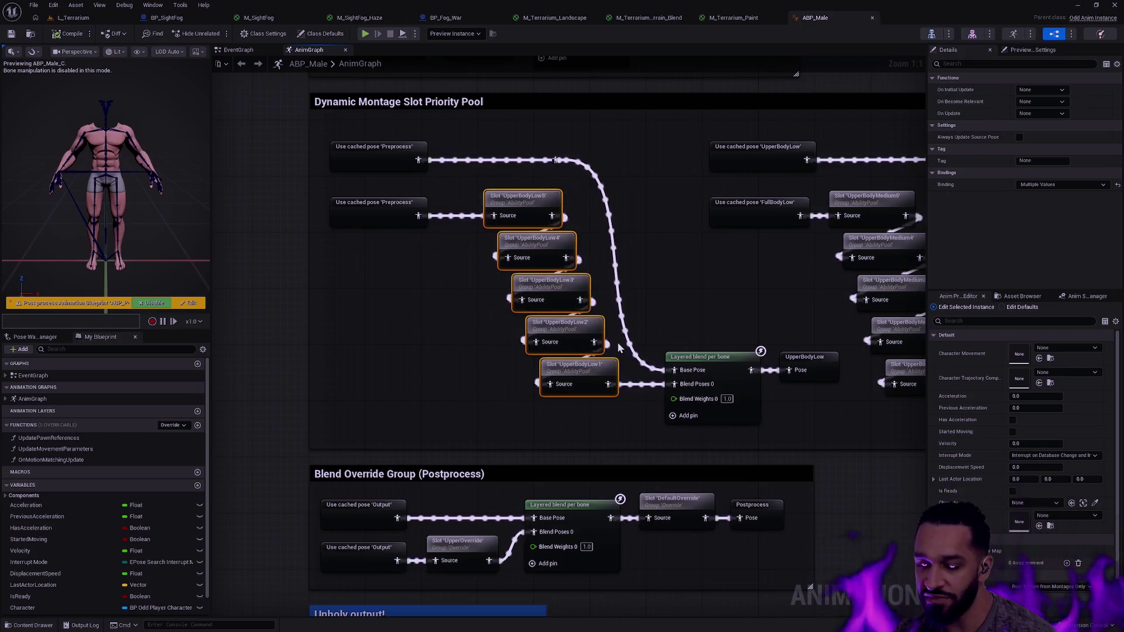
left_click_drag(782, 277, 425, 276)
left_click_drag(667, 408, 621, 131)
left_click_drag(823, 266, 298, 264)
mouse_move(626, 409)
left_mouse_down()
mouse_move(442, 105)
mouse_move(392, 113)
left_mouse_up()
scroll(763, 227, "down", 3)
scroll(763, 227, "up", 3)
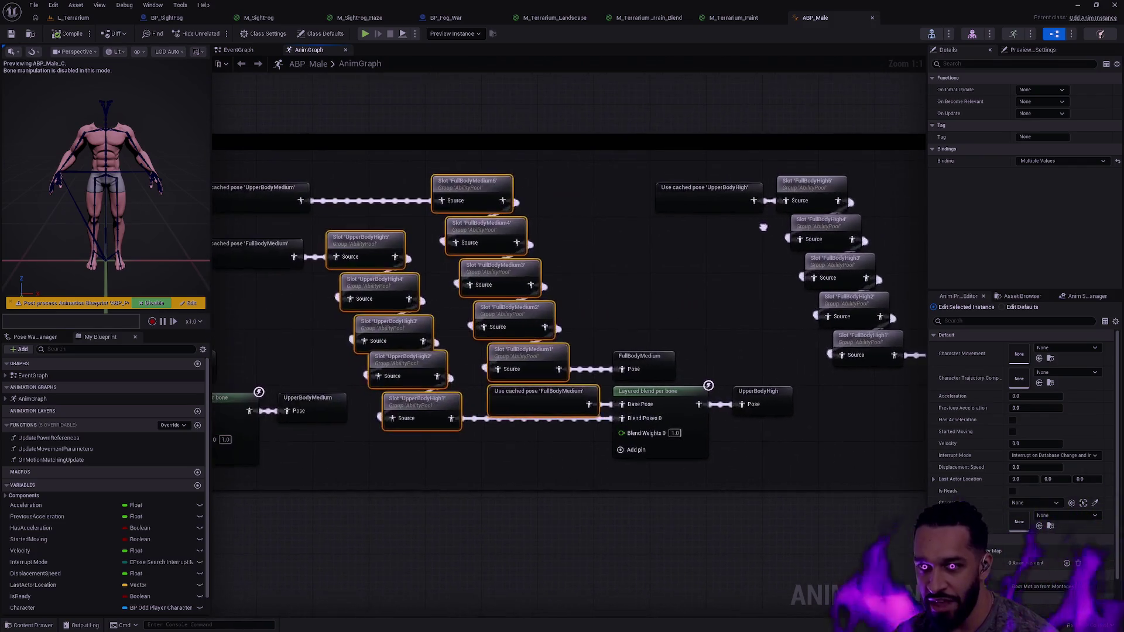
left_click_drag(914, 463, 645, 157)
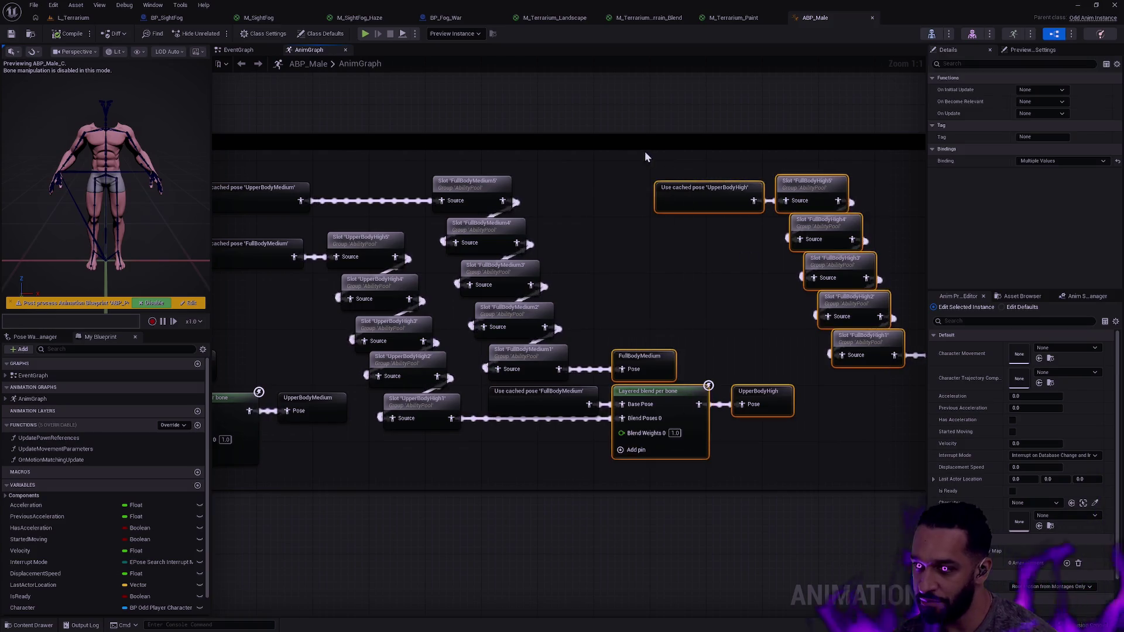
Clear the selection, view the Preprocess and Priority Pool groups, then return to L_Terrarium
scroll(663, 266, "down", 3)
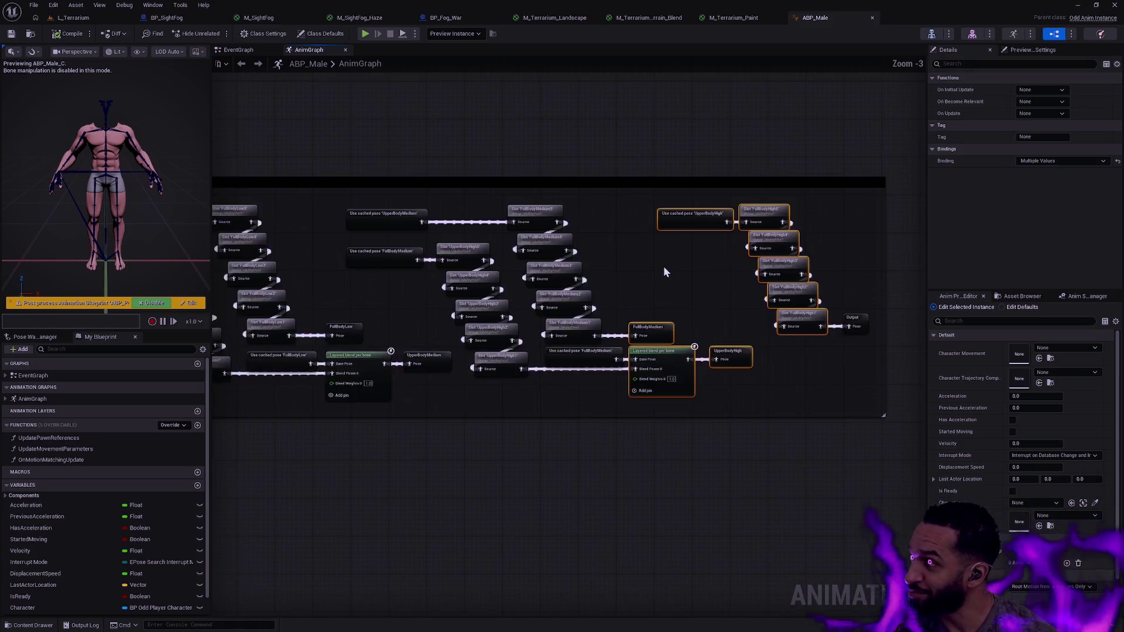
left_click(632, 270)
scroll(626, 321, "down", 1)
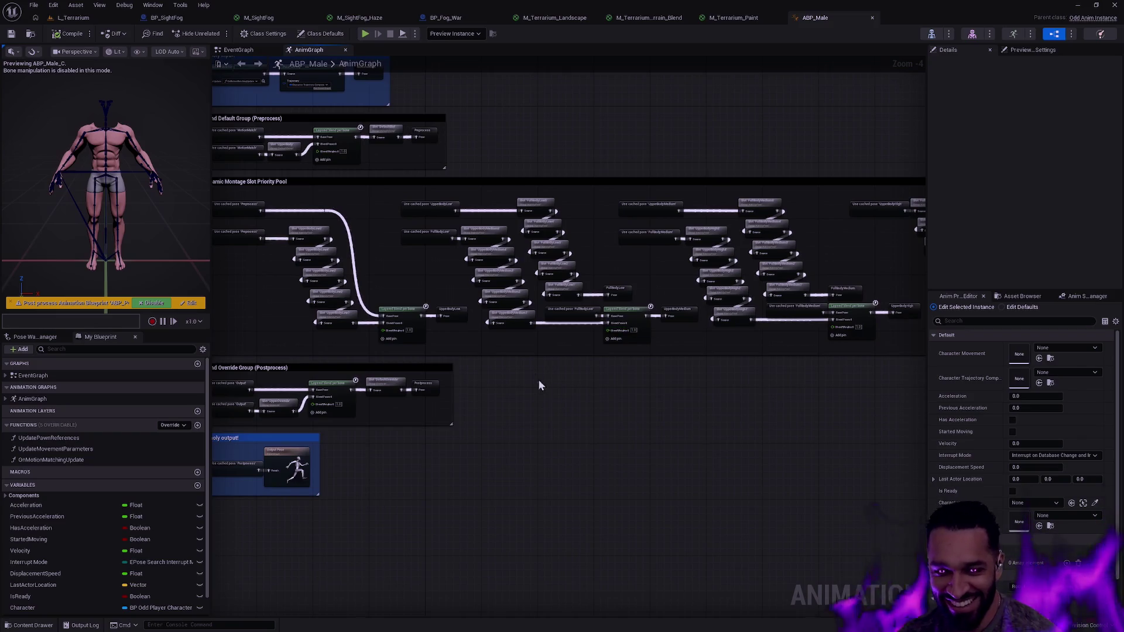
left_click_drag(535, 383, 649, 413)
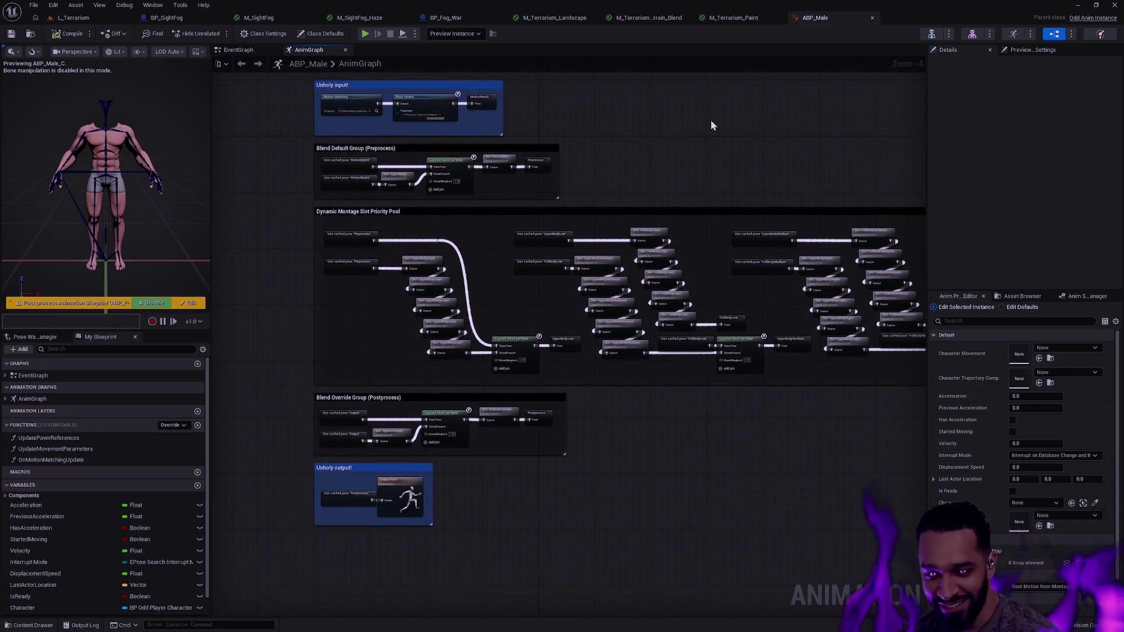
scroll(703, 499, "up", 4)
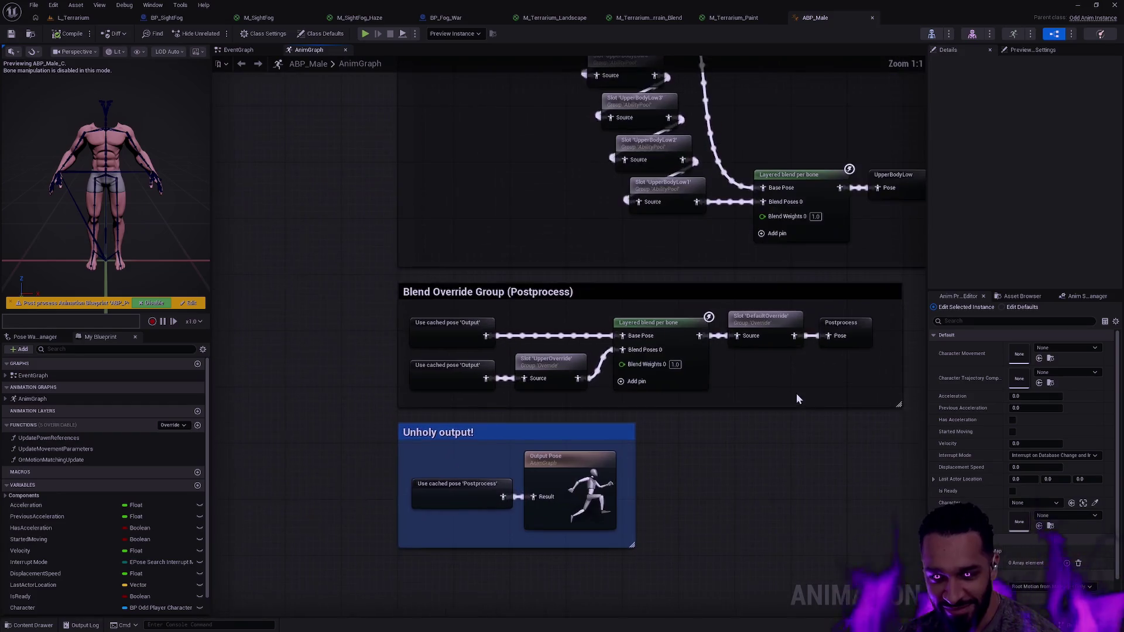
mouse_move(817, 381)
left_mouse_down()
mouse_move(566, 563)
mouse_move(507, 629)
mouse_move(214, 563)
left_mouse_up()
mouse_move(771, 161)
left_mouse_down()
mouse_move(498, 187)
mouse_move(485, 154)
left_mouse_up()
left_click(73, 18)
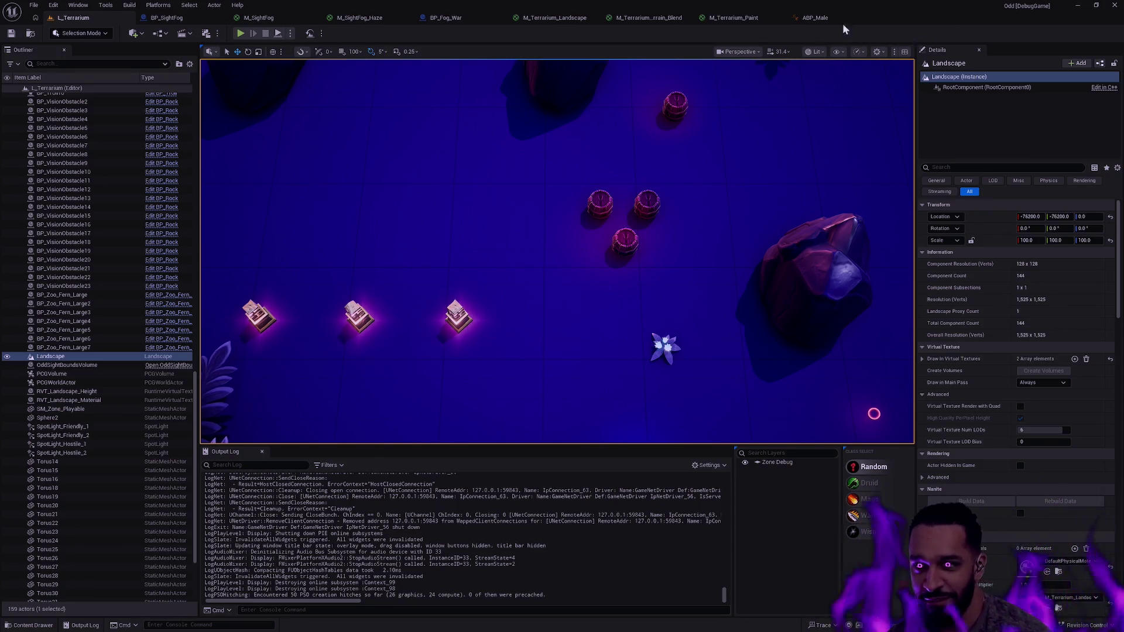
Zoom out across the ABP_Male AnimGraph, briefly check L_Terrarium, and return to ABP_Male
left_click(820, 17)
scroll(637, 303, "down", 4)
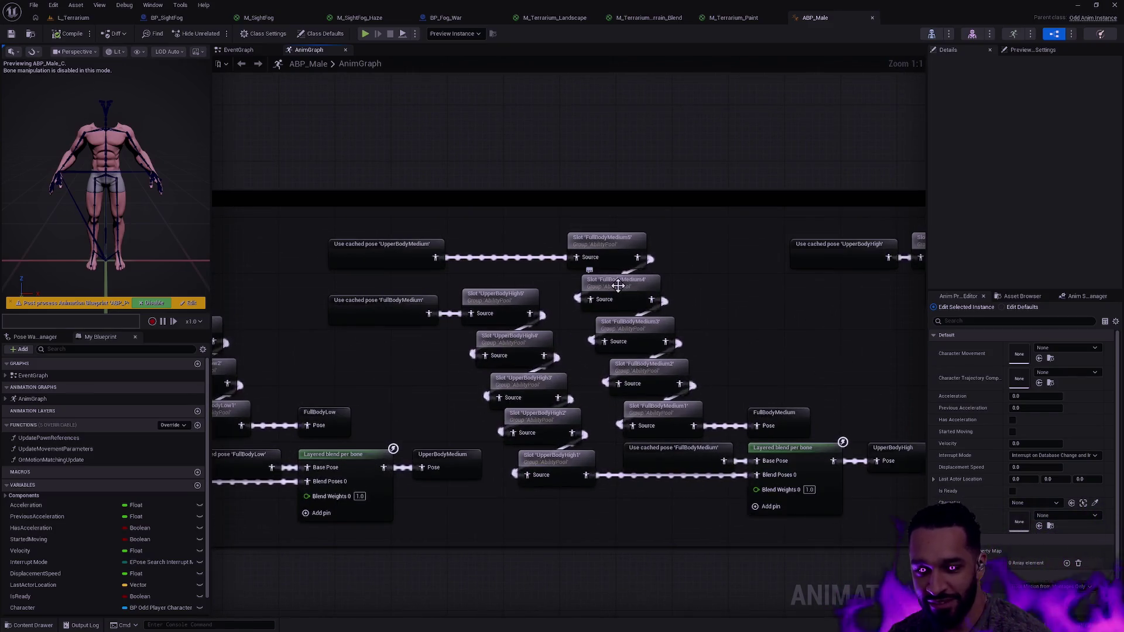
mouse_move(430, 210)
left_mouse_down()
mouse_move(577, 201)
mouse_move(569, 195)
left_mouse_up()
left_click(97, 17)
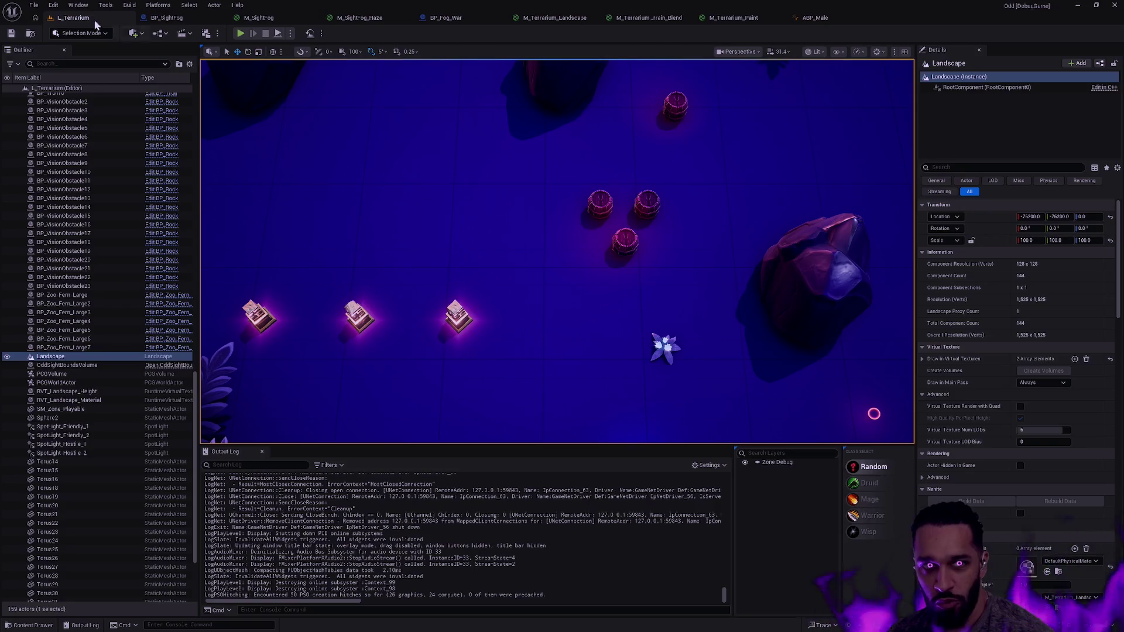
left_click(815, 17)
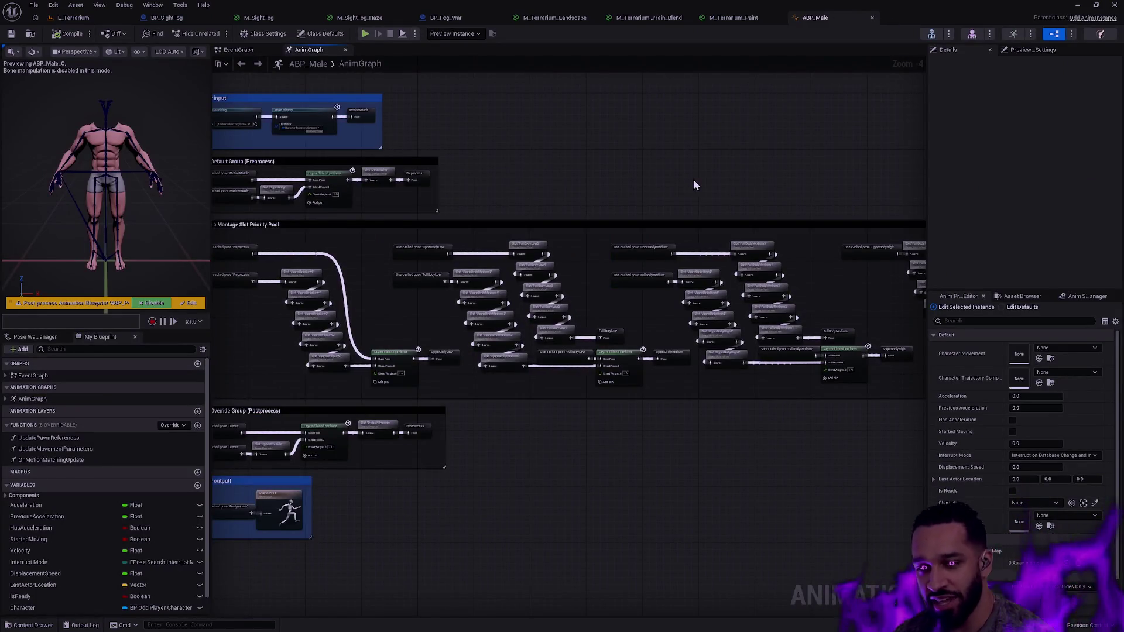
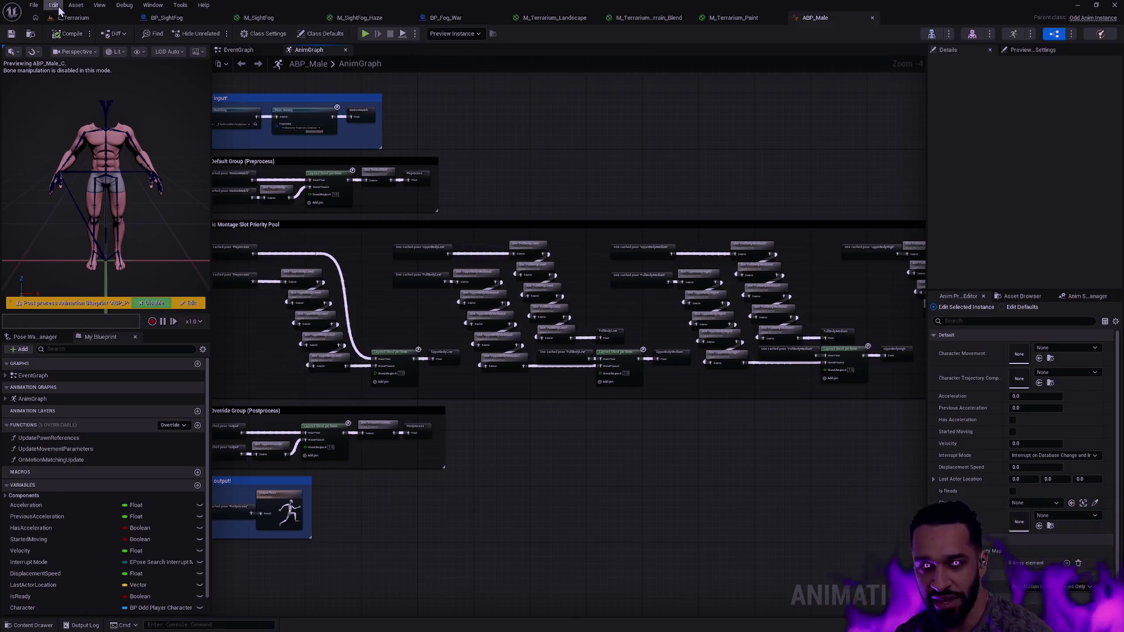
Switch to the L_Terrarium level and fly the viewport left and right across the terrarium
left_click(73, 18)
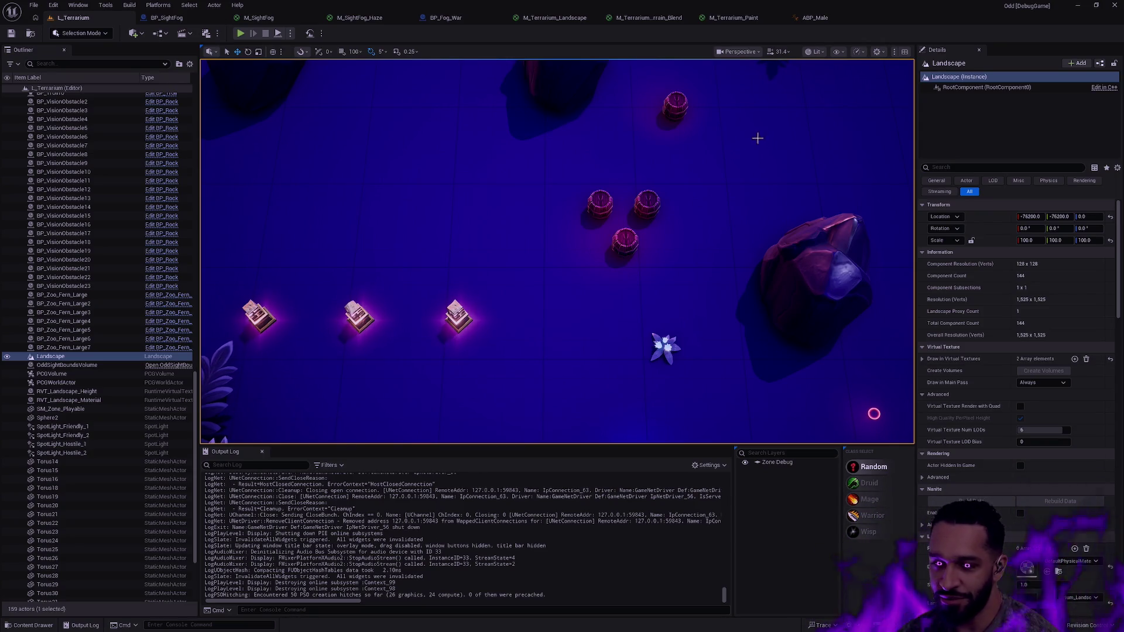
scroll(557, 251, "down", 5)
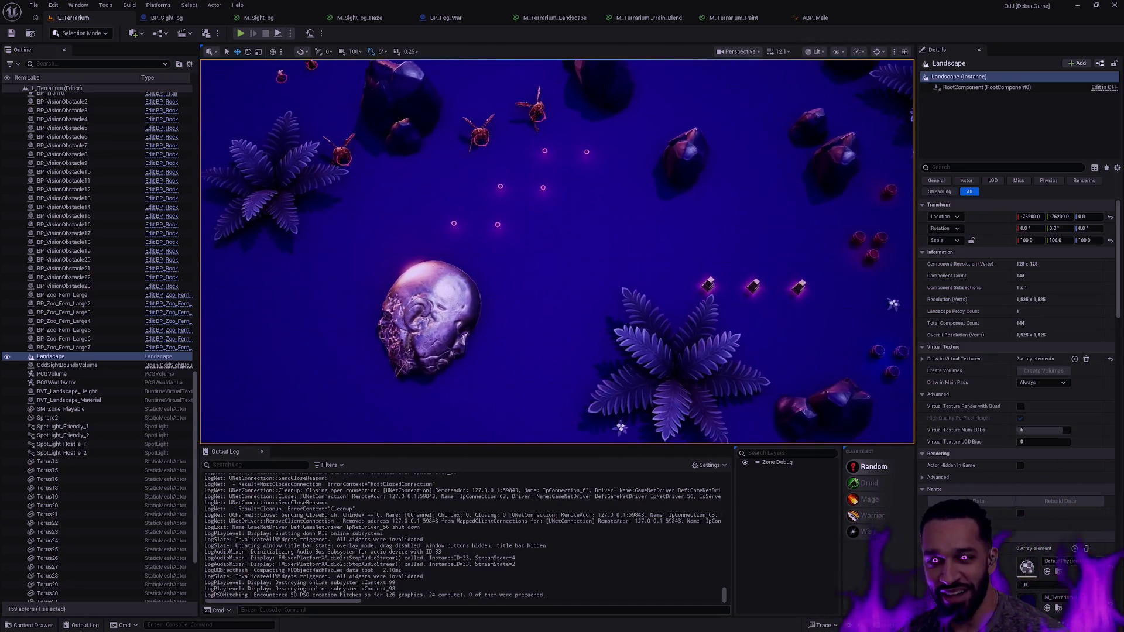
key("d")
key("d")
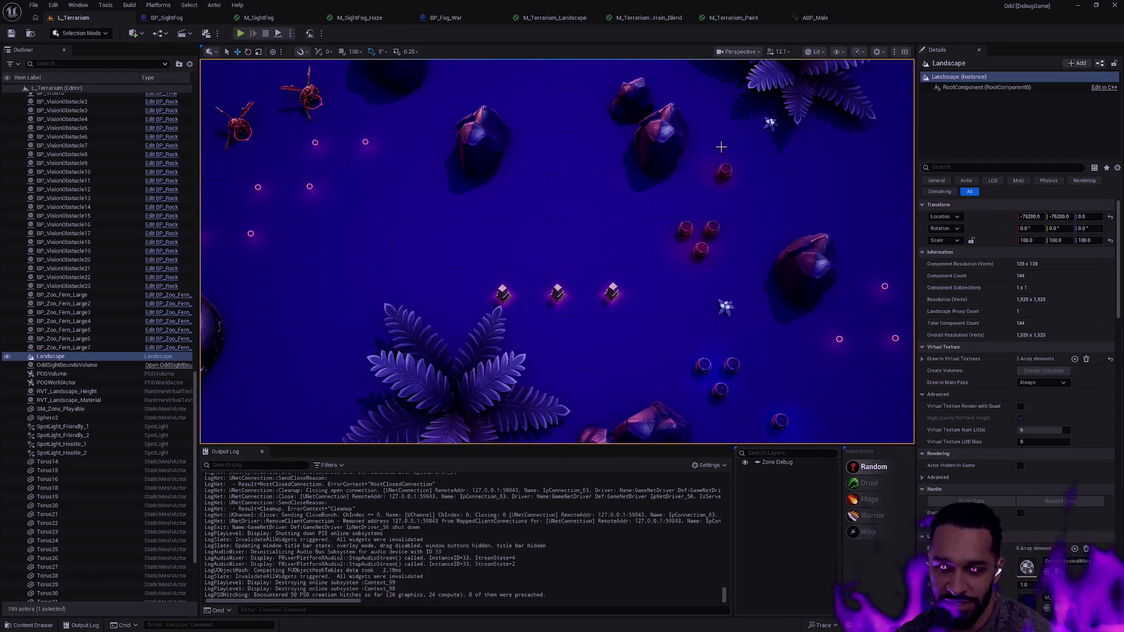
key("d")
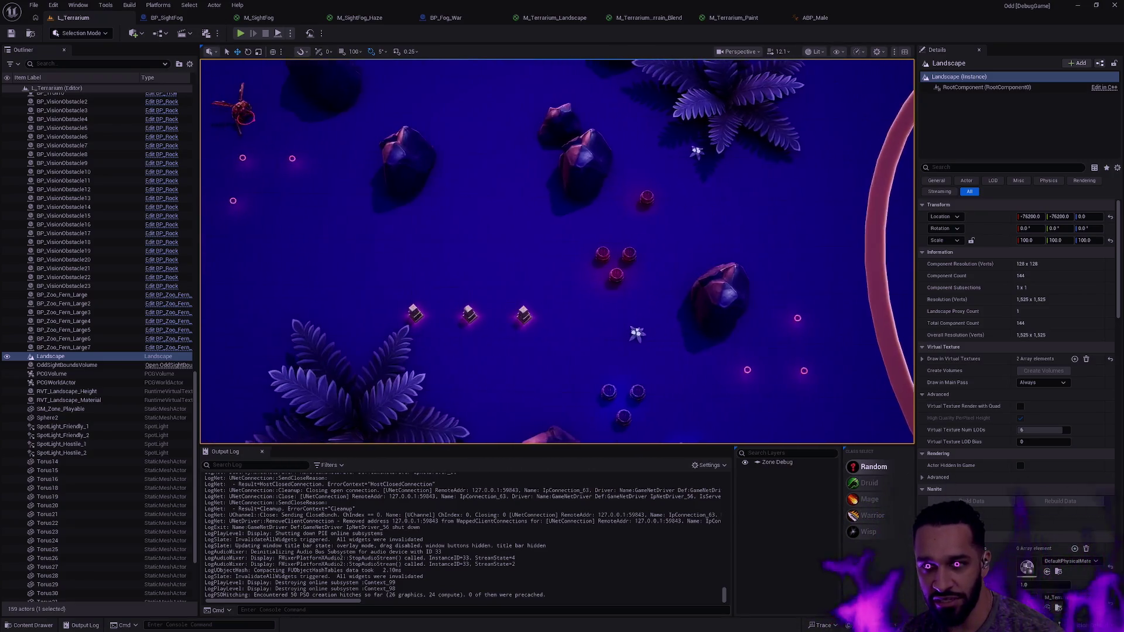
key("a")
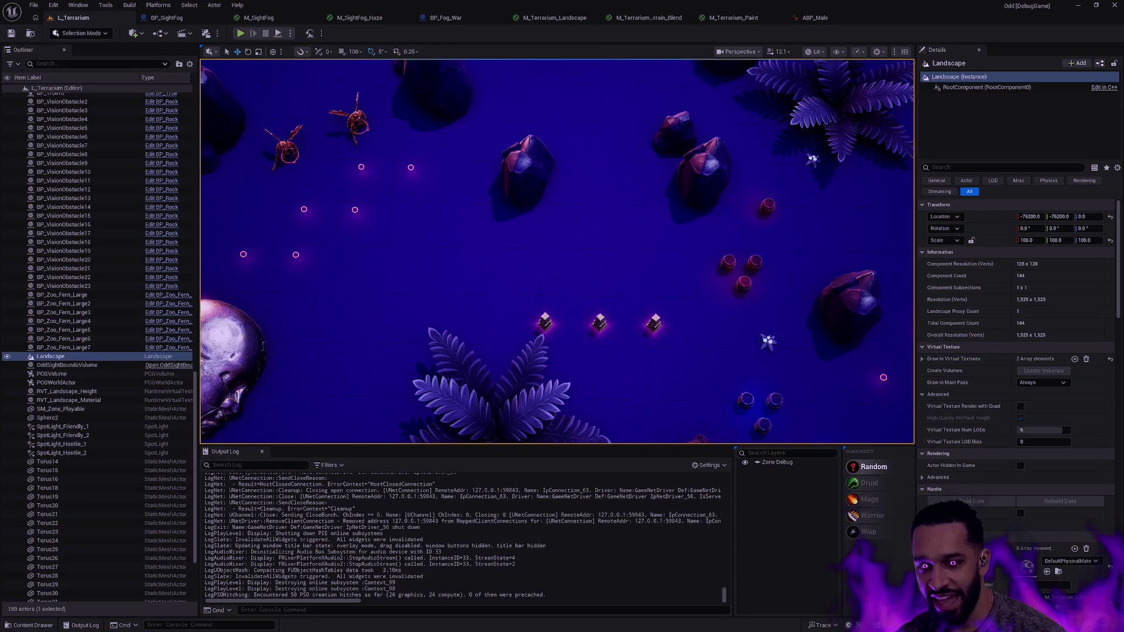
key("d")
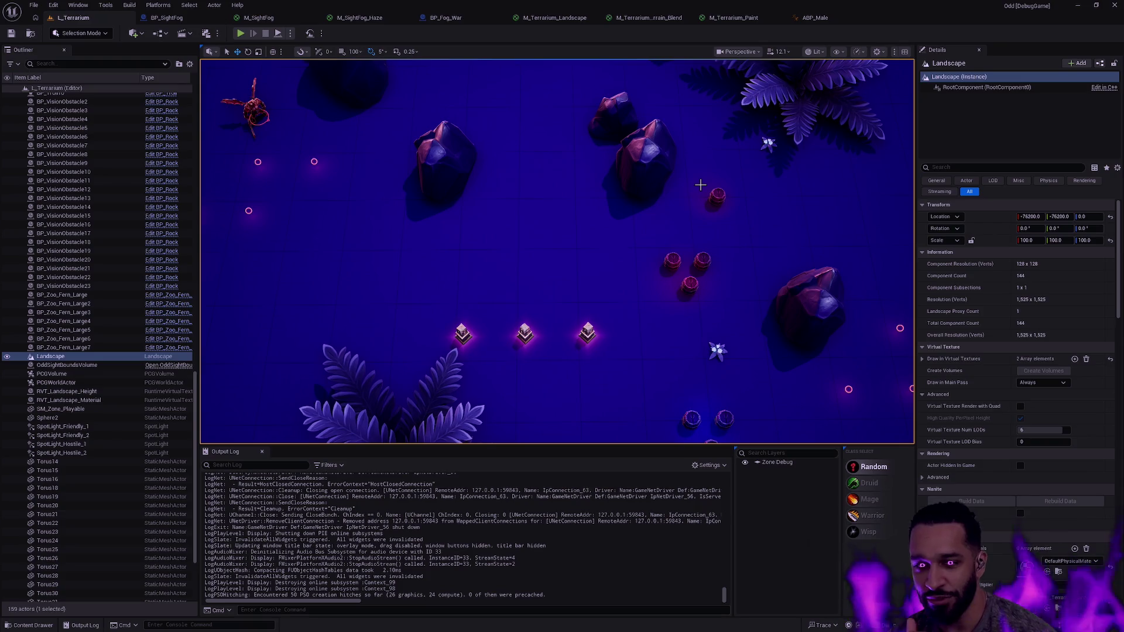
Select the Montage Slot Priority Pool nodes in ABP_Male, then open the landscape context menu in L_Terrarium
left_click(815, 17)
mouse_move(883, 385)
left_mouse_down()
mouse_move(260, 261)
mouse_move(258, 246)
left_mouse_up()
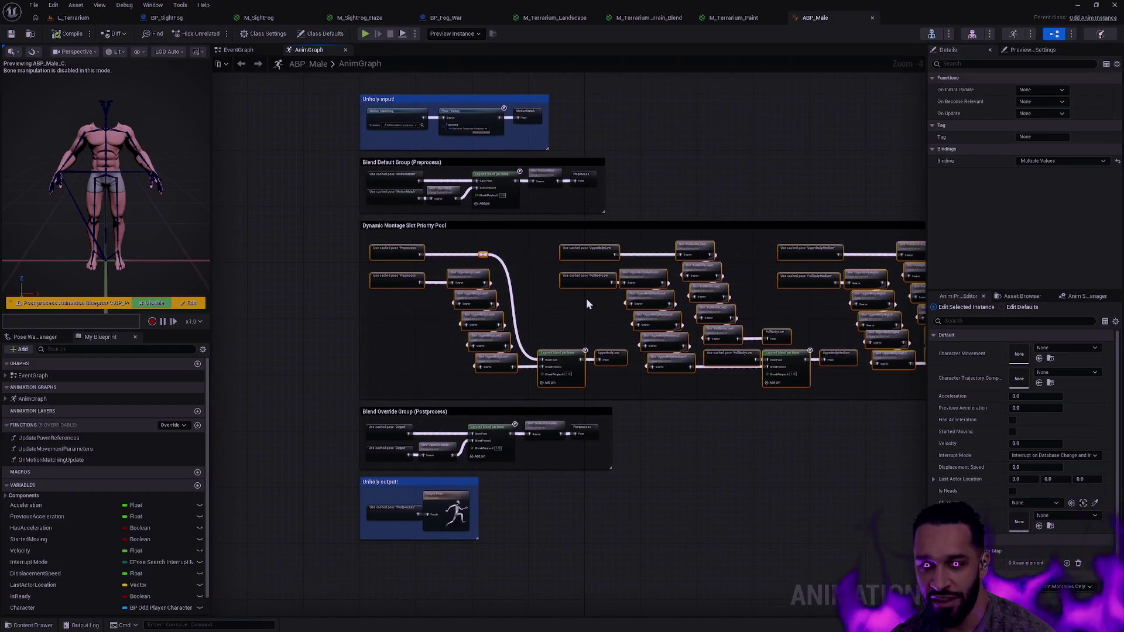
left_click_drag(785, 392, 374, 249)
left_click(74, 18)
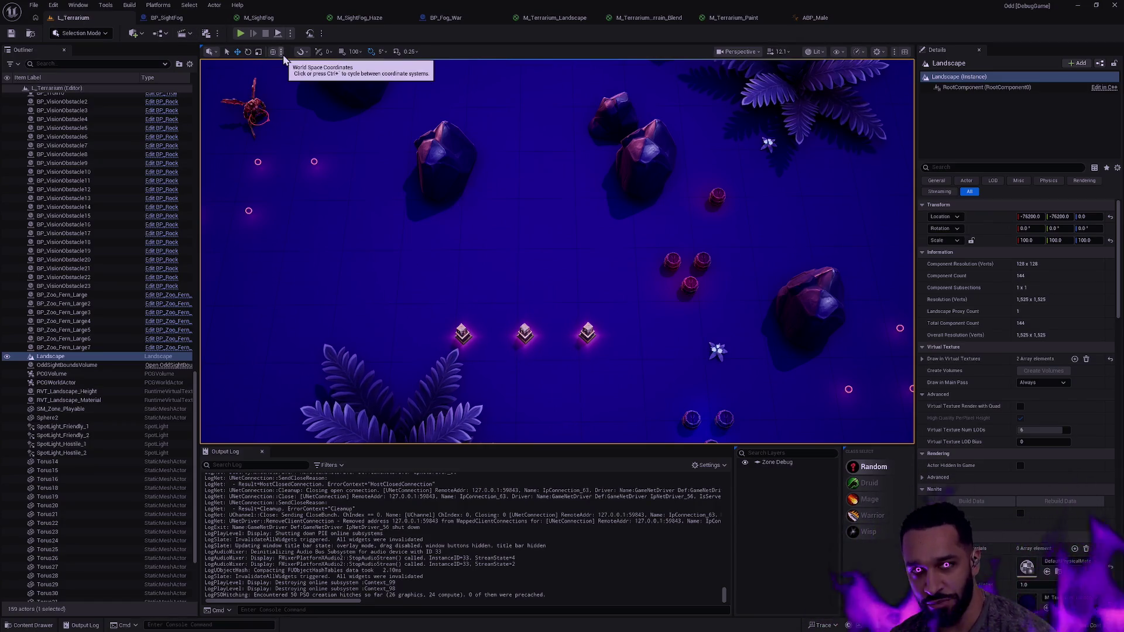
right_click(385, 222)
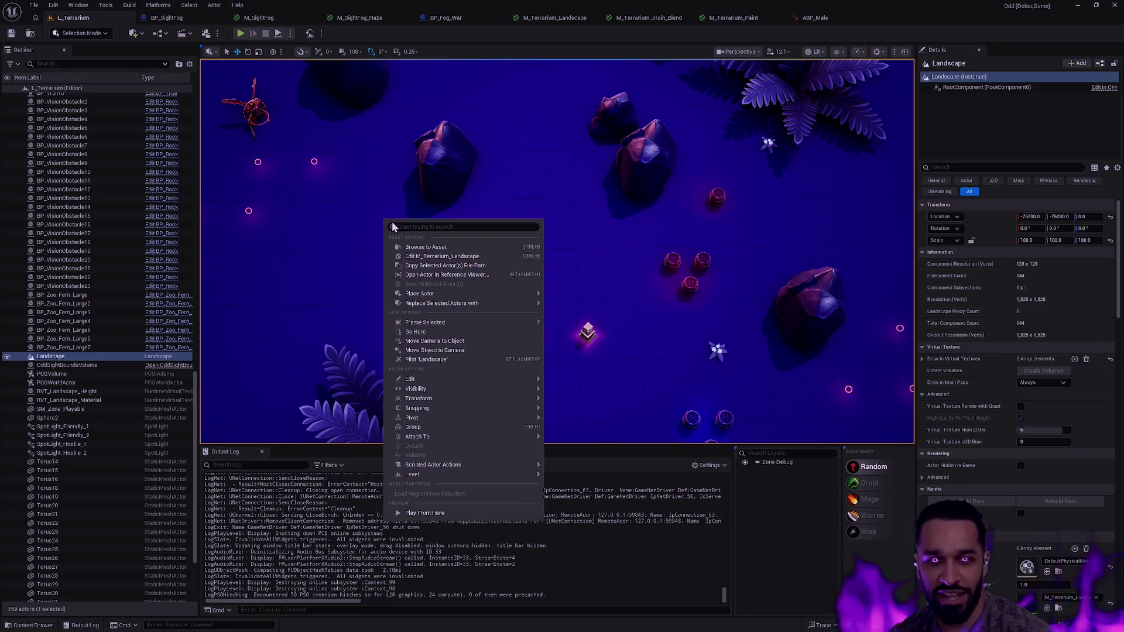
Play from the chosen landscape spot in fullscreen, walking and dashing the character right, then down
left_click(442, 513)
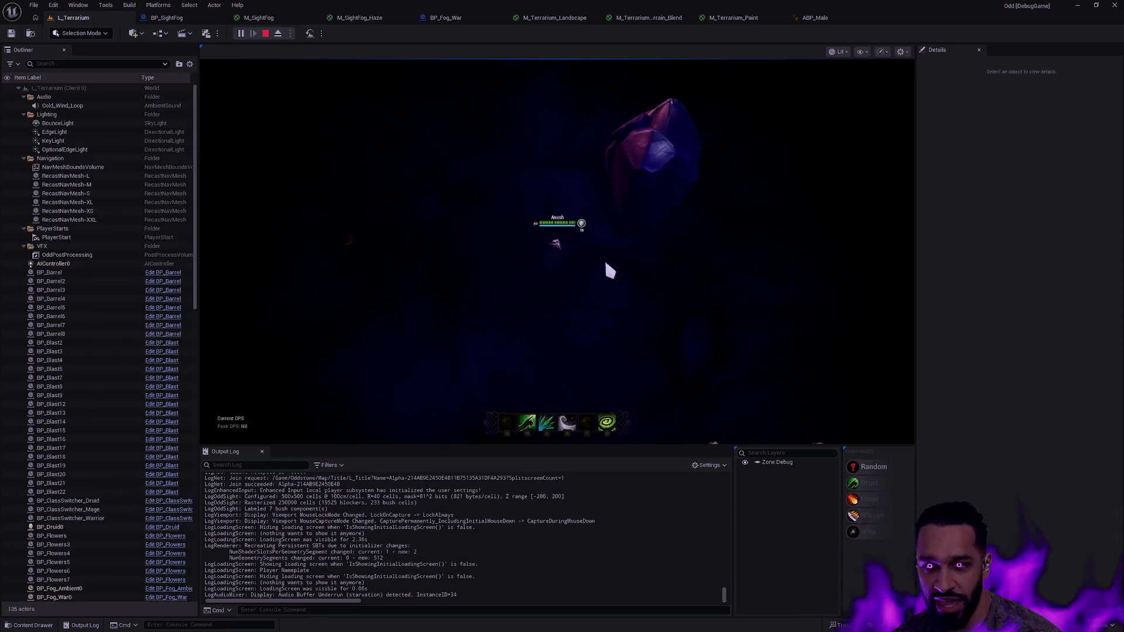
key("F11")
right_click(322, 251)
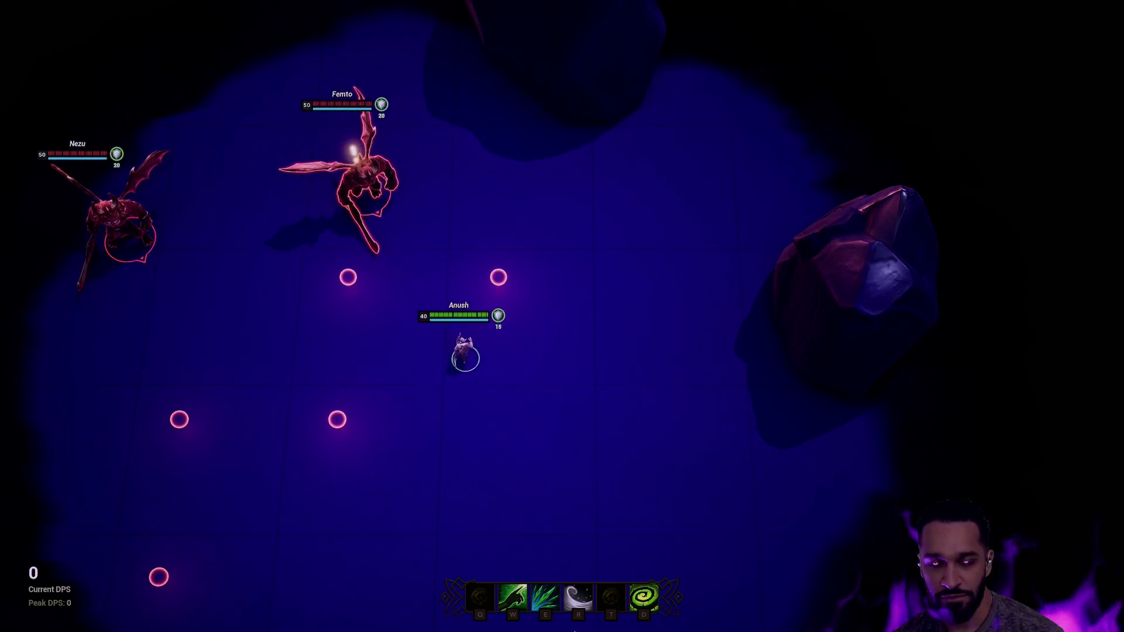
right_click(608, 331)
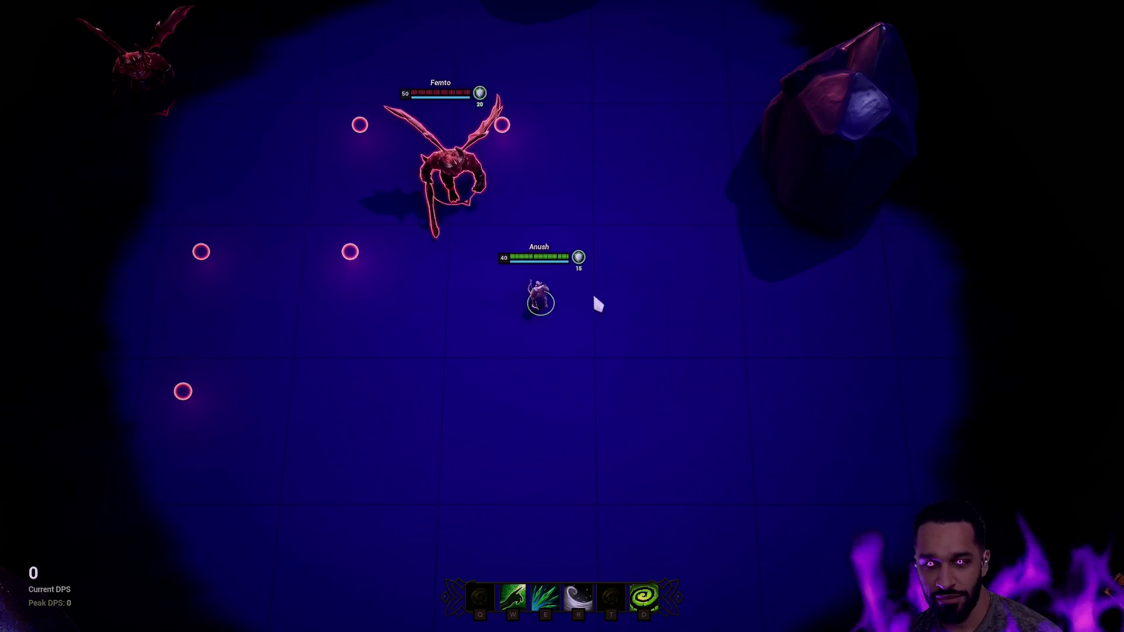
right_click(808, 354)
key("r")
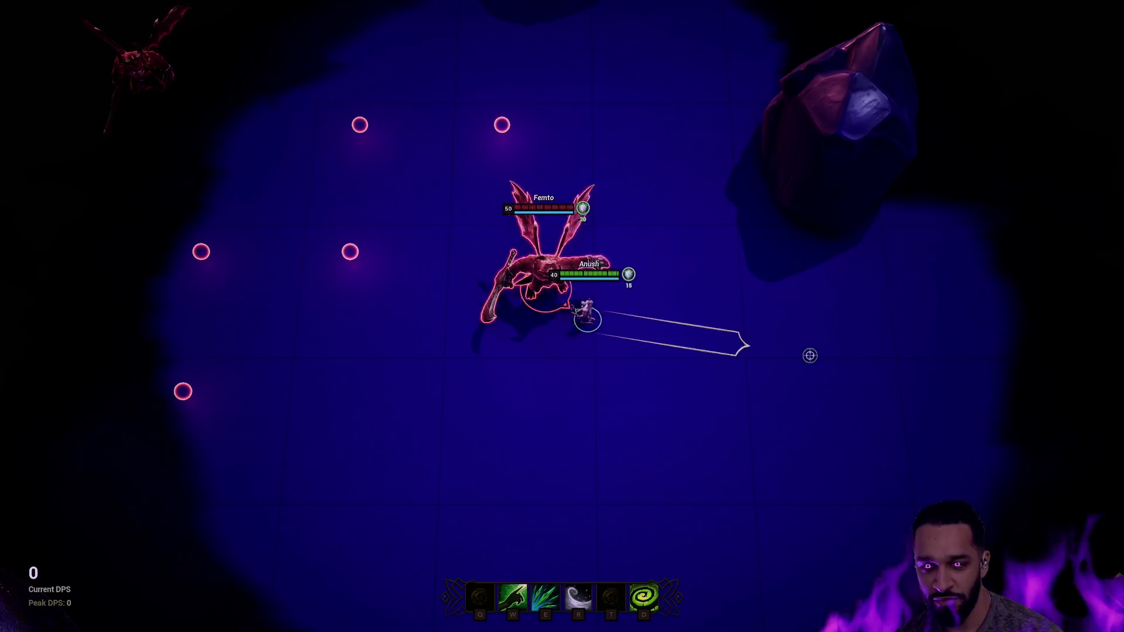
right_click(1084, 359)
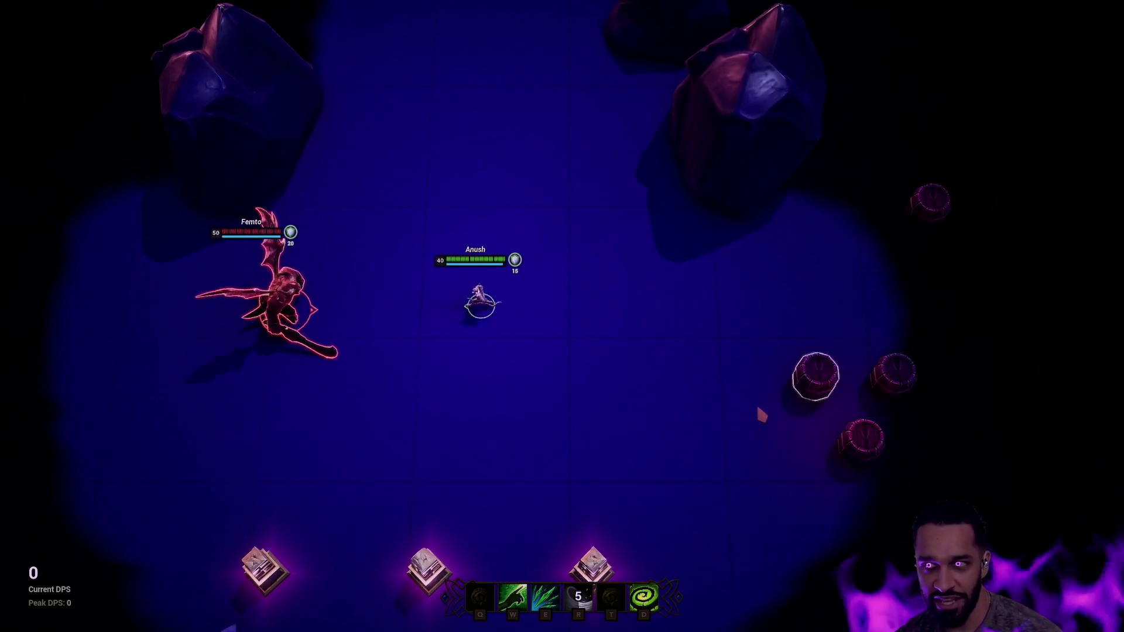
right_click(522, 497)
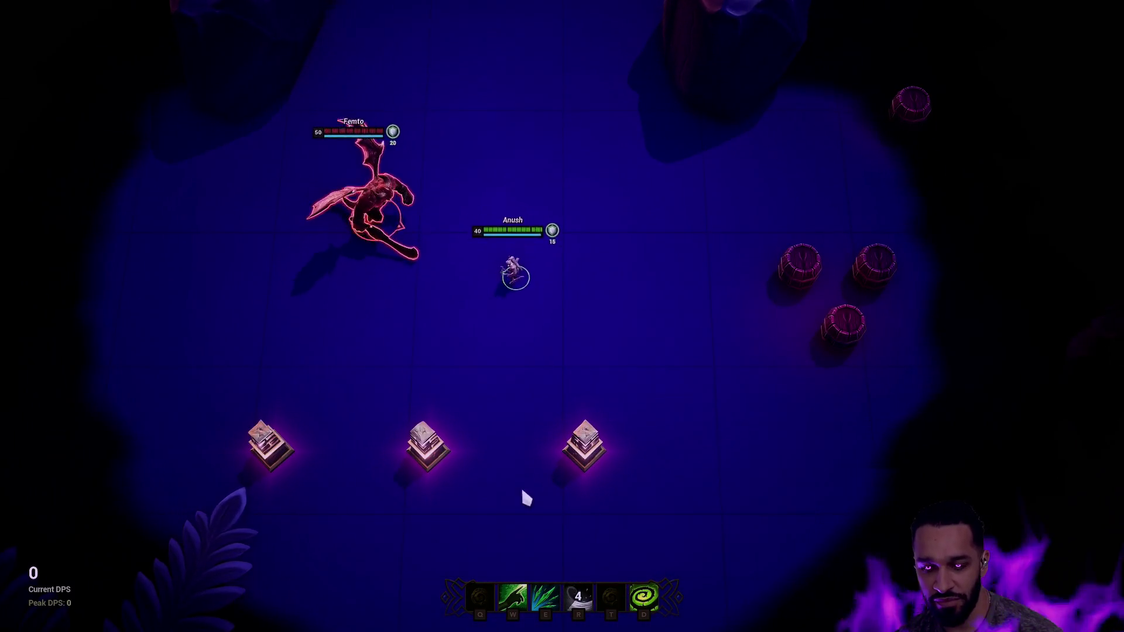
right_click(322, 469)
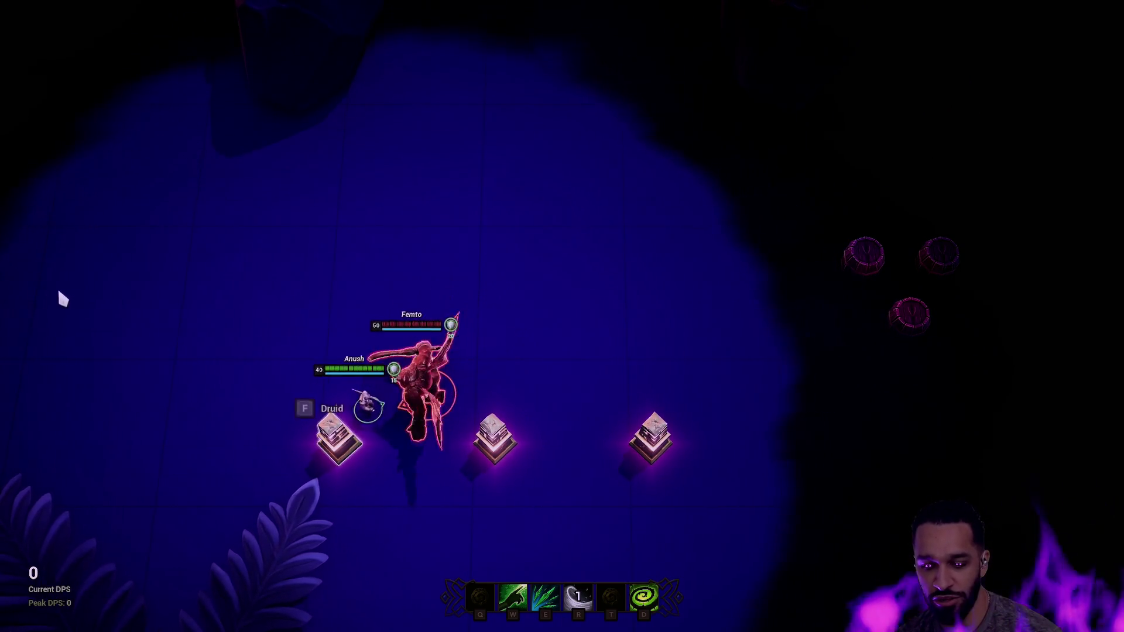
key("r")
Keep walking and dashing around the dragon to check the fog-of-war sight area, then stop playing
right_click(7, 267)
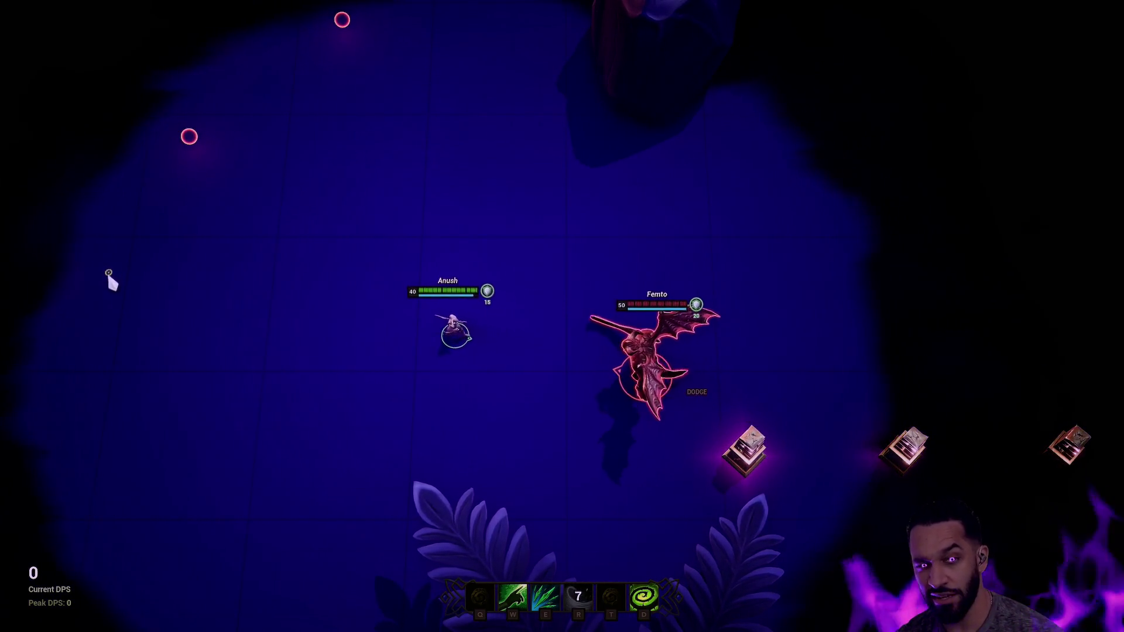
right_click(314, 184)
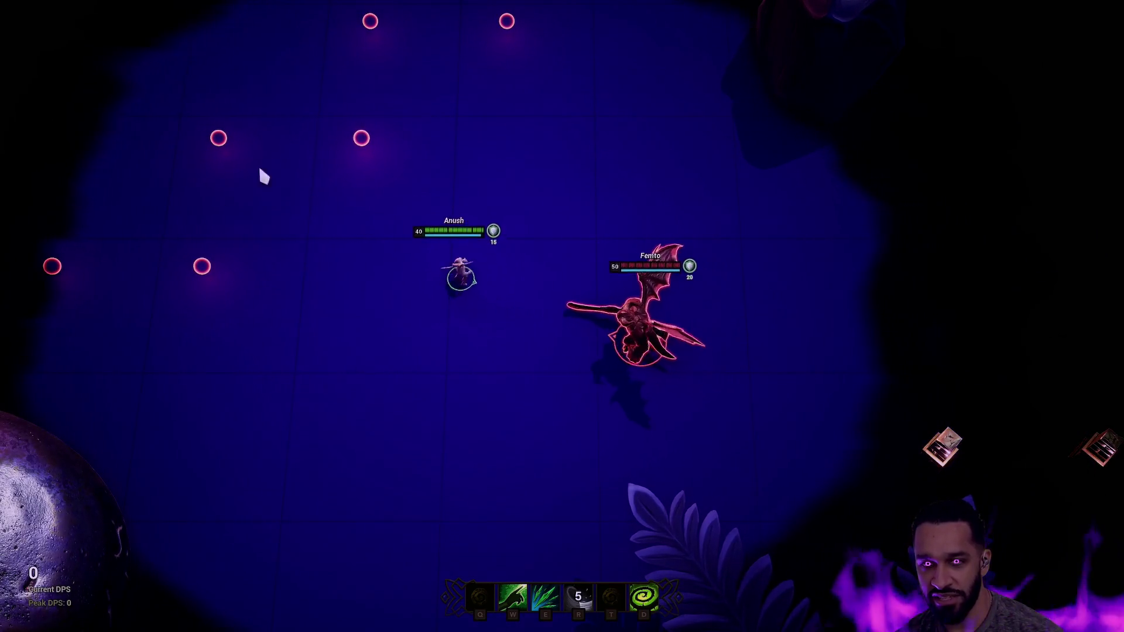
right_click(262, 472)
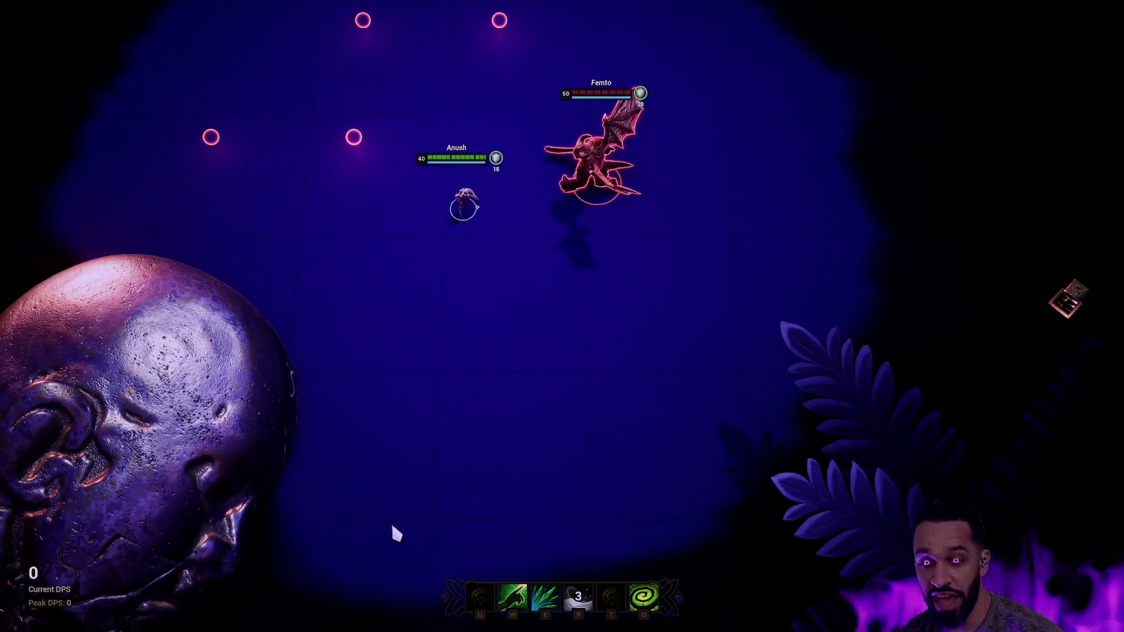
right_click(415, 503)
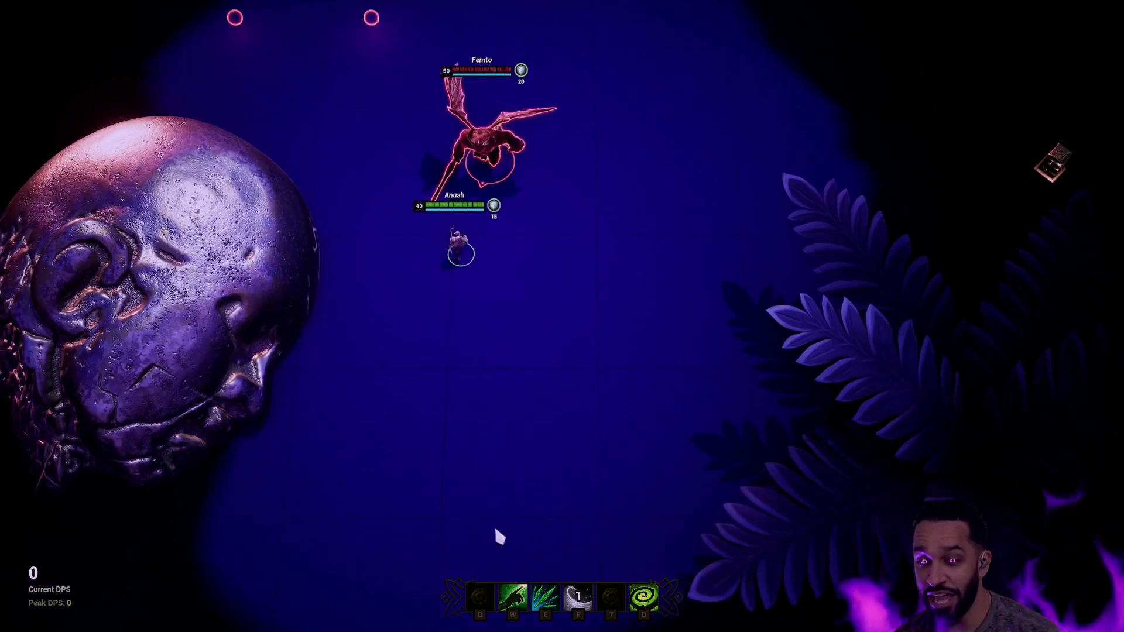
right_click(876, 253)
right_click(668, 158)
key("r")
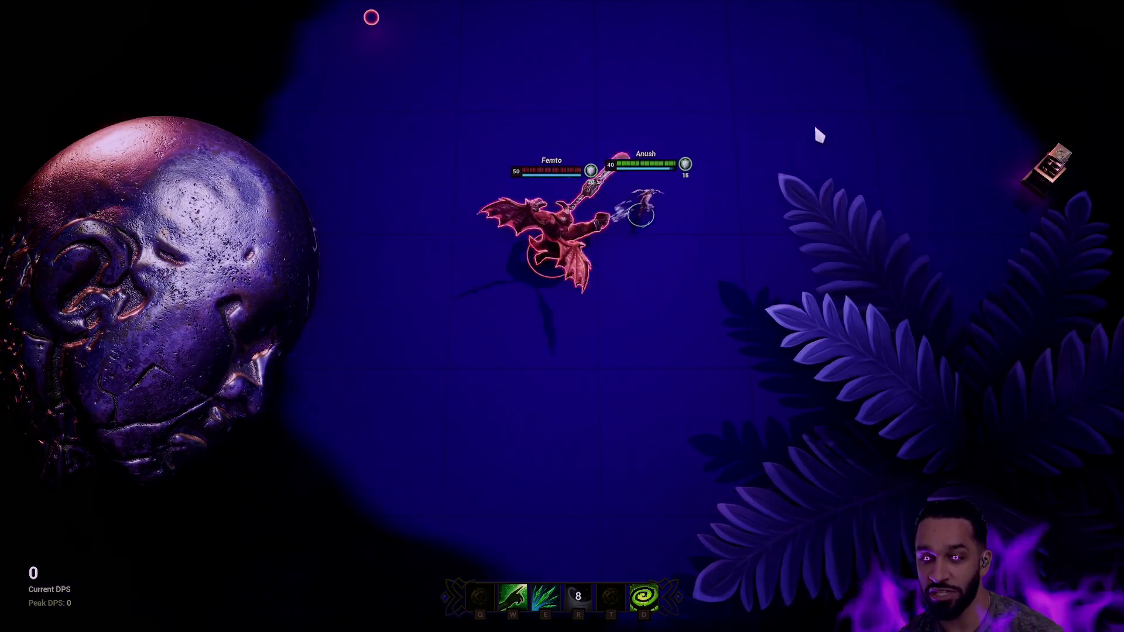
right_click(808, 133)
right_click(936, 160)
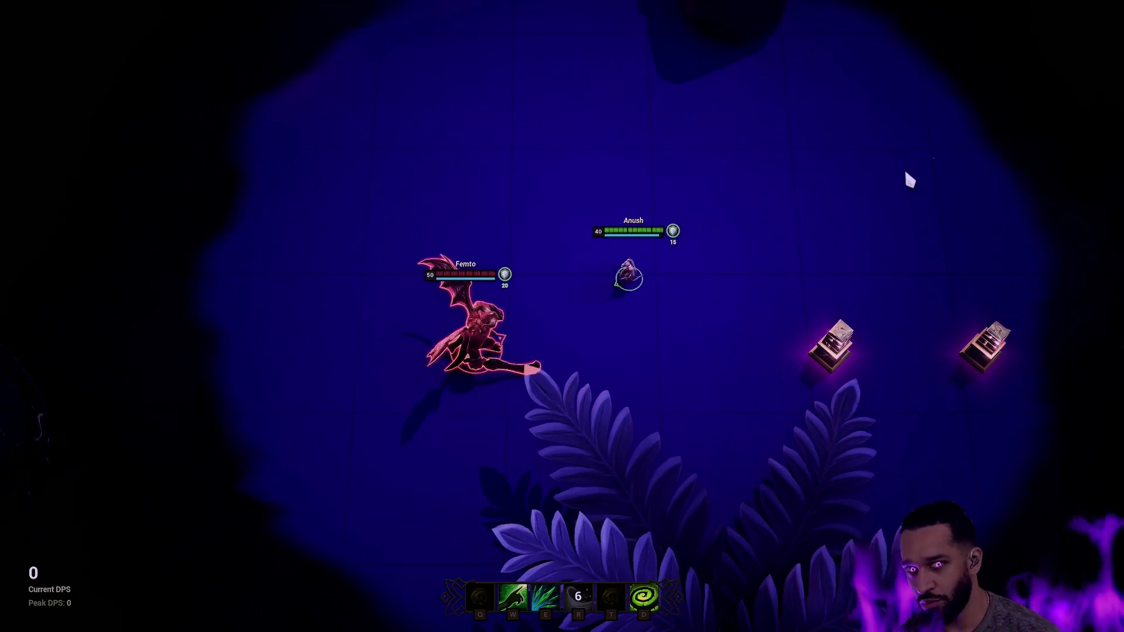
right_click(971, 200)
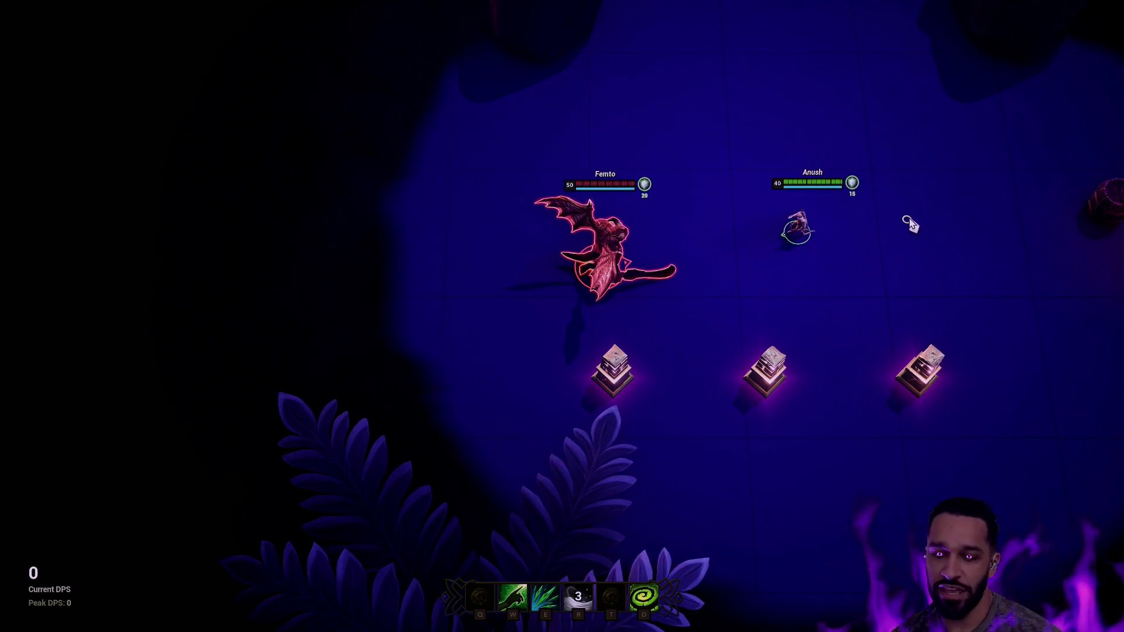
key("Escape")
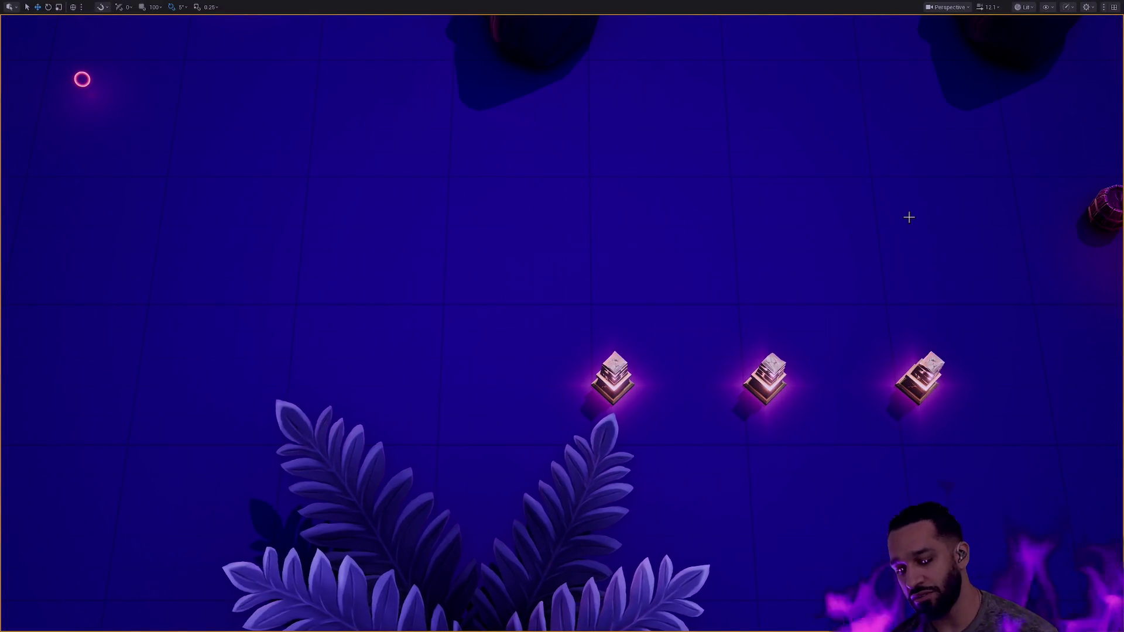
Restore the editor layout, fly the camera over to the rock cluster and start playing with Alt+P
key("F11")
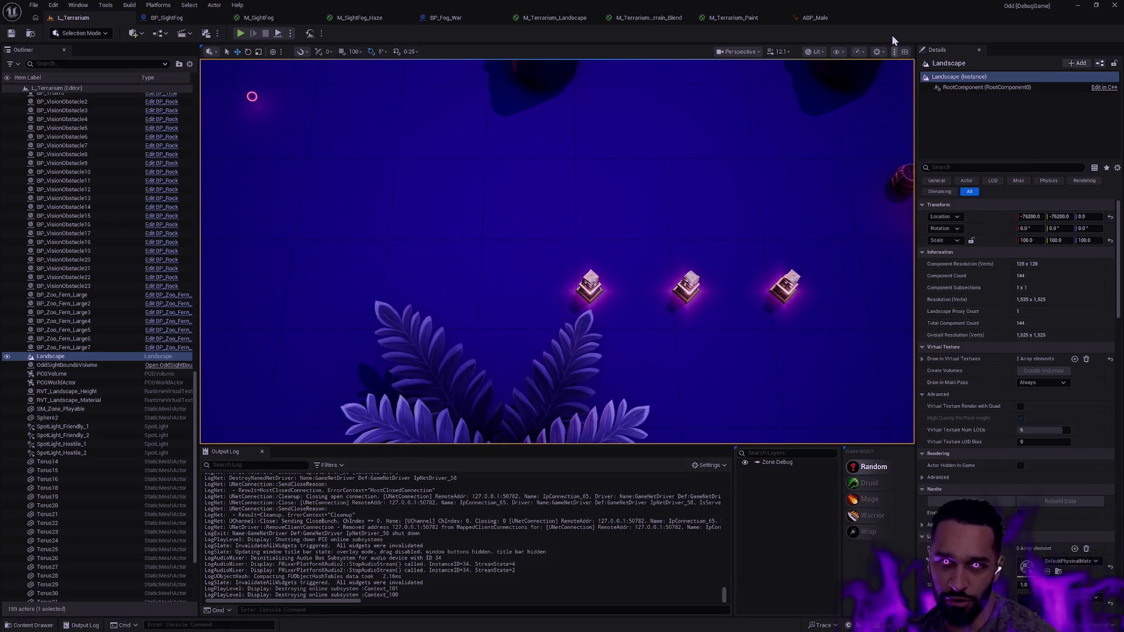
left_click_drag(744, 88, 744, 64)
left_click_drag(651, 182, 651, 182)
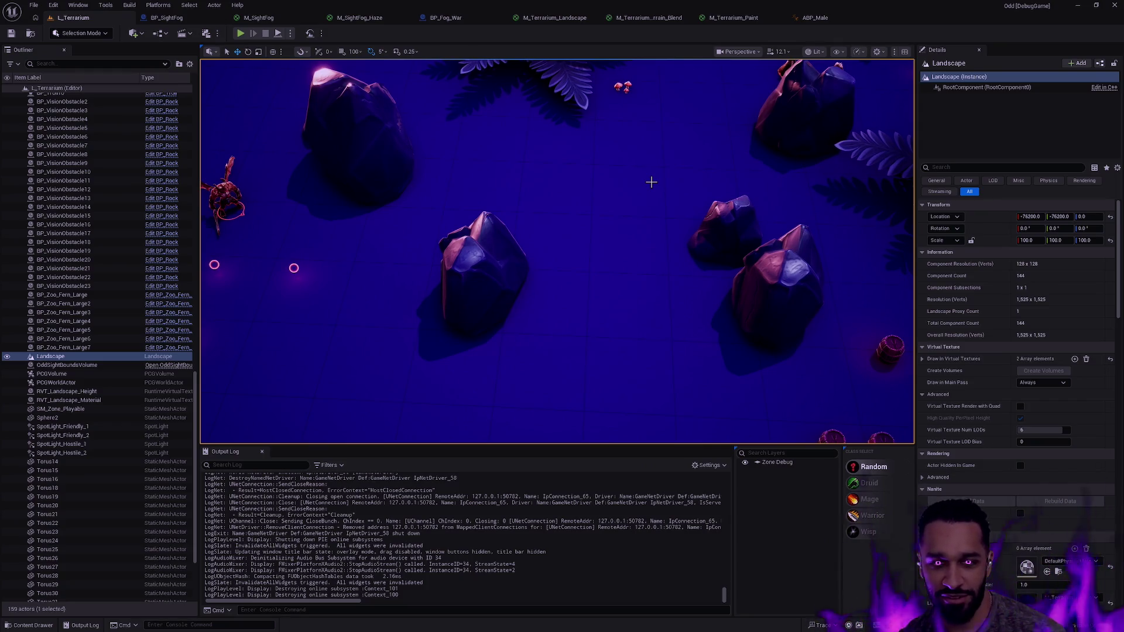
key("alt+p")
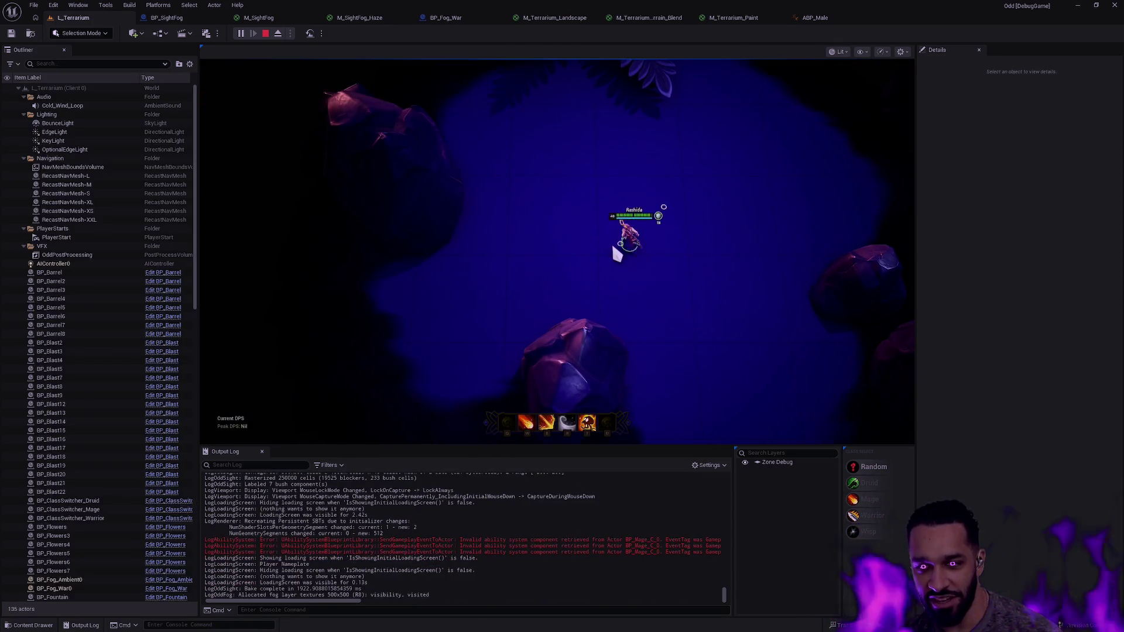
Walk the character back and forth near the rocks, then go fullscreen and eject to the editor camera
right_click(667, 253)
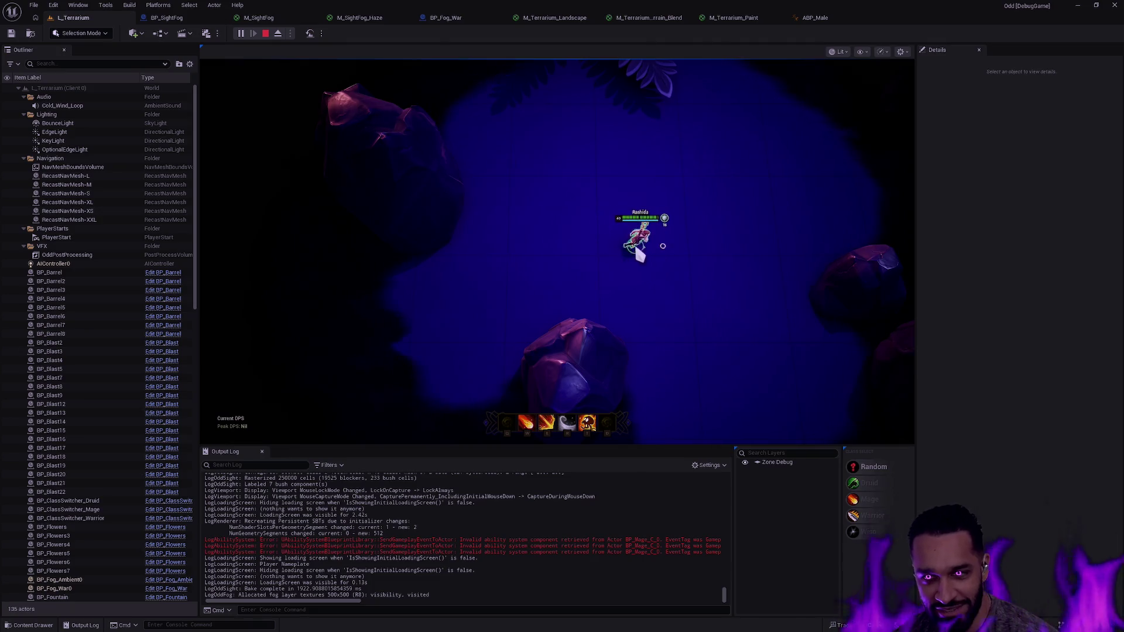
right_click(592, 246)
right_click(673, 240)
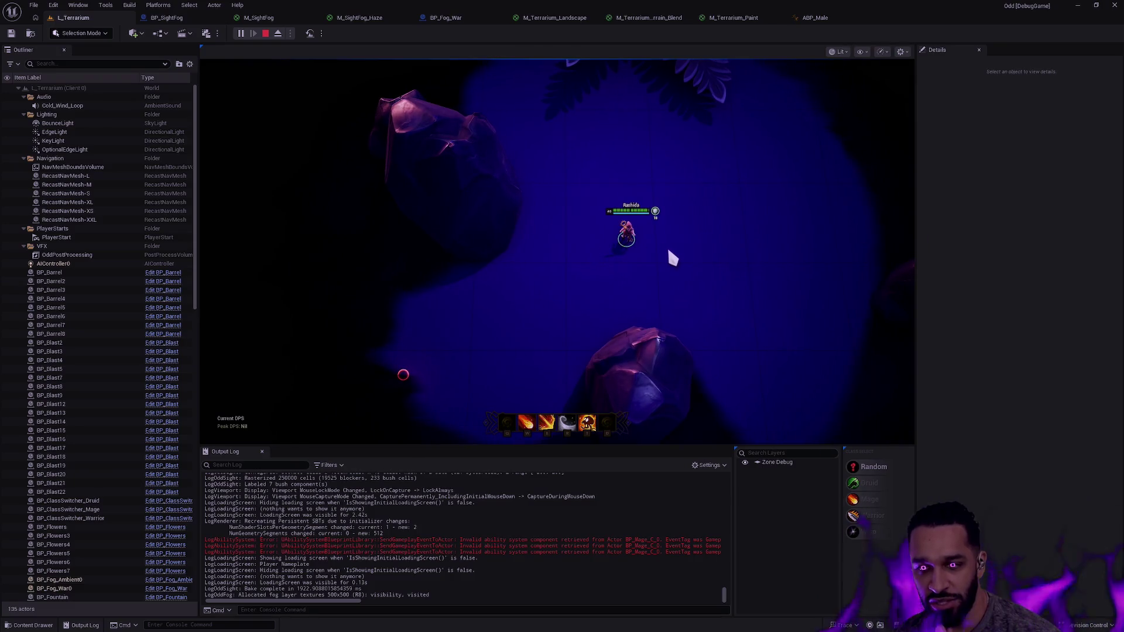
key("F11")
key("F8")
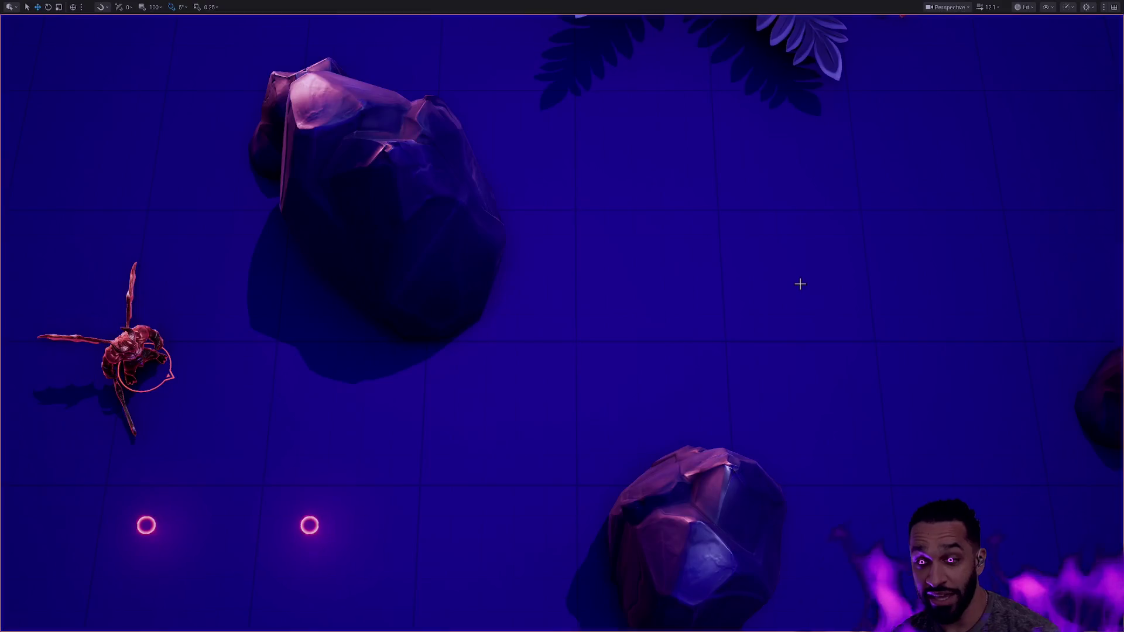
Zoom in and out over the top-down terrarium view, then exit fullscreen to the full editor layout
scroll(761, 289, "down", 10)
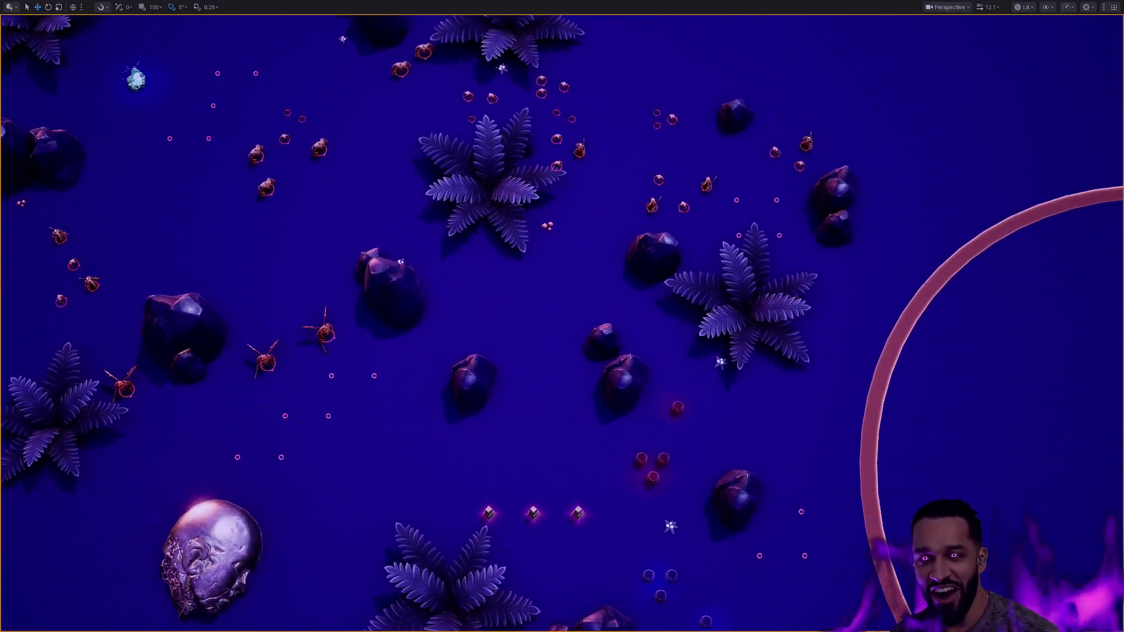
scroll(712, 334, "down", 10)
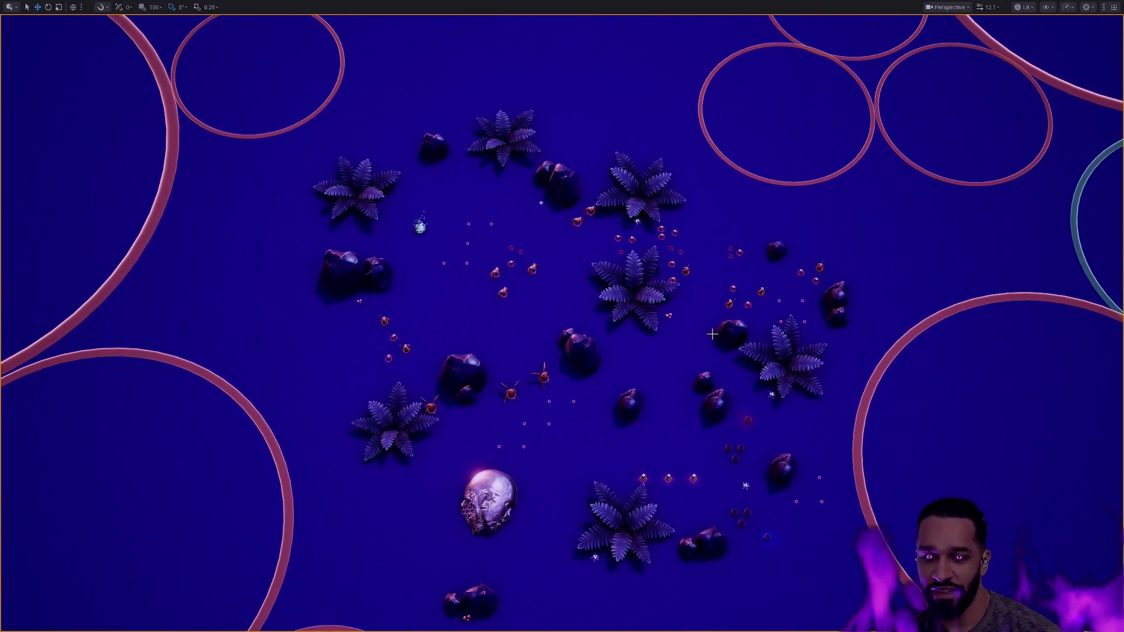
scroll(731, 340, "down", 8)
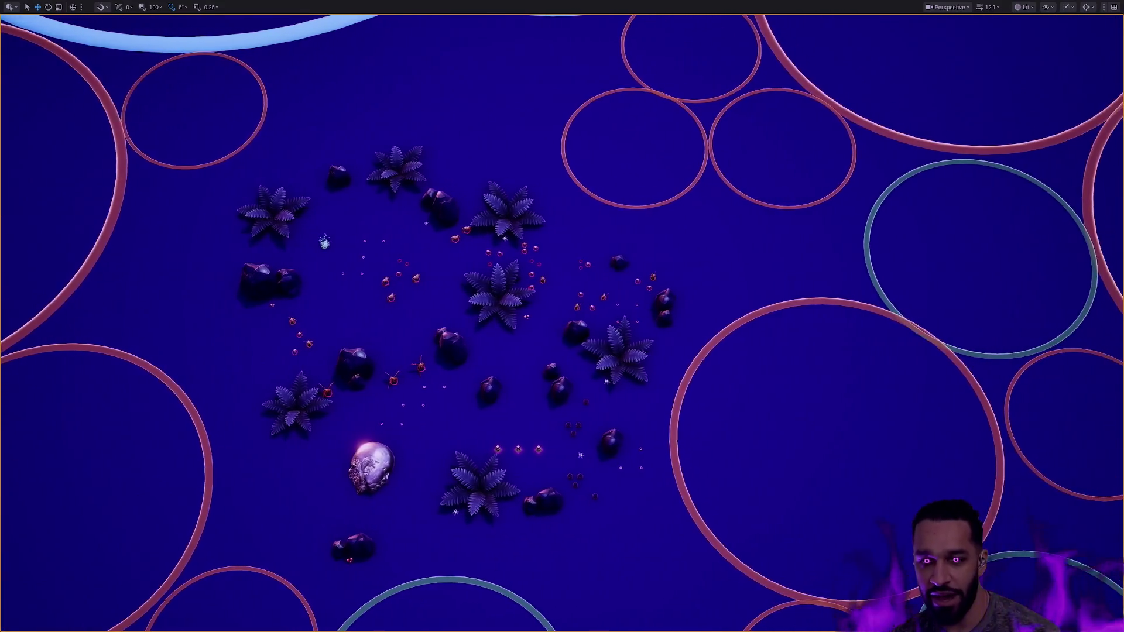
scroll(562, 317, "up", 1)
scroll(726, 346, "up", 10)
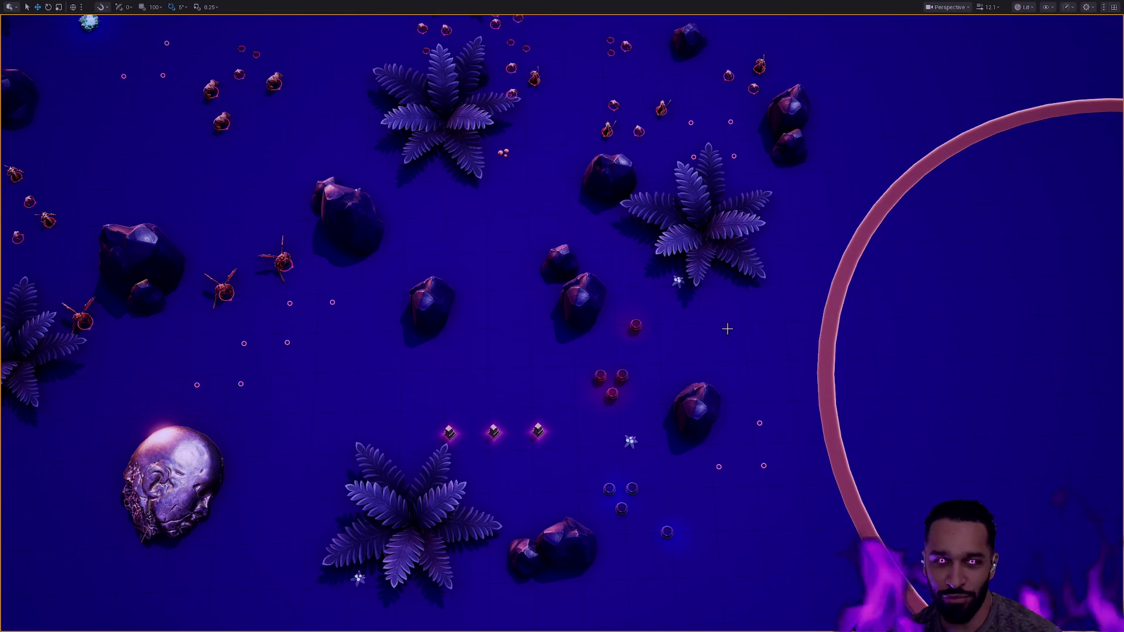
scroll(497, 302, "up", 10)
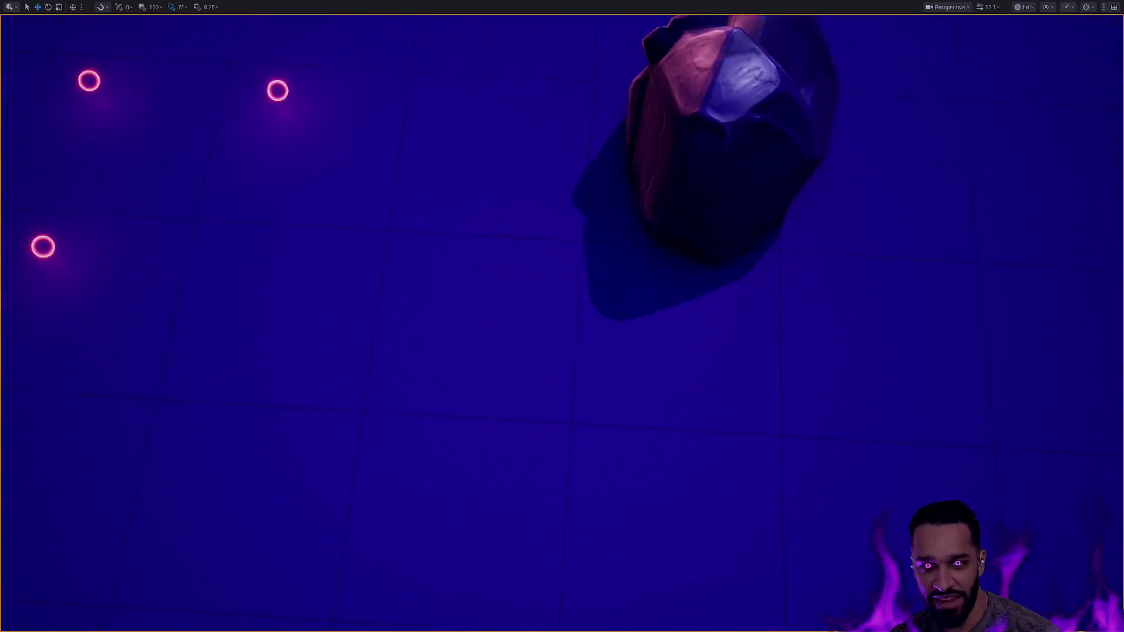
scroll(499, 299, "down", 10)
key("F11")
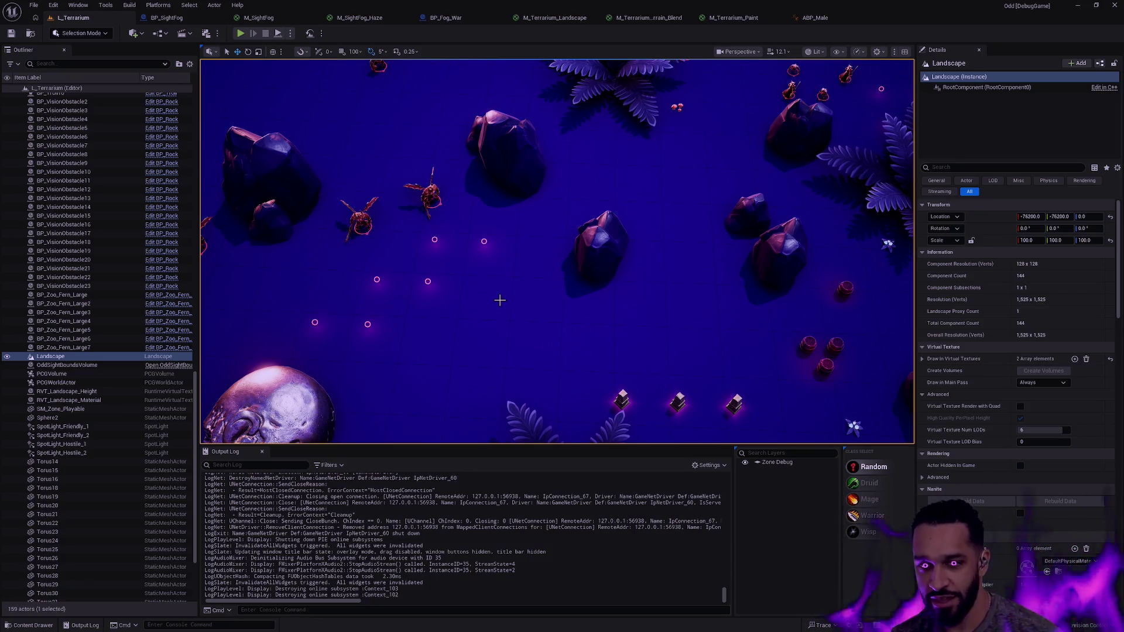
Reposition the camera to frame the fern, rocks and ring, then open the M_Terrarium_Landscape material
mouse_move(496, 233)
left_mouse_down()
mouse_move(912, 378)
mouse_move(565, 253)
left_mouse_up()
left_click_drag(734, 135, 618, 51)
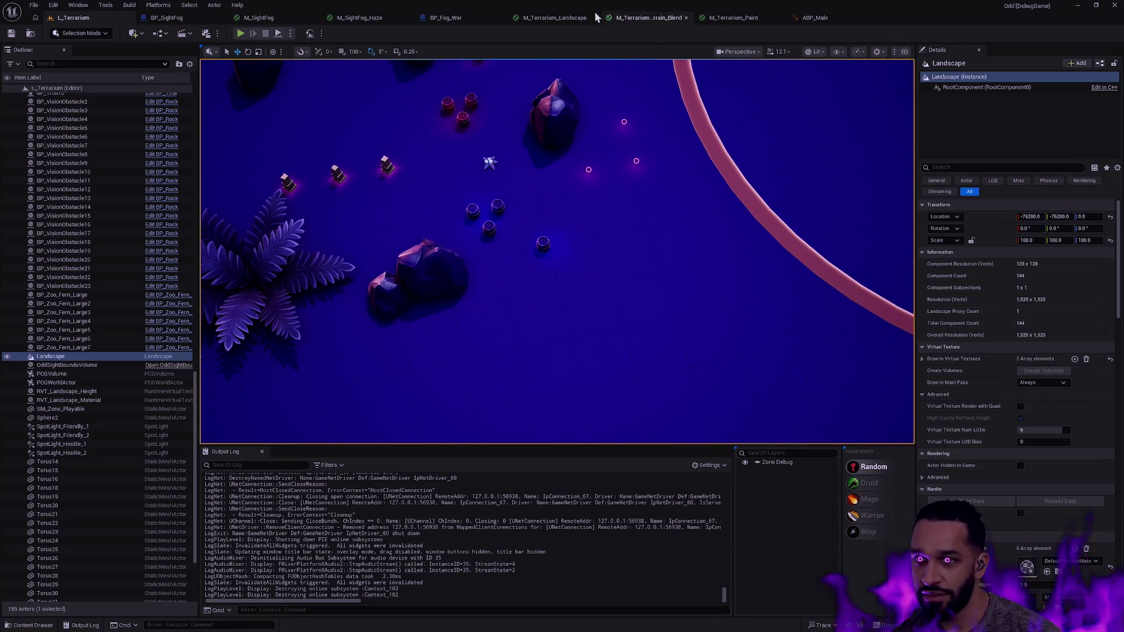
left_click(563, 19)
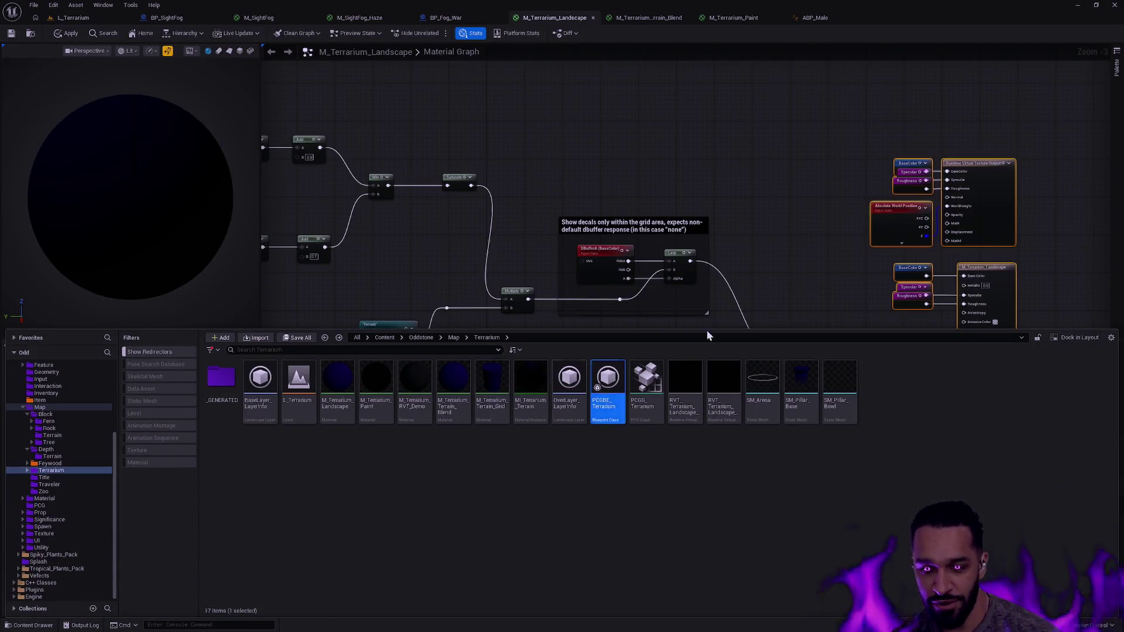
Hide the Content Drawer and zoom out and back in over the M_Terrarium_Landscape node network
left_click(767, 195)
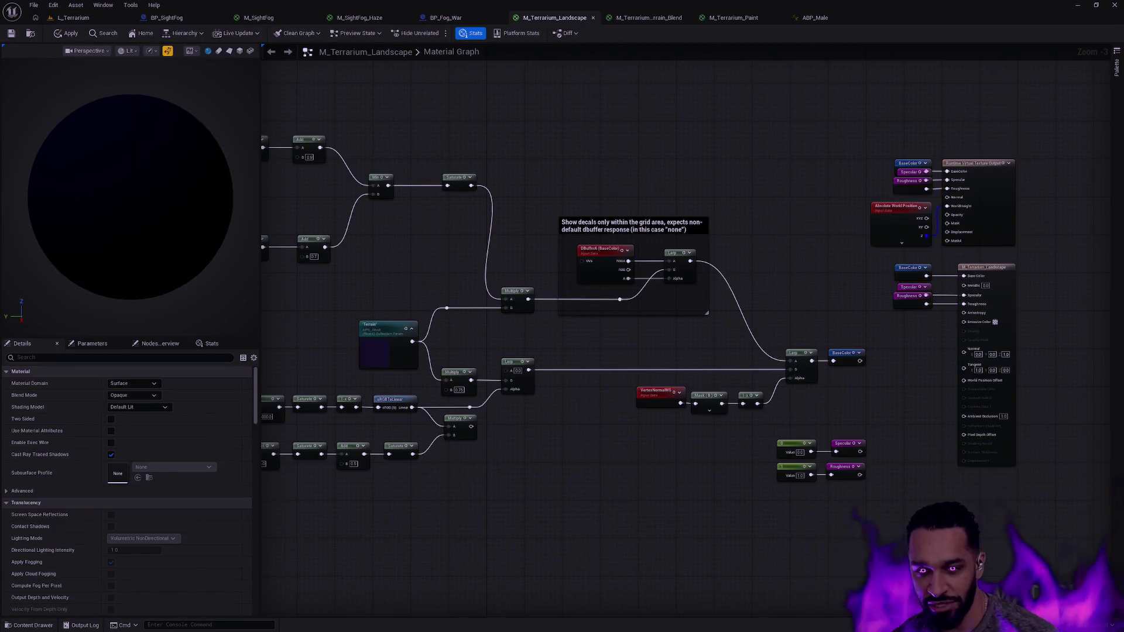
scroll(395, 272, "down", 1)
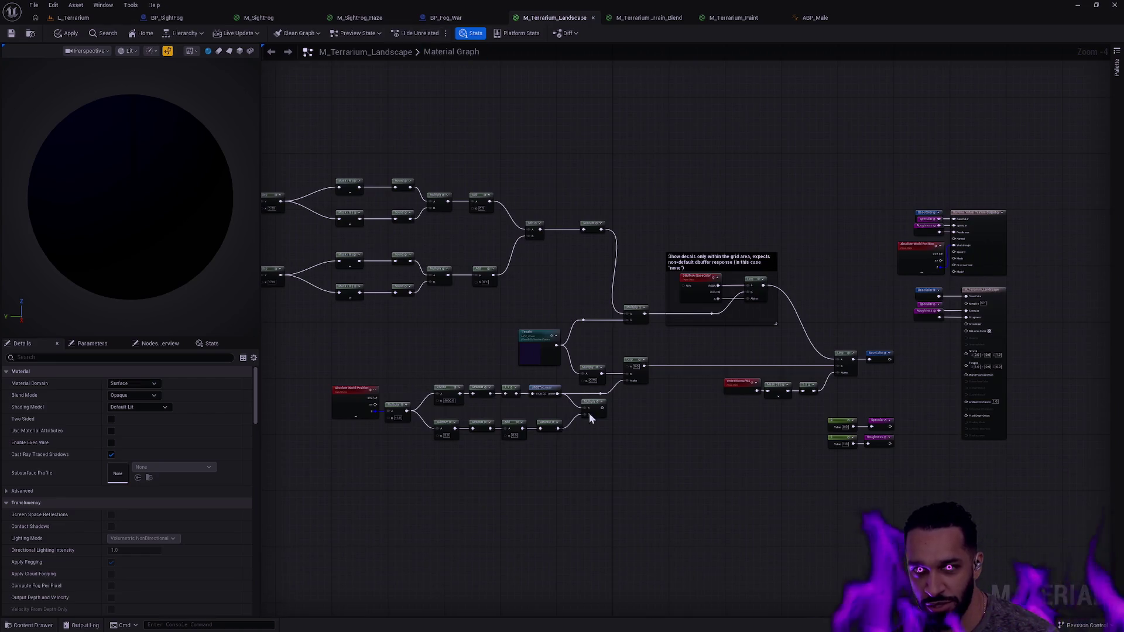
key("ctrl+space")
left_click(583, 274)
scroll(642, 193, "down", 1)
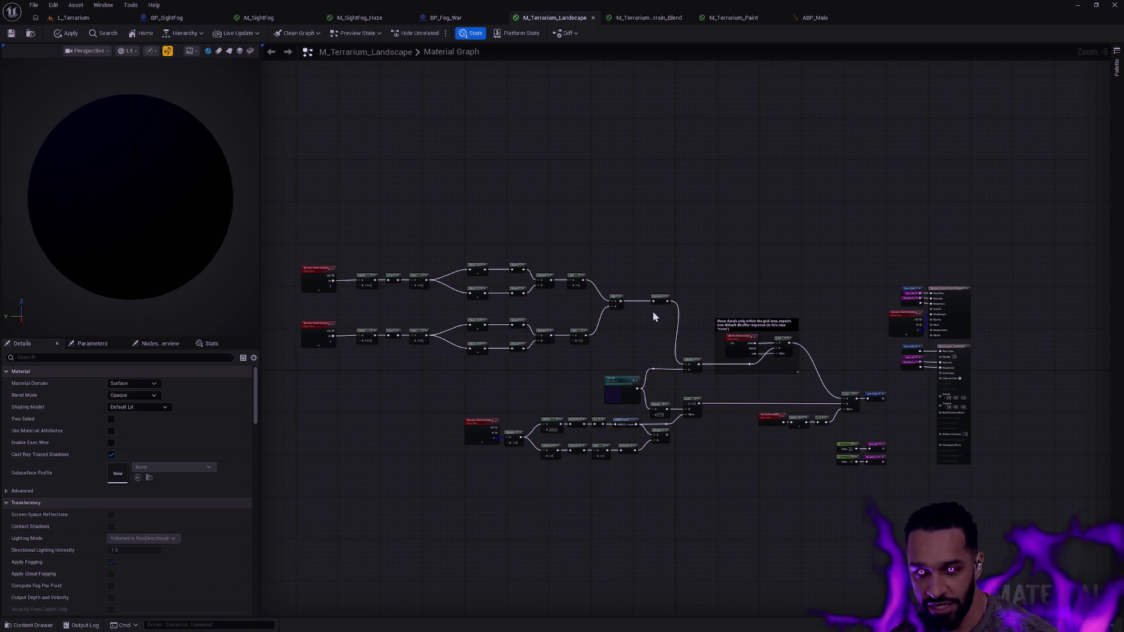
scroll(707, 298, "up", 5)
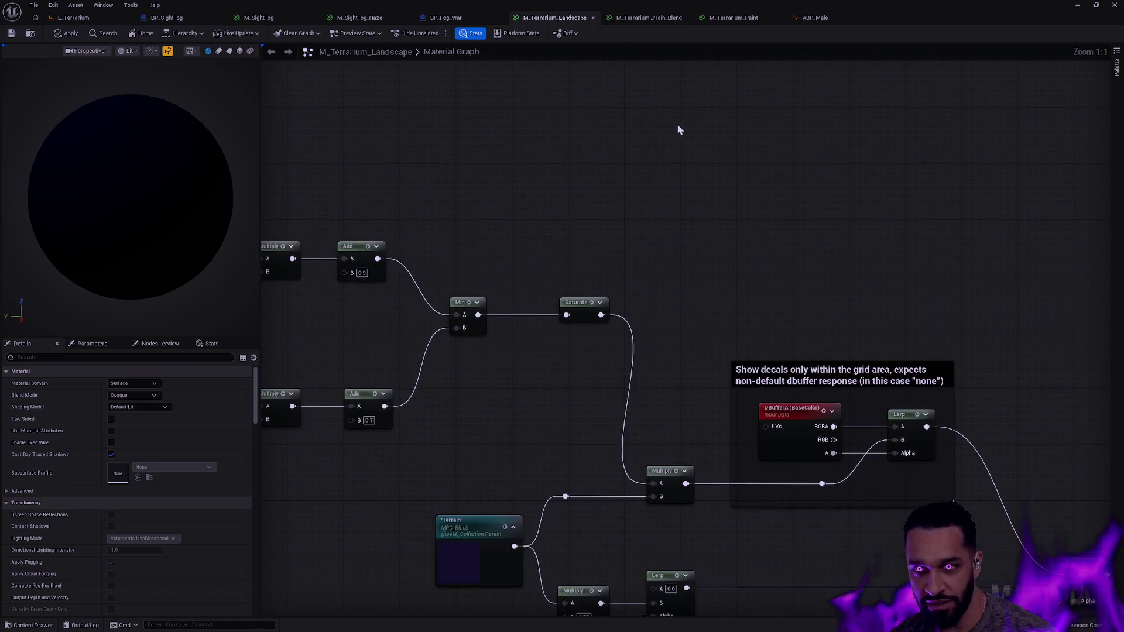
left_click(739, 18)
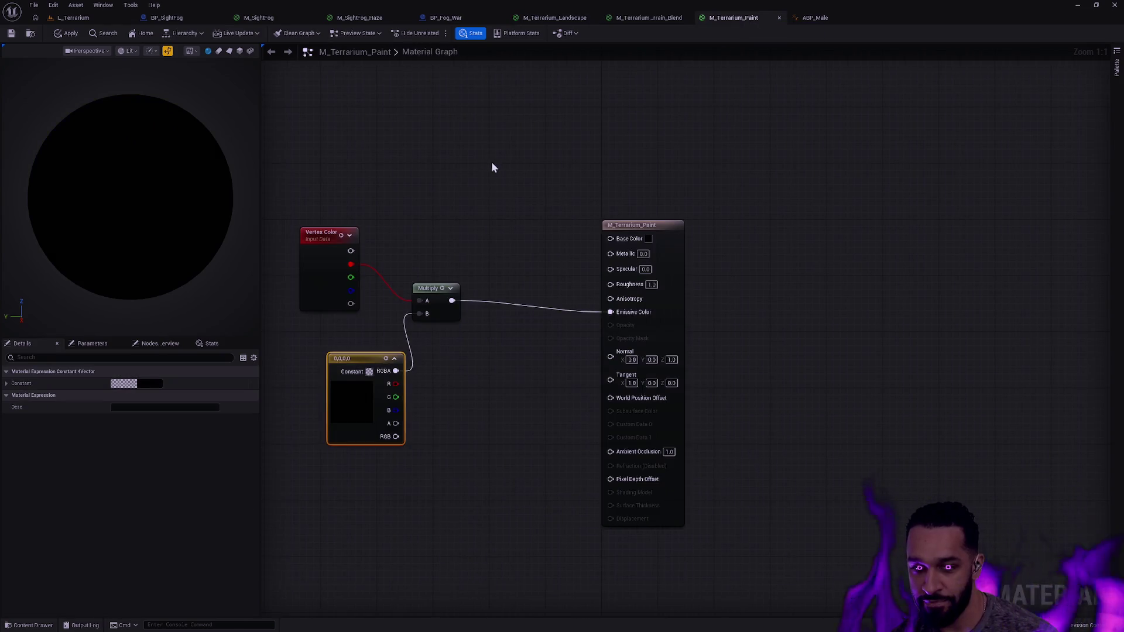
Set the Constant 4Vector colour to bright red with R 1 and value 5
left_click_drag(487, 167, 680, 176)
left_click(659, 196)
left_click(545, 402)
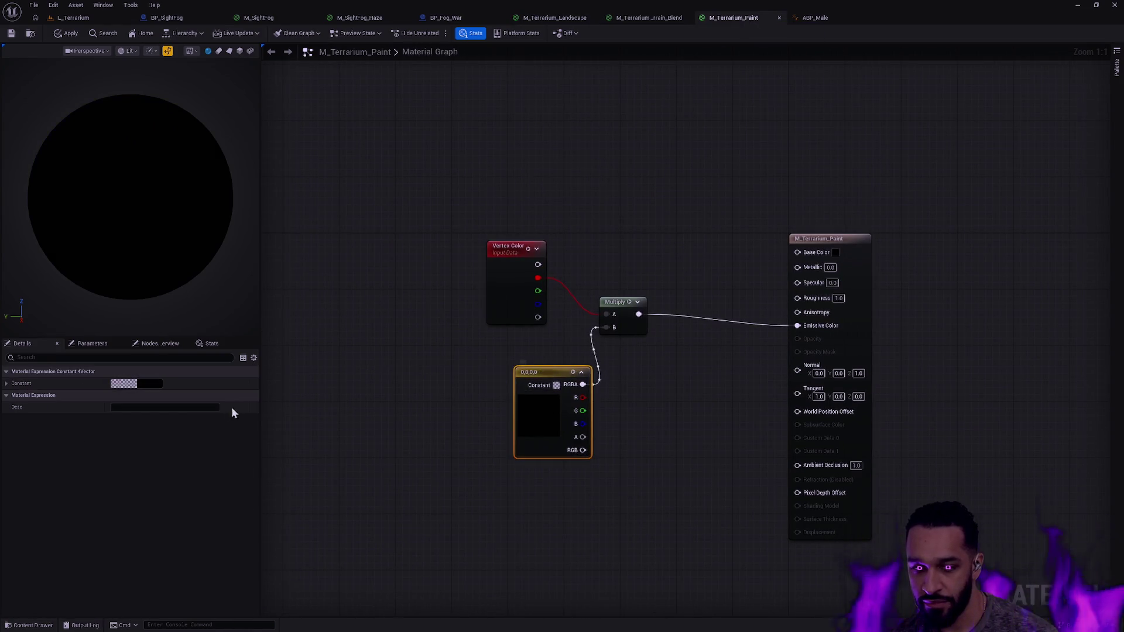
left_click(136, 383)
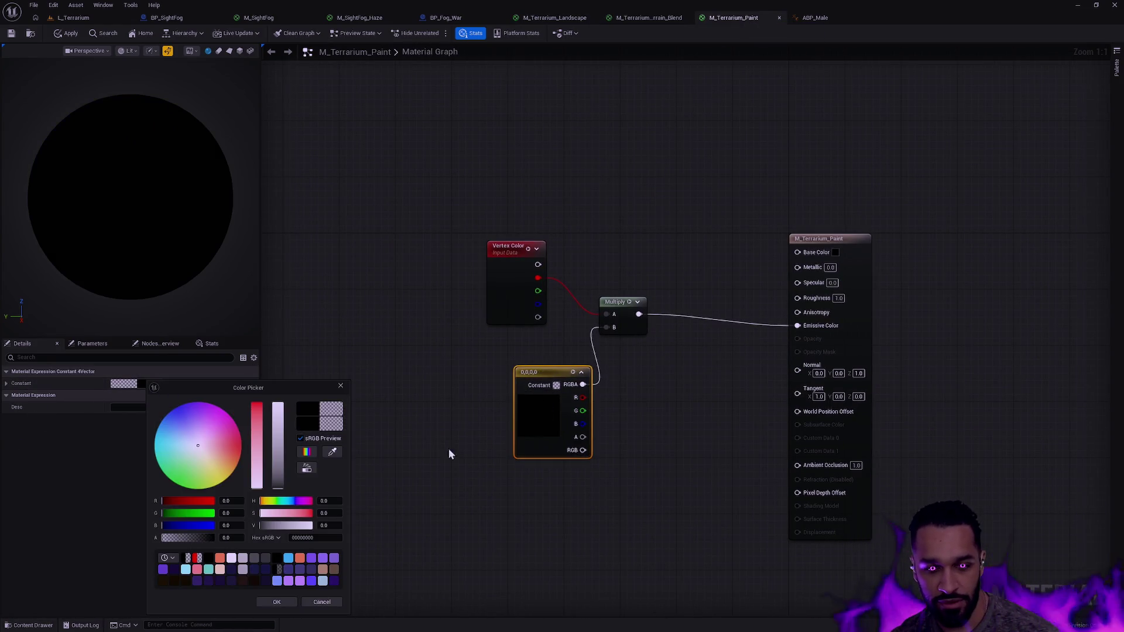
left_click(212, 513)
left_click(213, 501)
left_click_drag(214, 513, 111, 512)
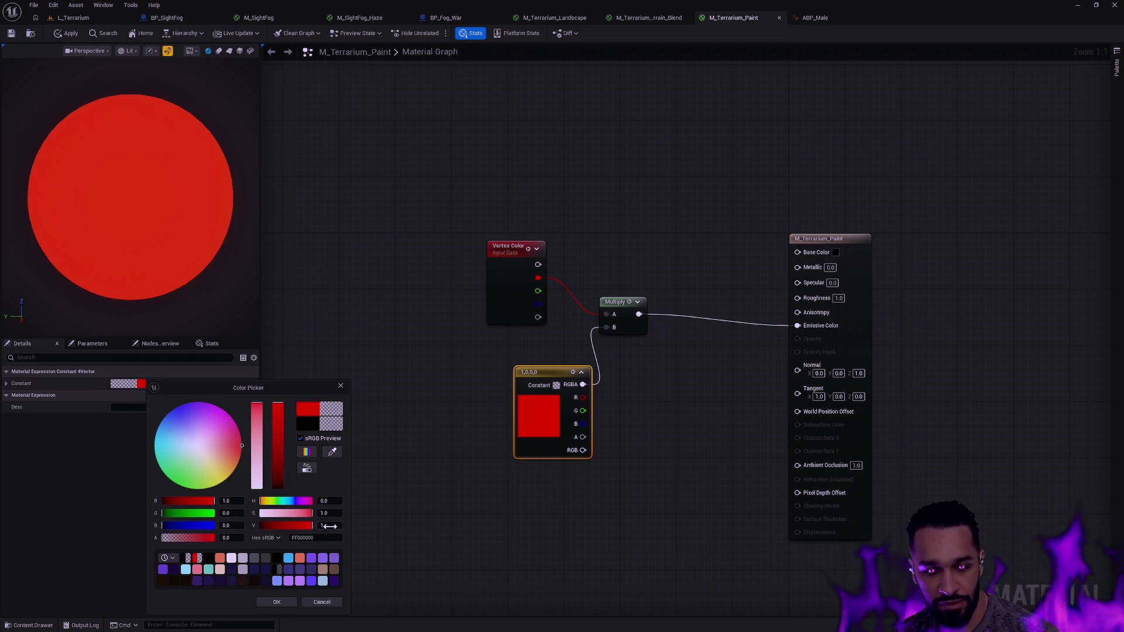
type("5")
key("Return")
left_click(280, 603)
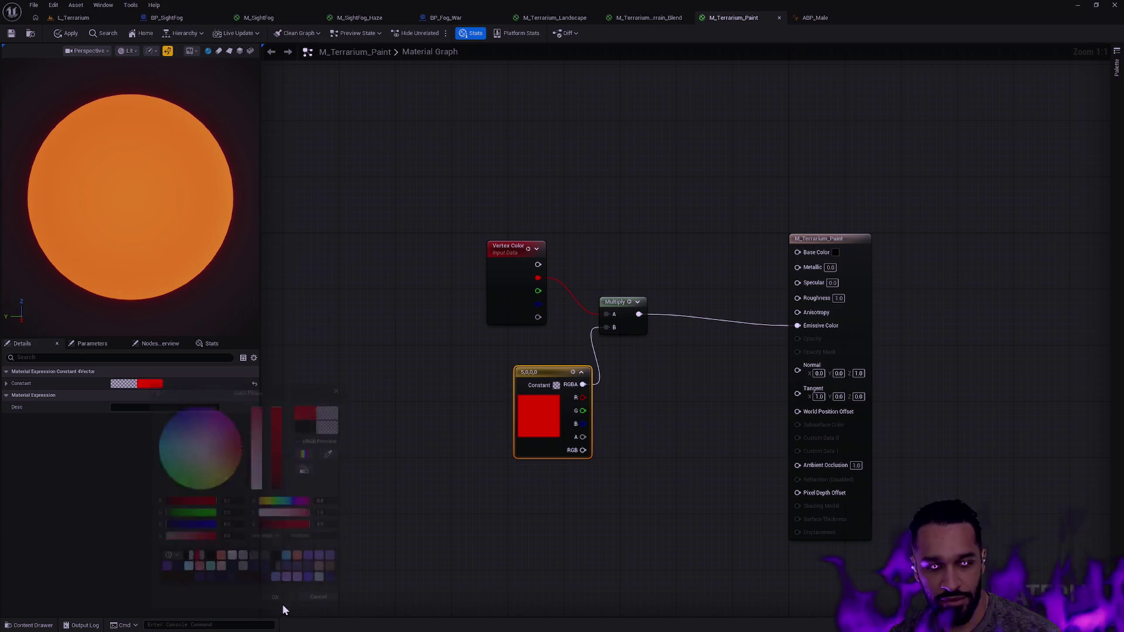
Apply and save M_Terrarium_Paint, then return to the L_Terrarium level
left_click_drag(555, 370, 521, 371)
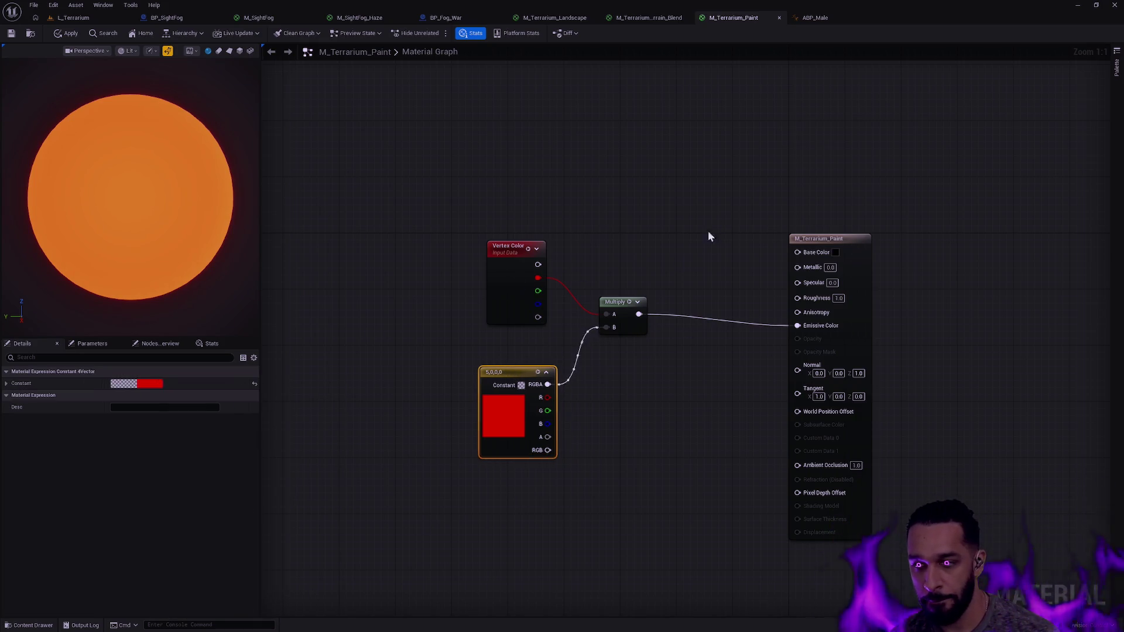
left_click(67, 33)
left_click(10, 36)
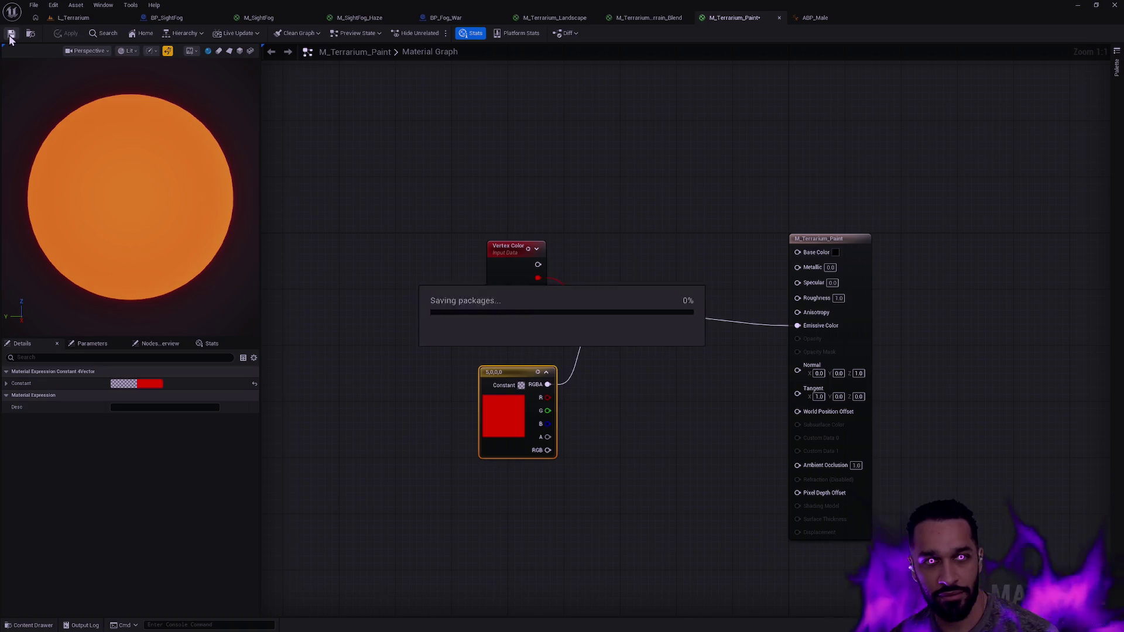
left_click(72, 18)
key("ctrl+space")
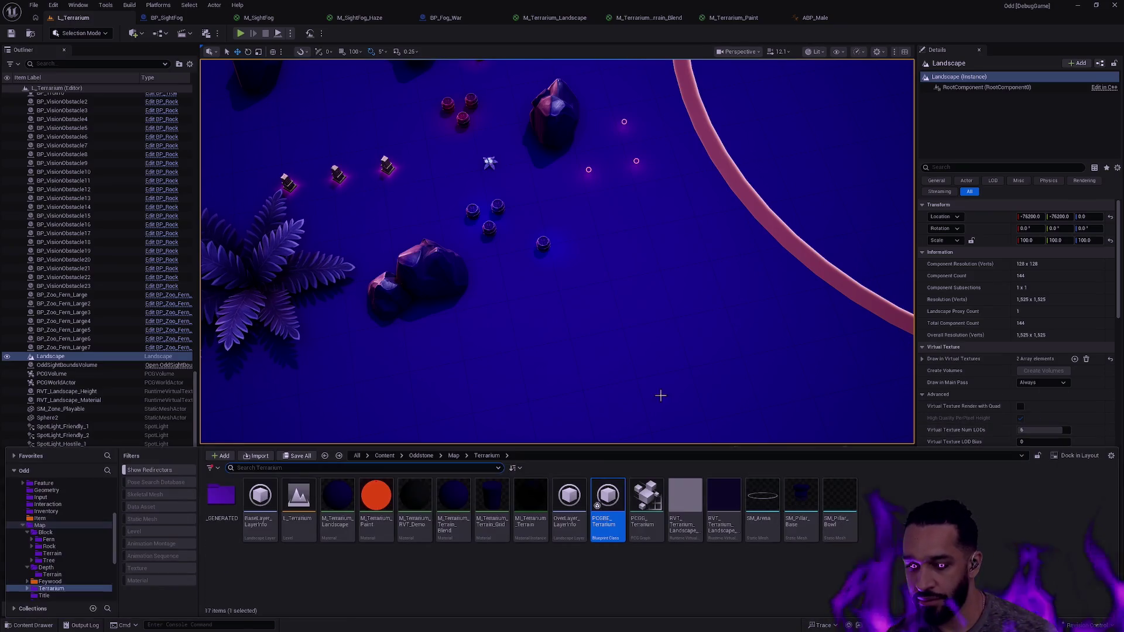
Glance at ABP_Male and M_Terrarium_Paint before returning to the L_Terrarium level
key("ctrl+space")
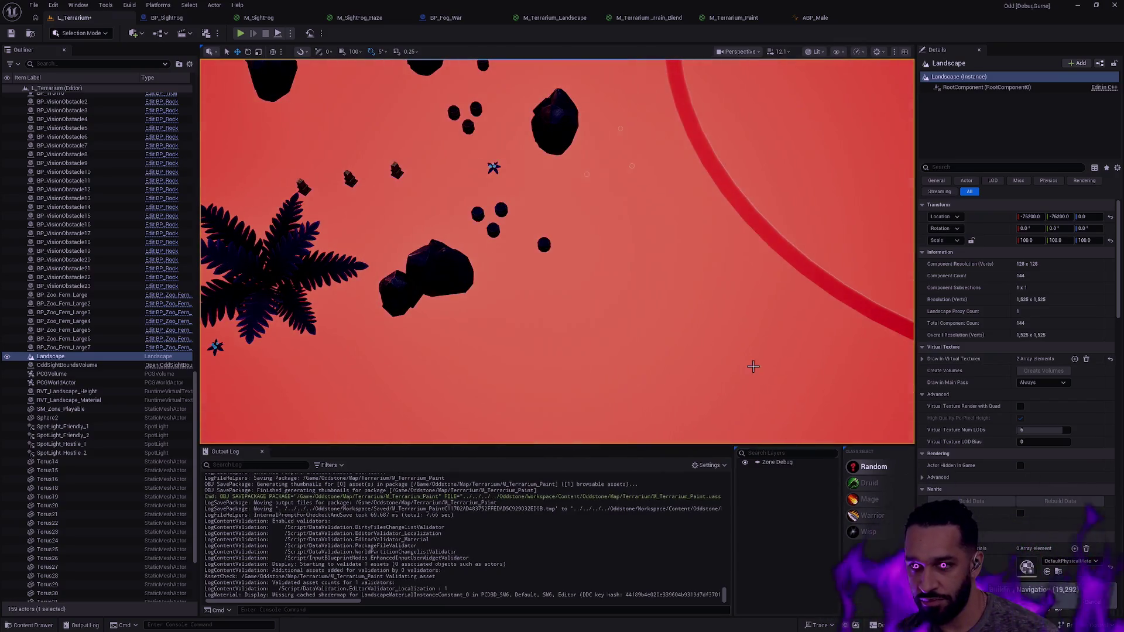
left_click(826, 18)
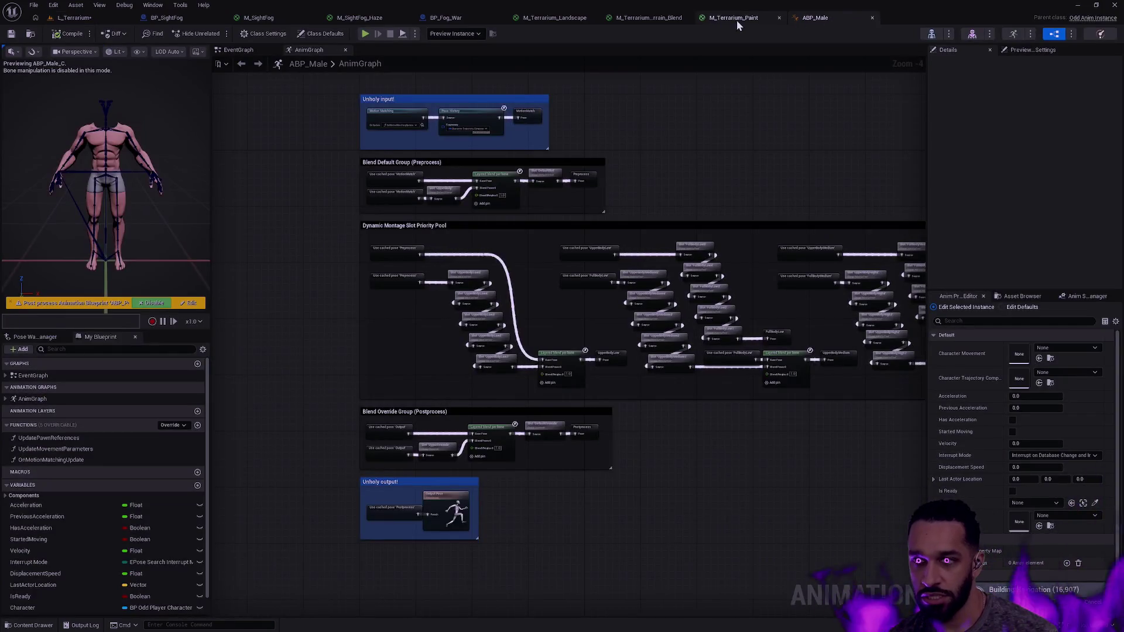
left_click(736, 19)
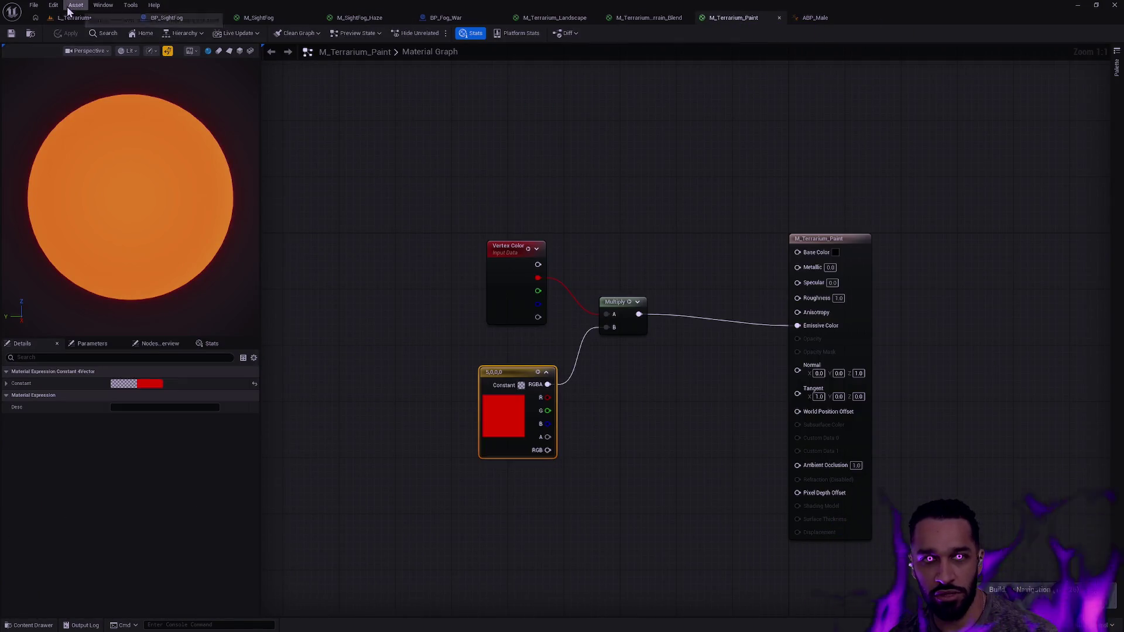
left_click(74, 16)
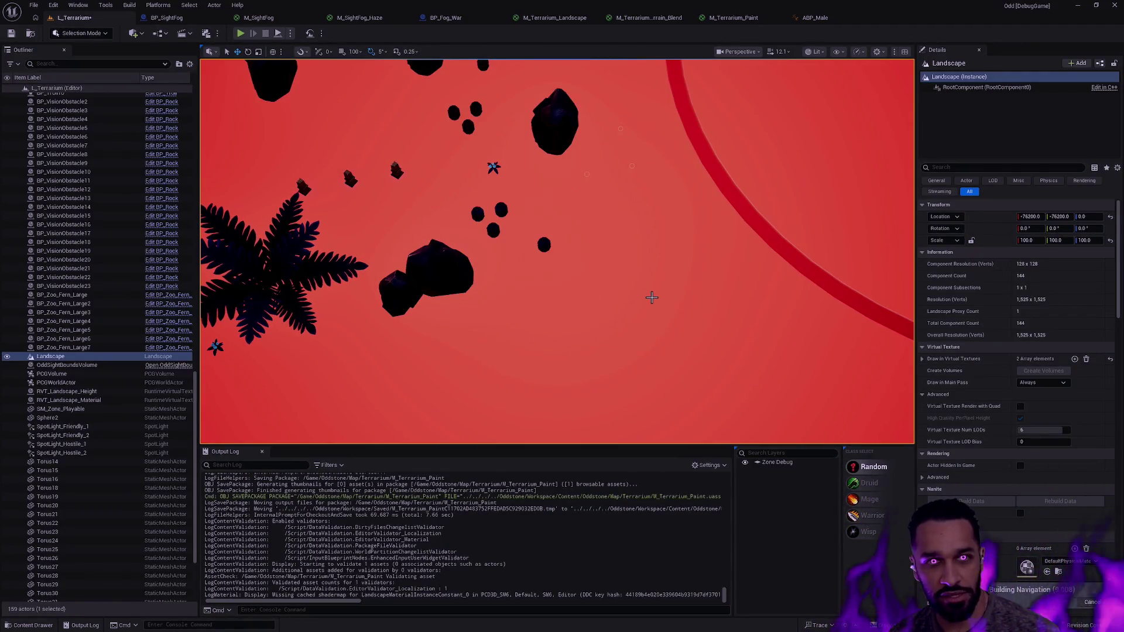
Cycle through Landscape, Foliage and Mesh Paint modes, then return to Selection and undo the landscape material edit
key("shift+2")
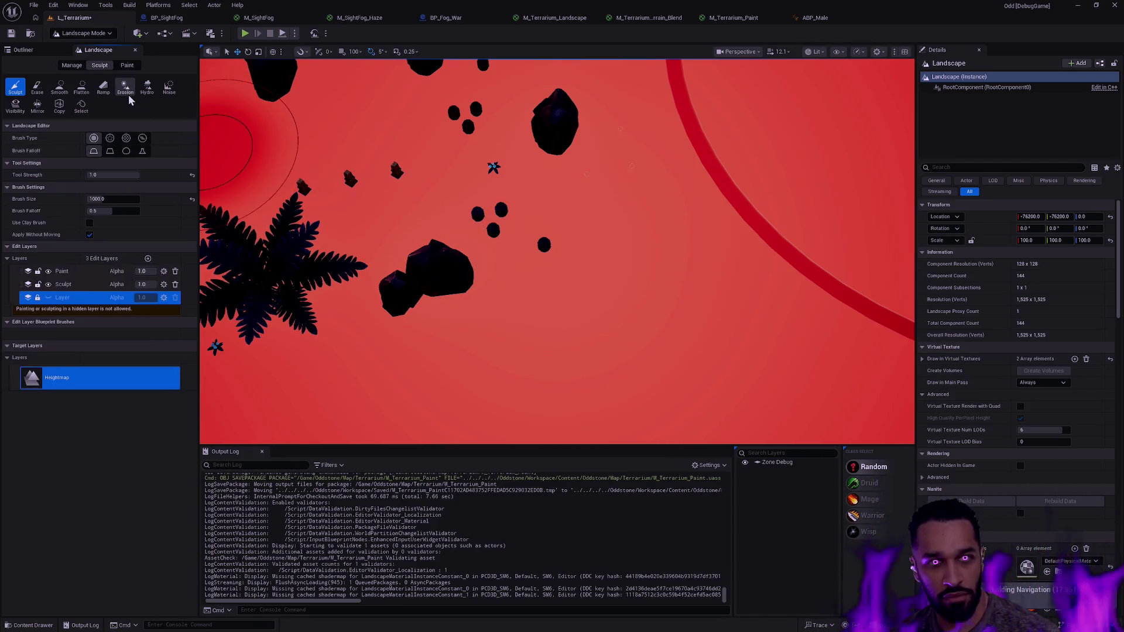
key("shift+3")
key("shift+4")
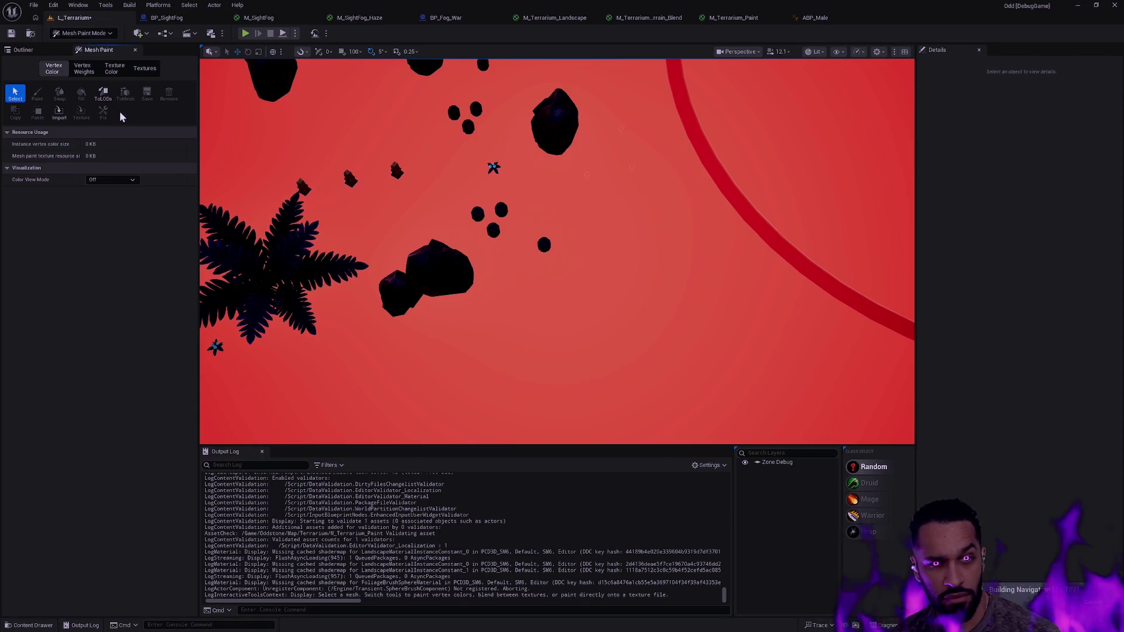
left_click(107, 71)
left_click(90, 72)
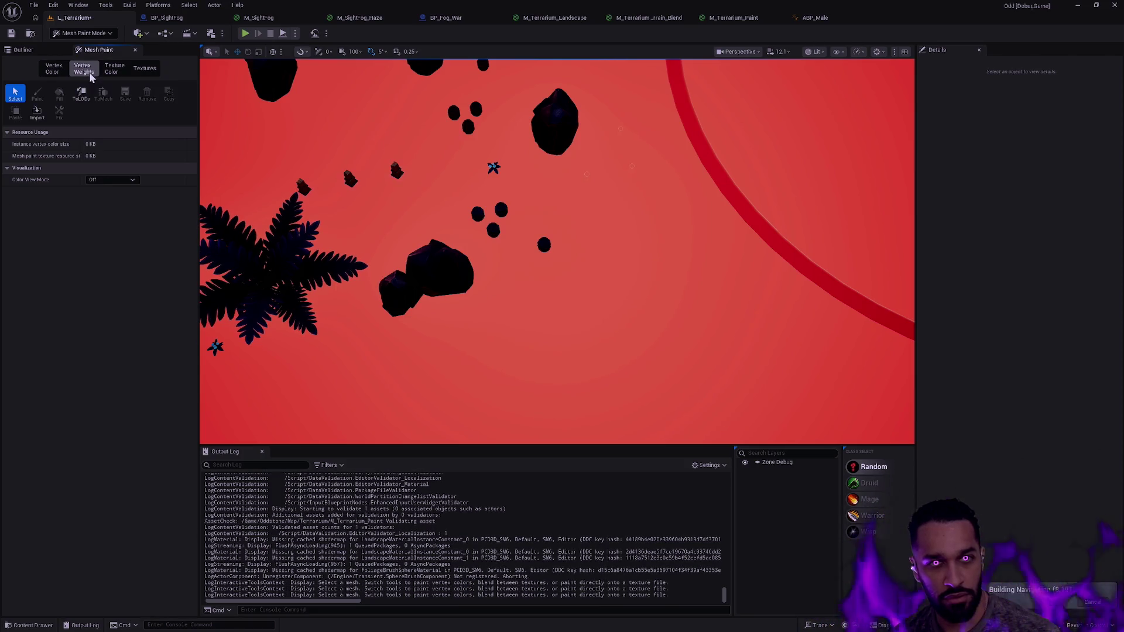
left_click(65, 69)
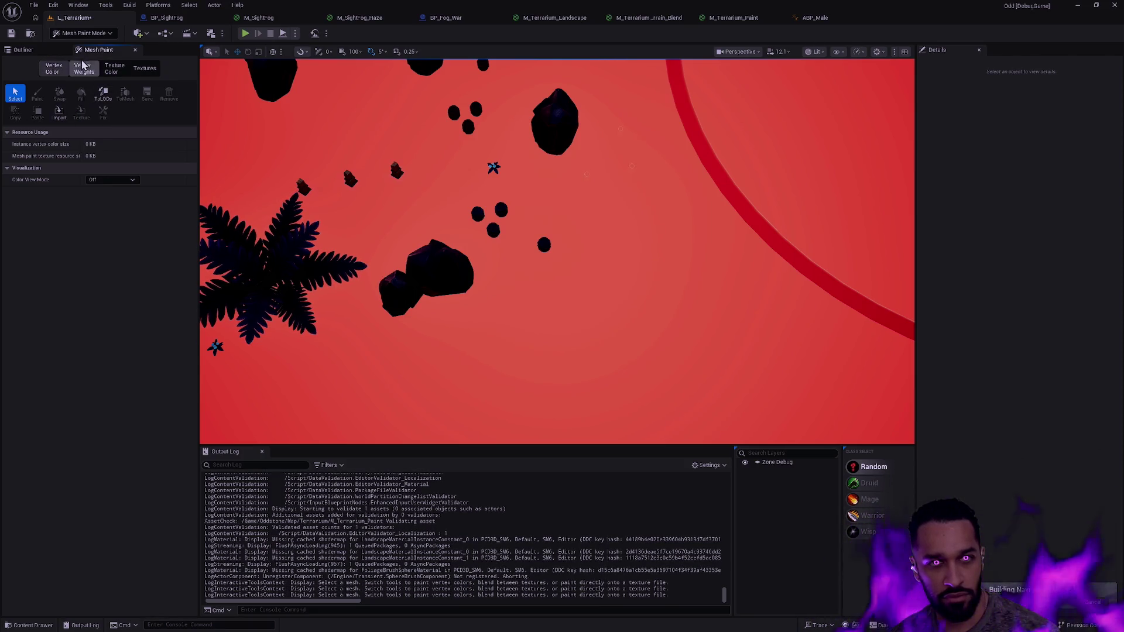
key("shift+1")
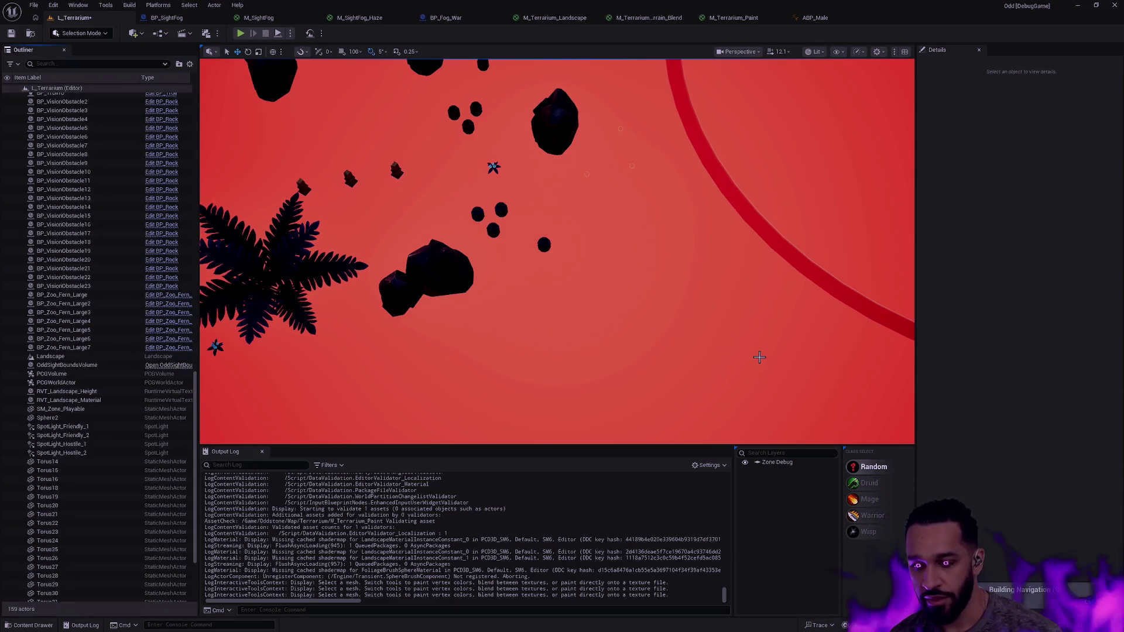
key("ctrl+z")
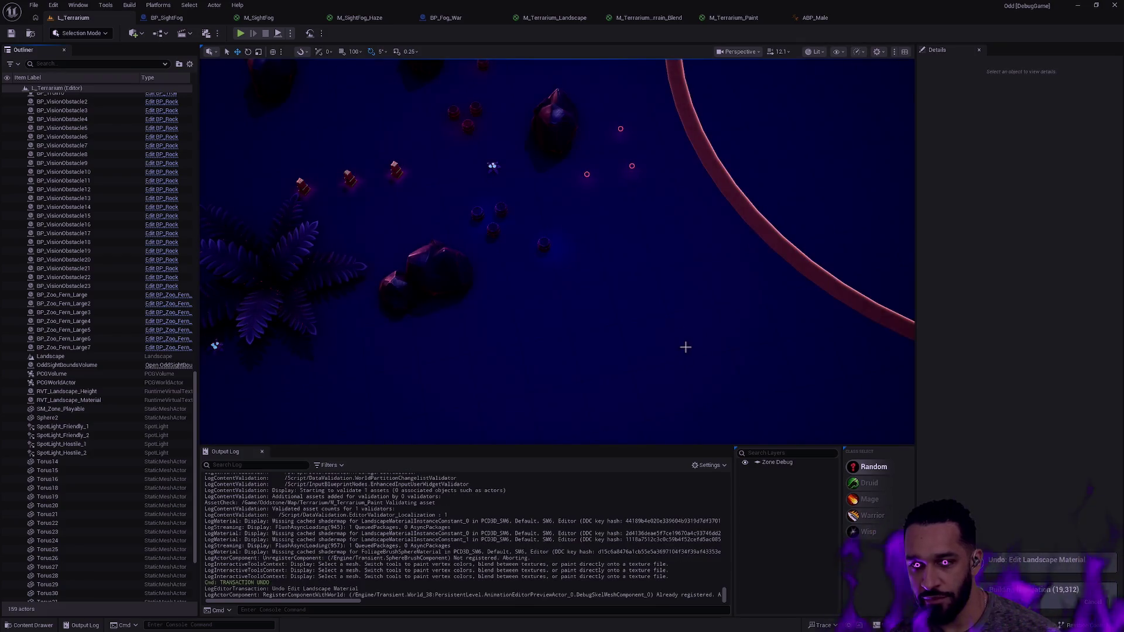
Browse the Content Drawer to the Map/Depth/Terrain meshes, cancelling an accidental tree mesh placement
scroll(685, 349, "down", 5)
key("ctrl+space")
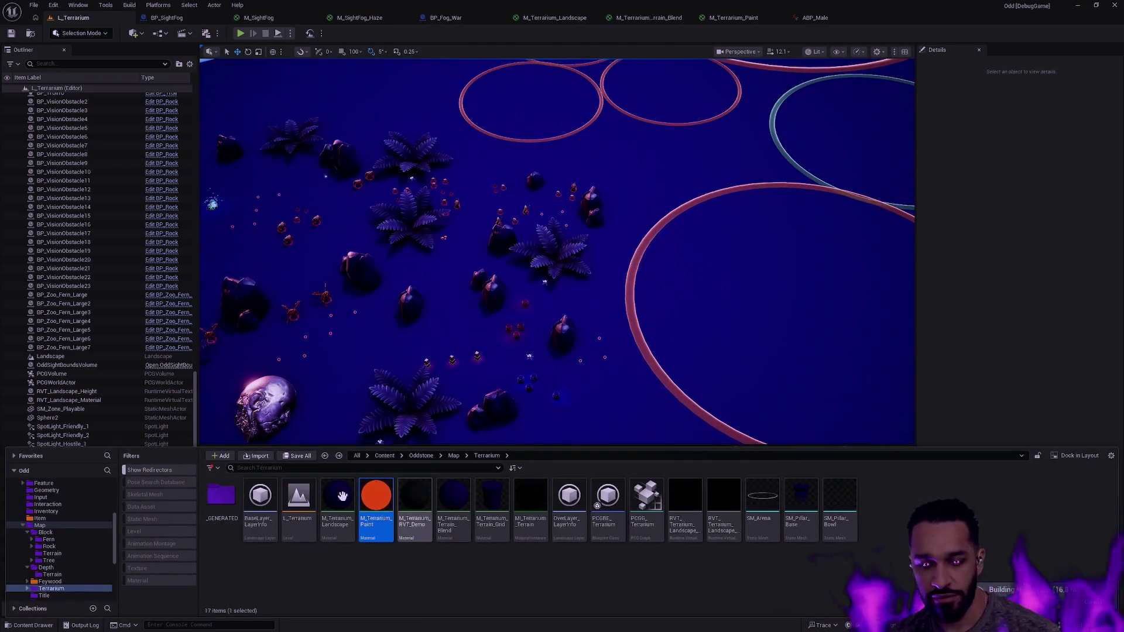
left_click(56, 553)
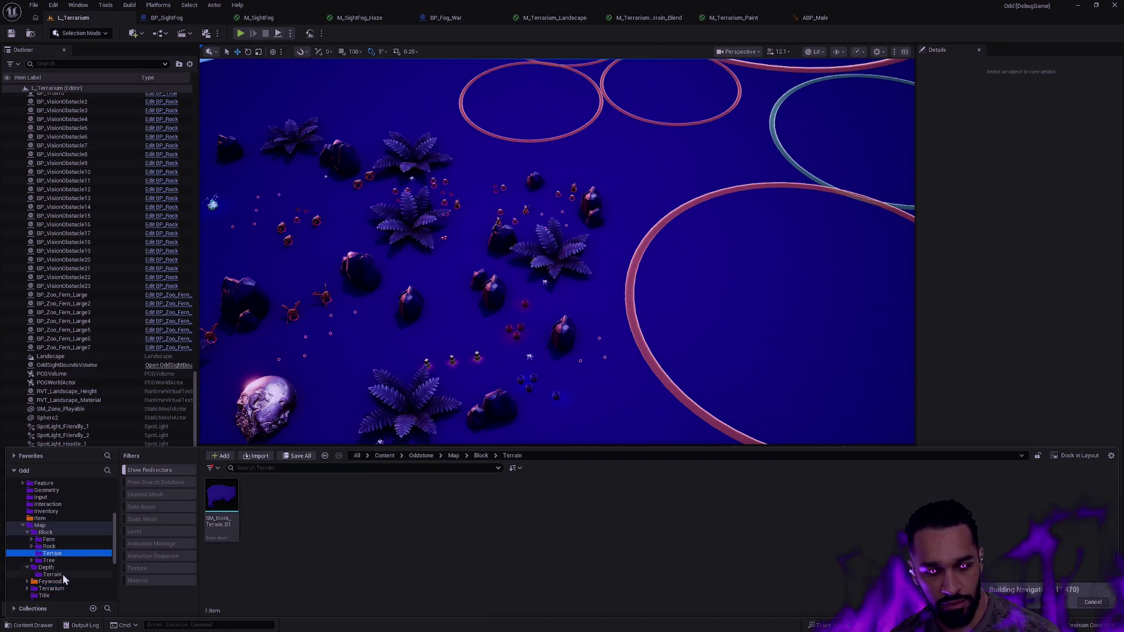
left_click(73, 576)
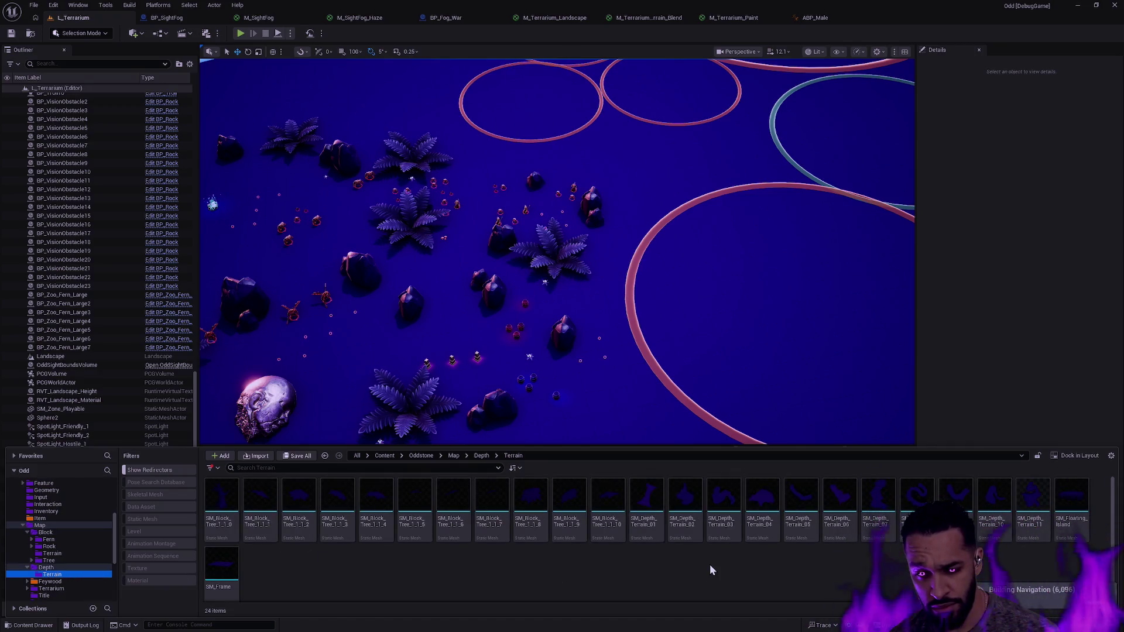
mouse_move(298, 507)
left_mouse_down()
mouse_move(726, 307)
mouse_move(630, 442)
mouse_move(628, 472)
left_mouse_up()
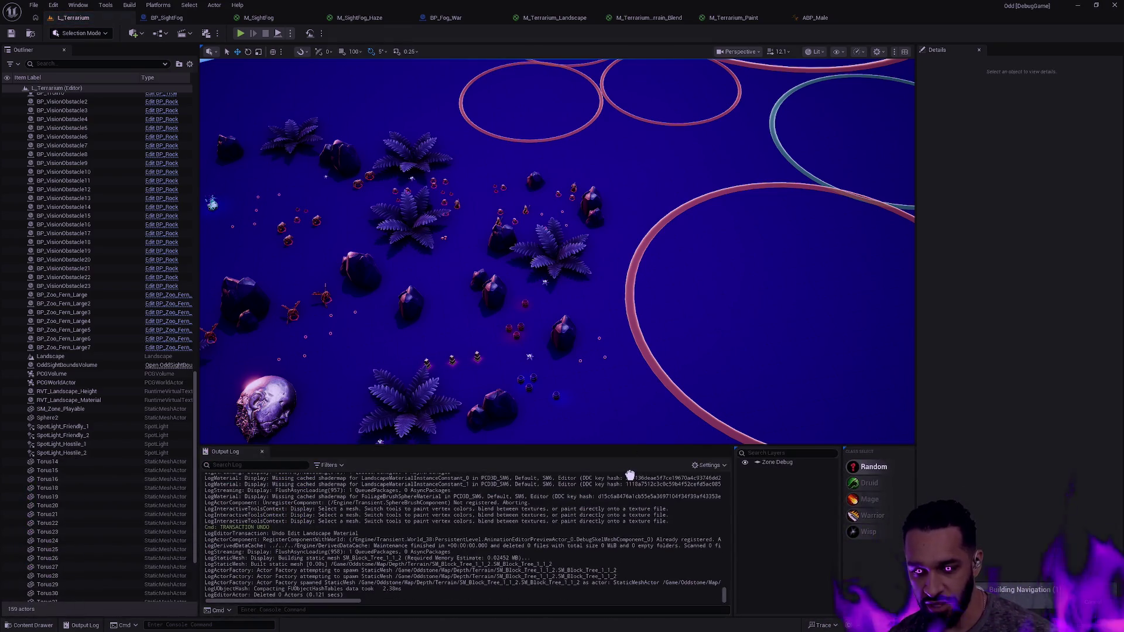
key("ctrl+space")
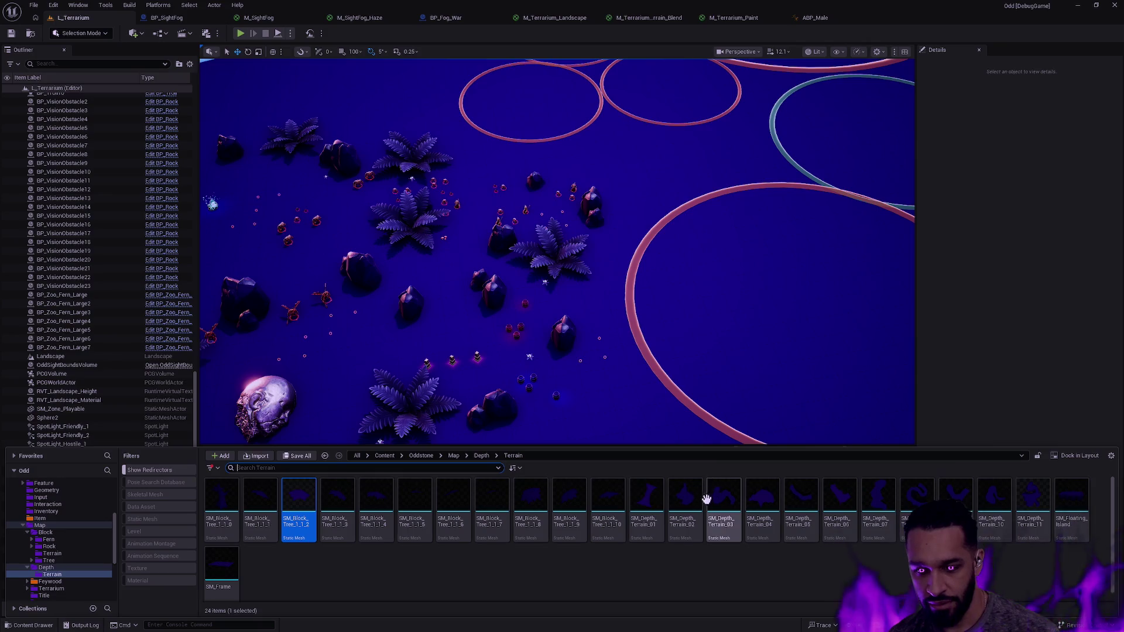
Place SM_Depth_Terrain_02 inside the large pink ring, focus on it, and pick M_Terrarium_Paint
mouse_move(685, 504)
left_mouse_down()
mouse_move(740, 262)
mouse_move(758, 285)
mouse_move(749, 293)
mouse_move(767, 221)
left_mouse_up()
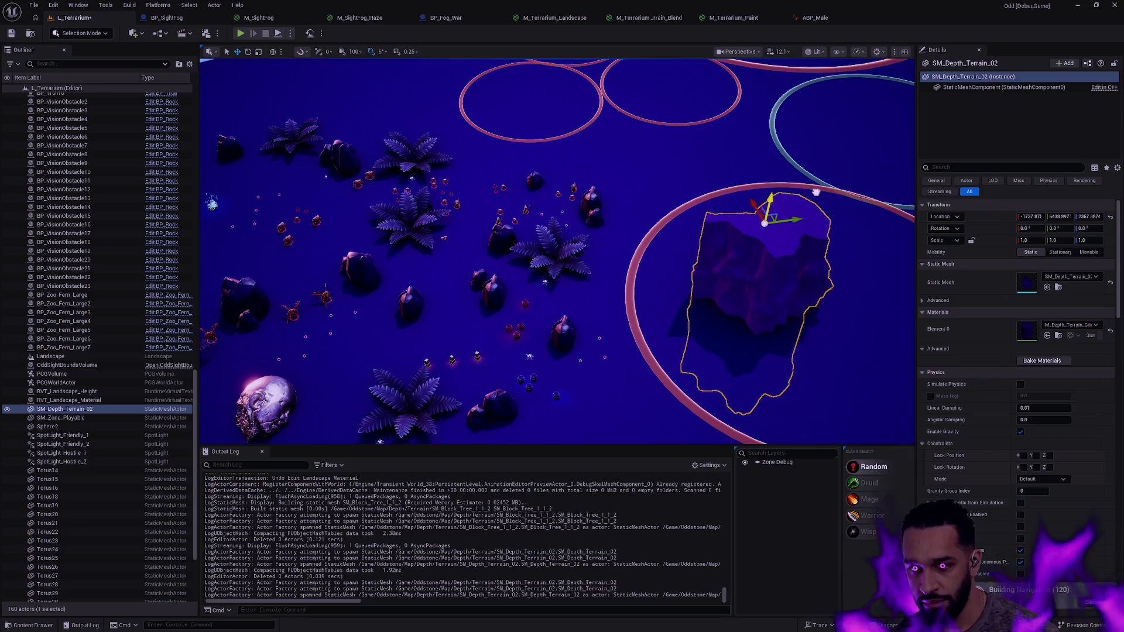
key("f")
key("Escape")
scroll(557, 251, "up", 5)
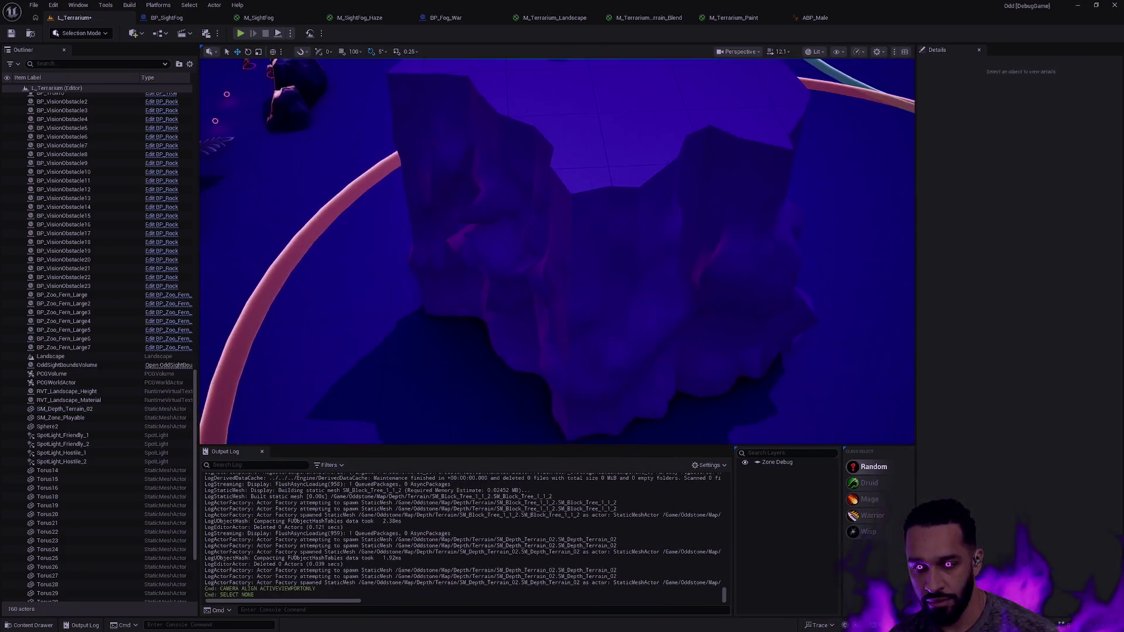
key("ctrl+z")
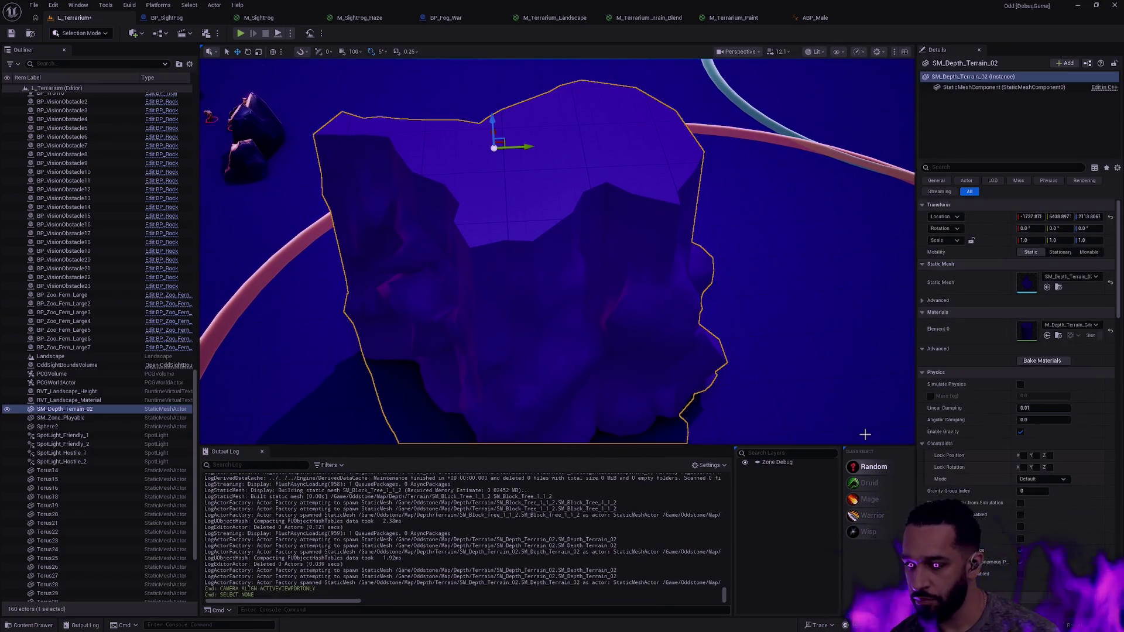
key("ctrl+space")
left_click(369, 523)
Assign M_Terrarium_Paint to SM_Depth_Terrain_02's Element 0 material slot
left_click_drag(369, 523, 1026, 334)
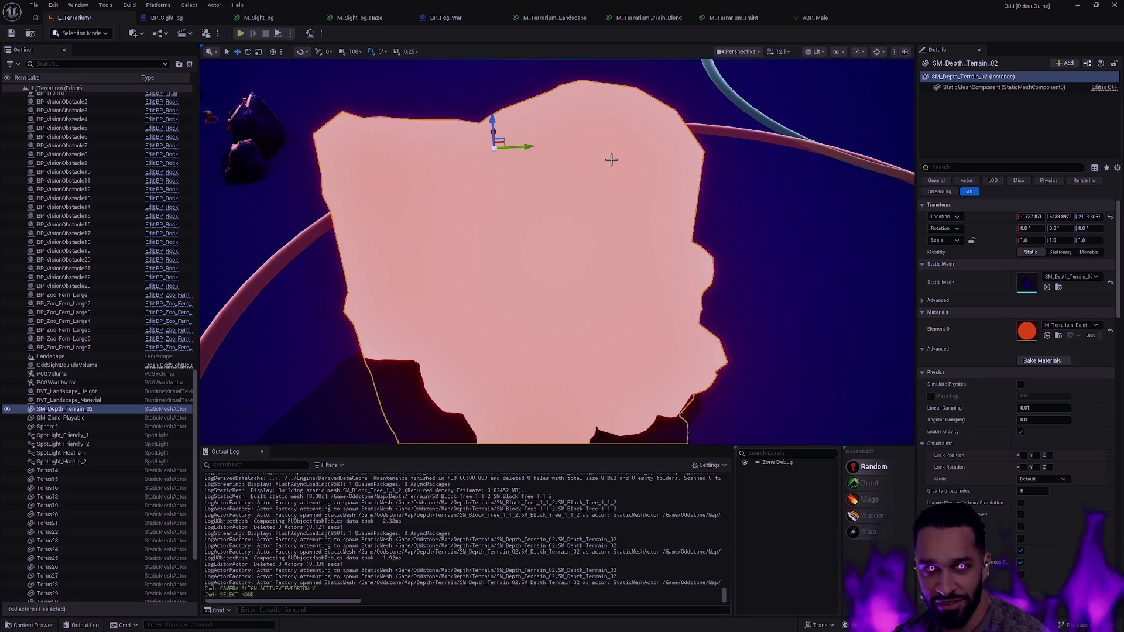
left_click_drag(736, 252, 736, 251)
scroll(587, 239, "up", 4)
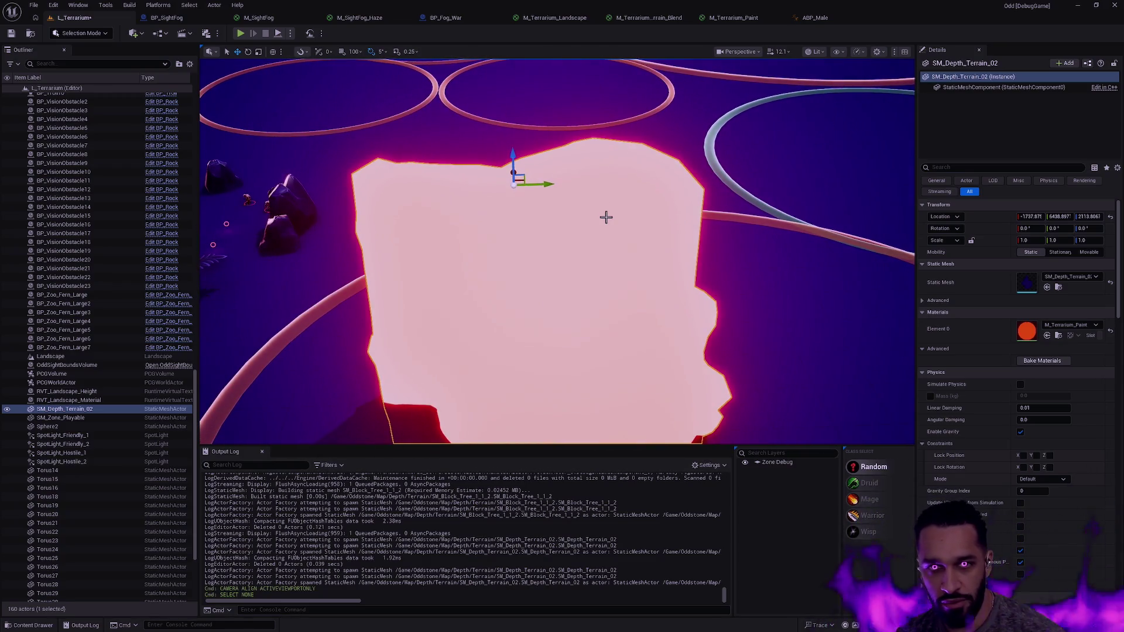
Step through Modeling, Landscape and Foliage modes to reach Mesh Paint mode
key("shift+5")
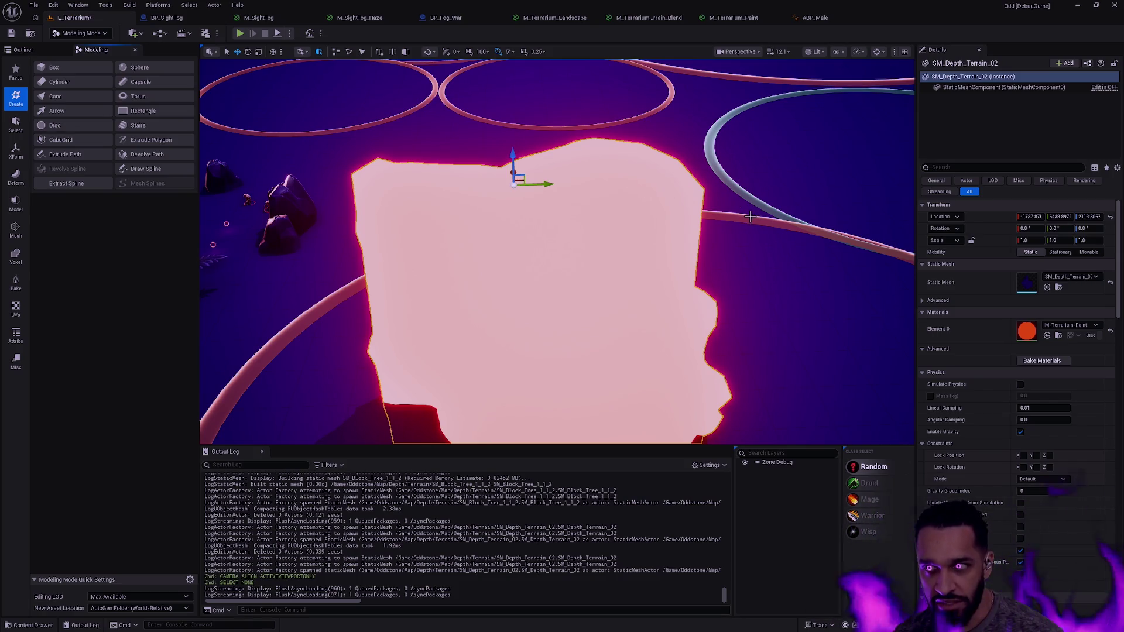
scroll(750, 217, "down", 5)
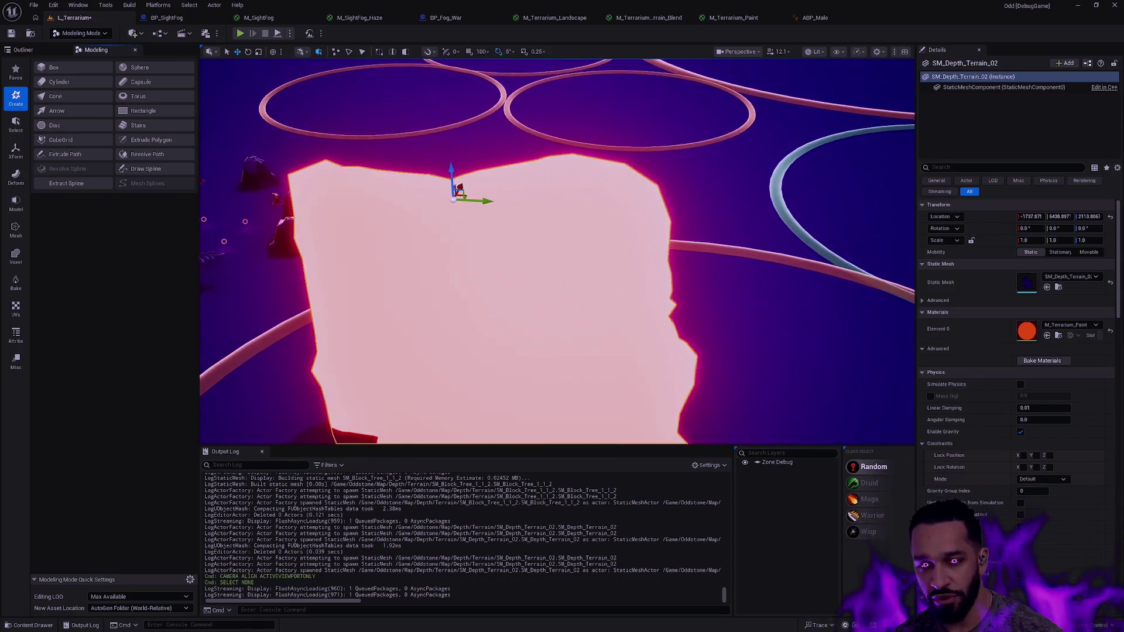
scroll(557, 252, "up", 3)
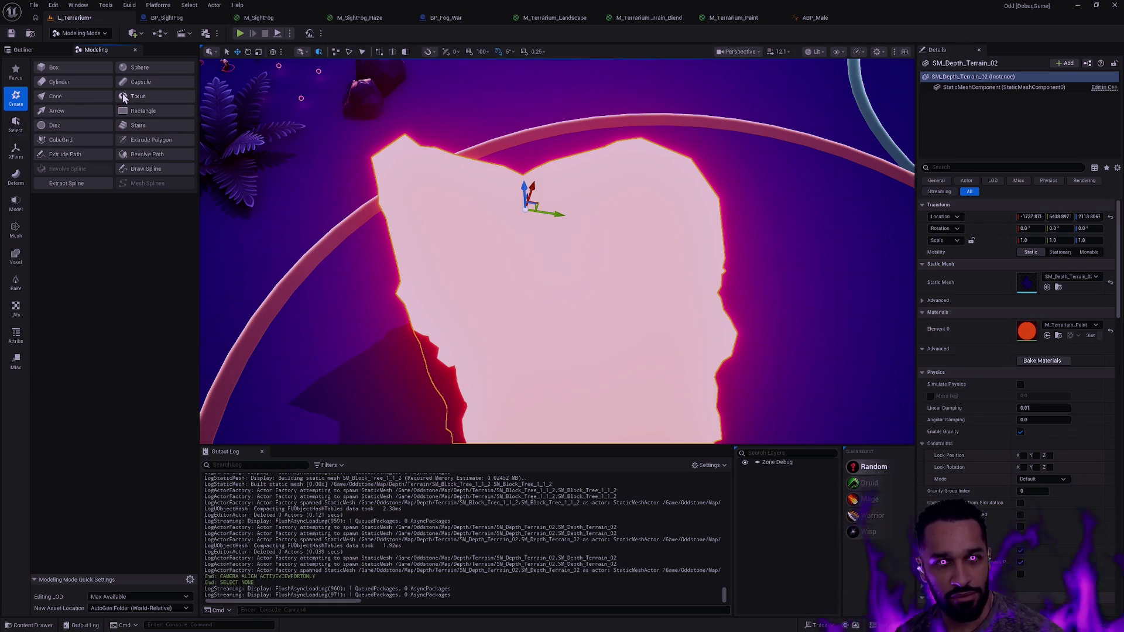
key("shift+2")
key("shift+3")
key("shift+4")
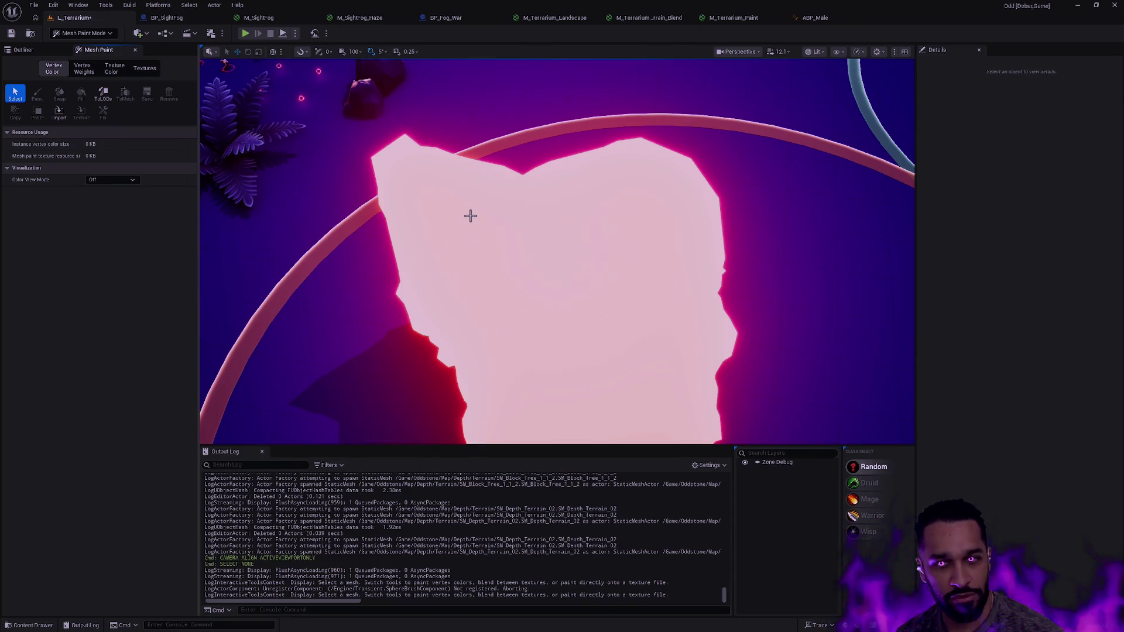
Select SM_Depth_Terrain_02 for vertex painting and remove its existing vertex colours
left_click(470, 215)
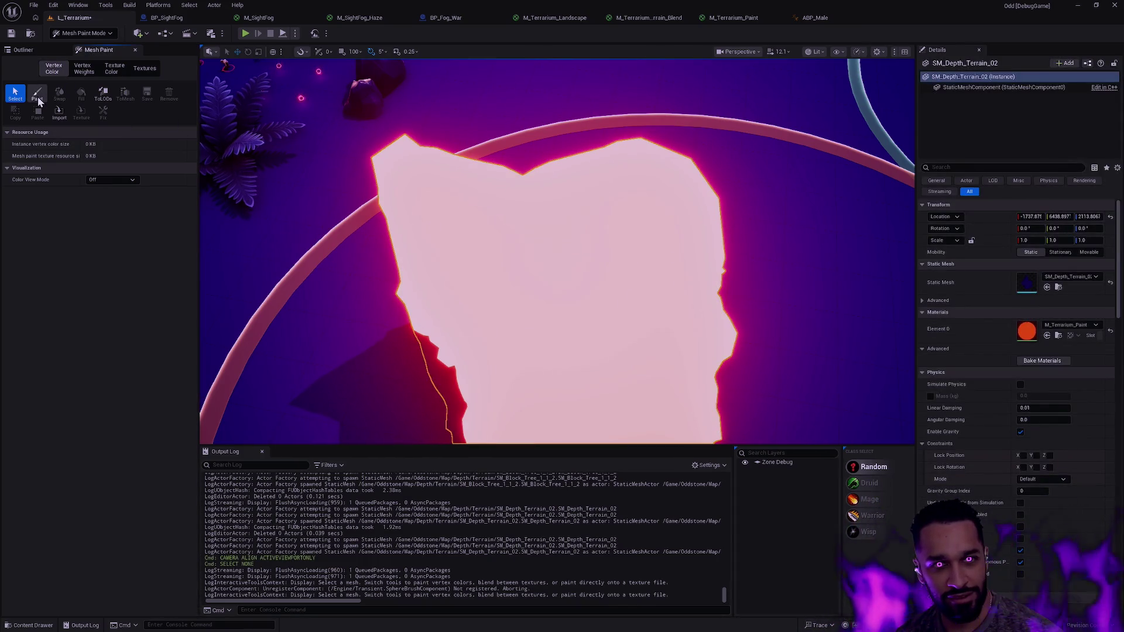
left_click(37, 97)
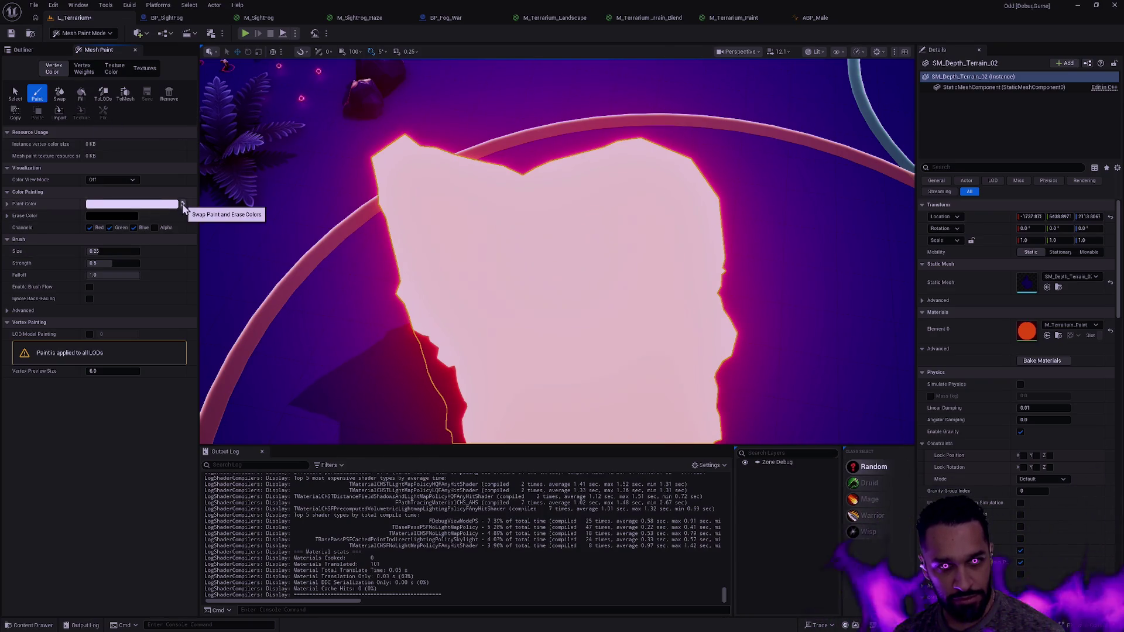
left_click(169, 97)
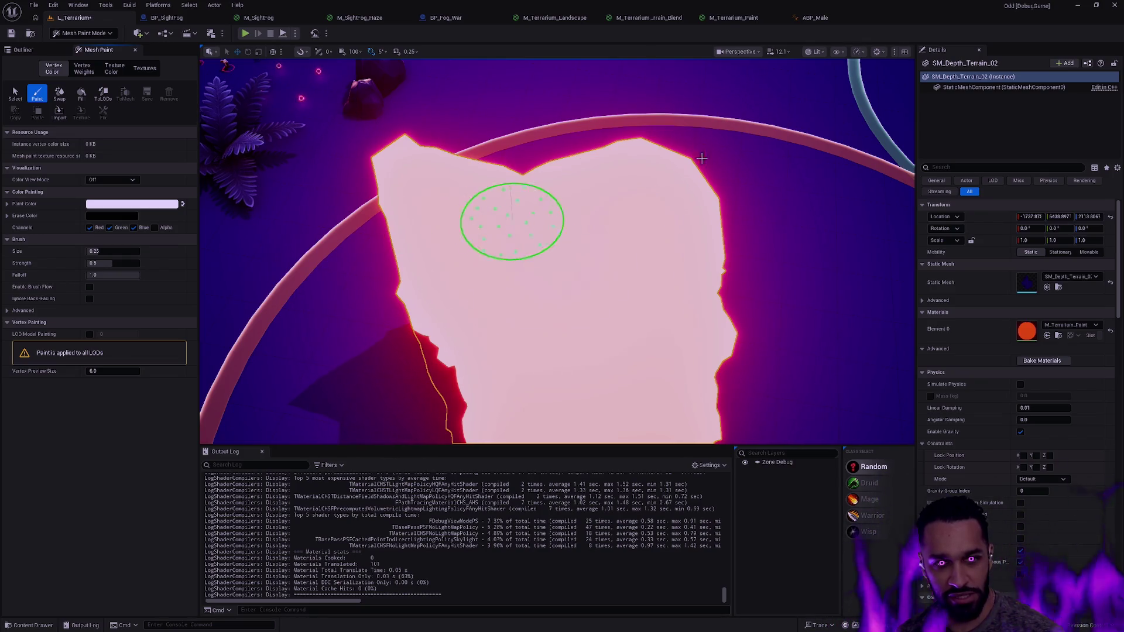
left_click(735, 18)
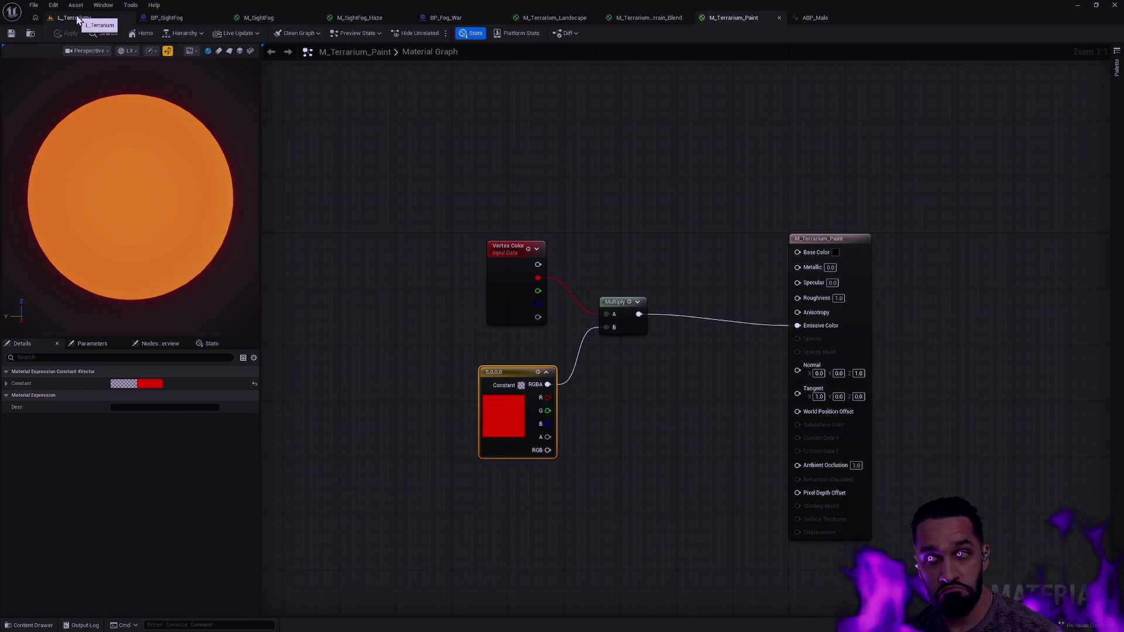
left_click(75, 18)
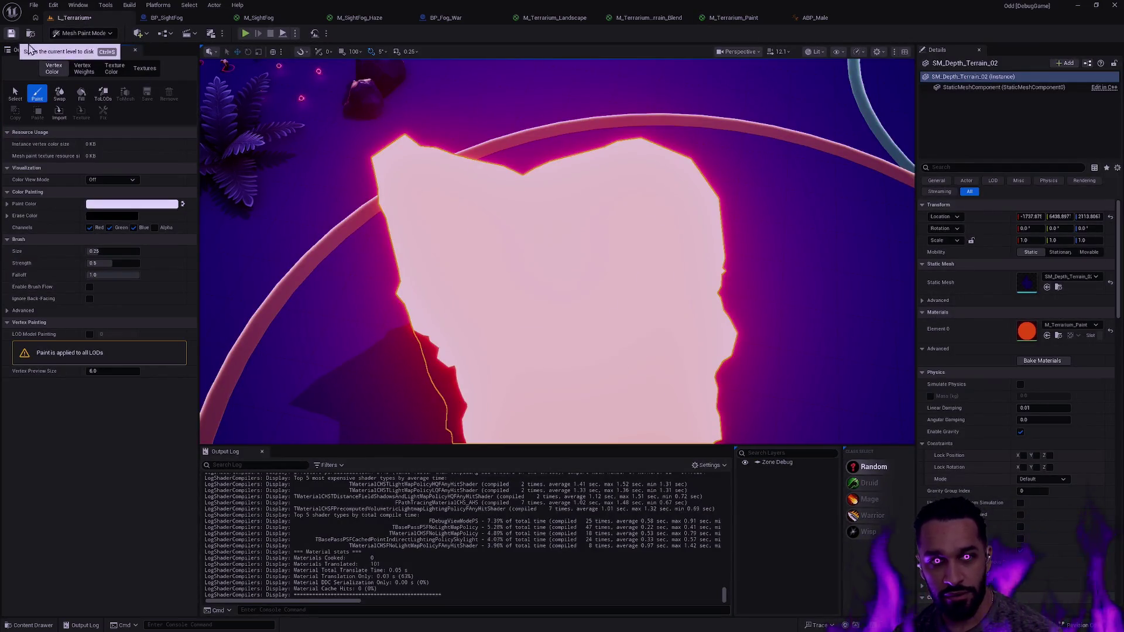
Set the paint colour to black with alpha included and fill the whole mesh
left_click(164, 204)
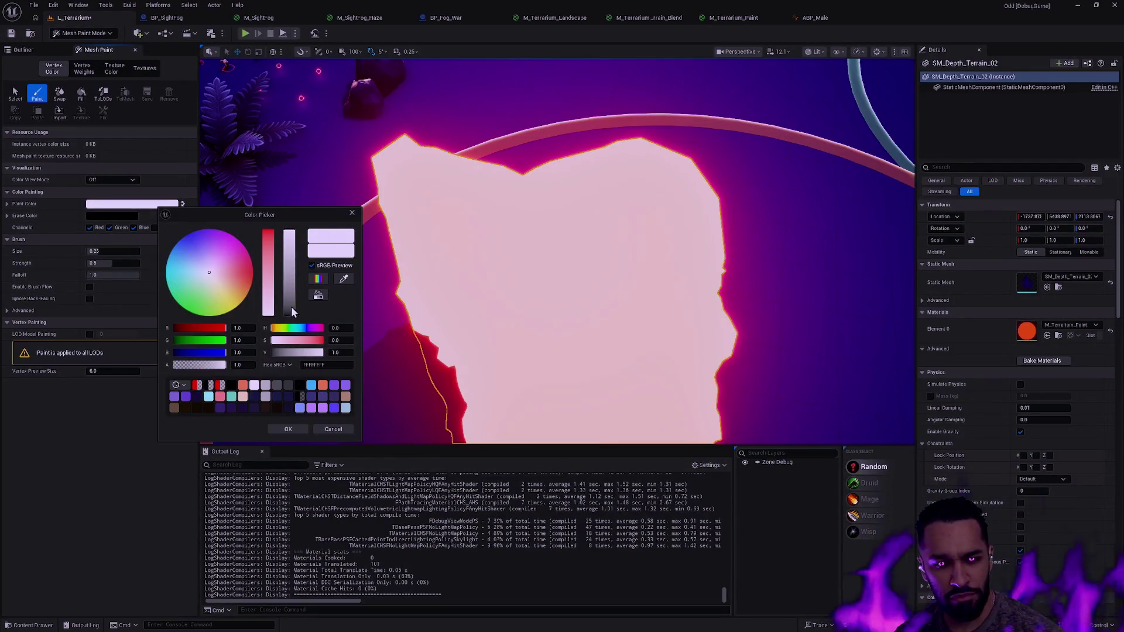
left_click_drag(291, 307, 291, 319)
left_click(295, 432)
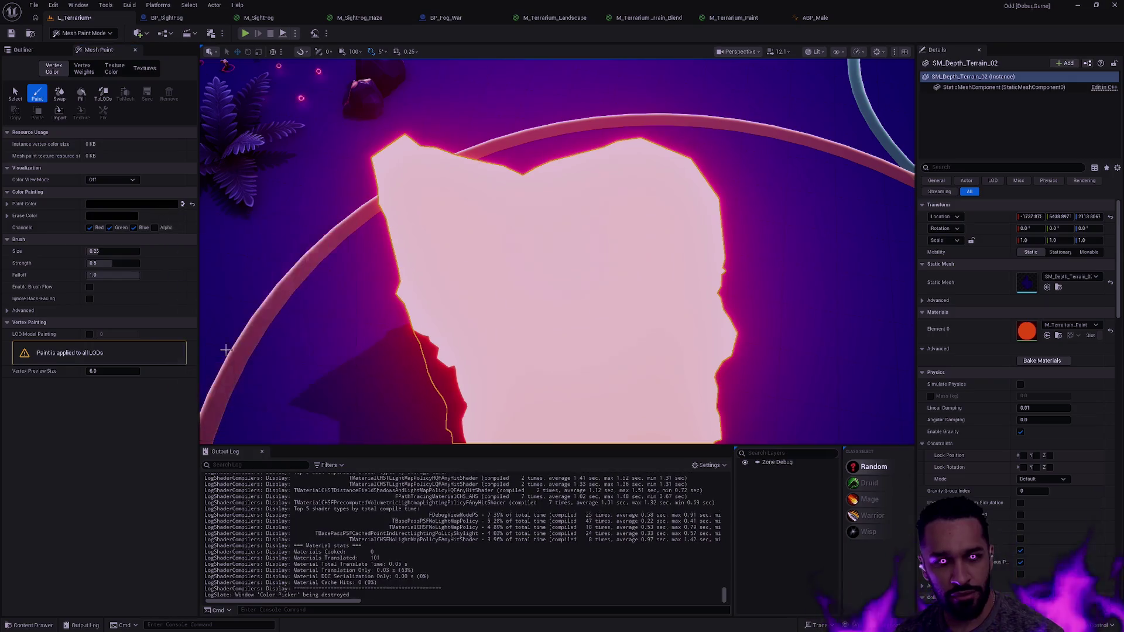
left_click(155, 228)
left_click(81, 93)
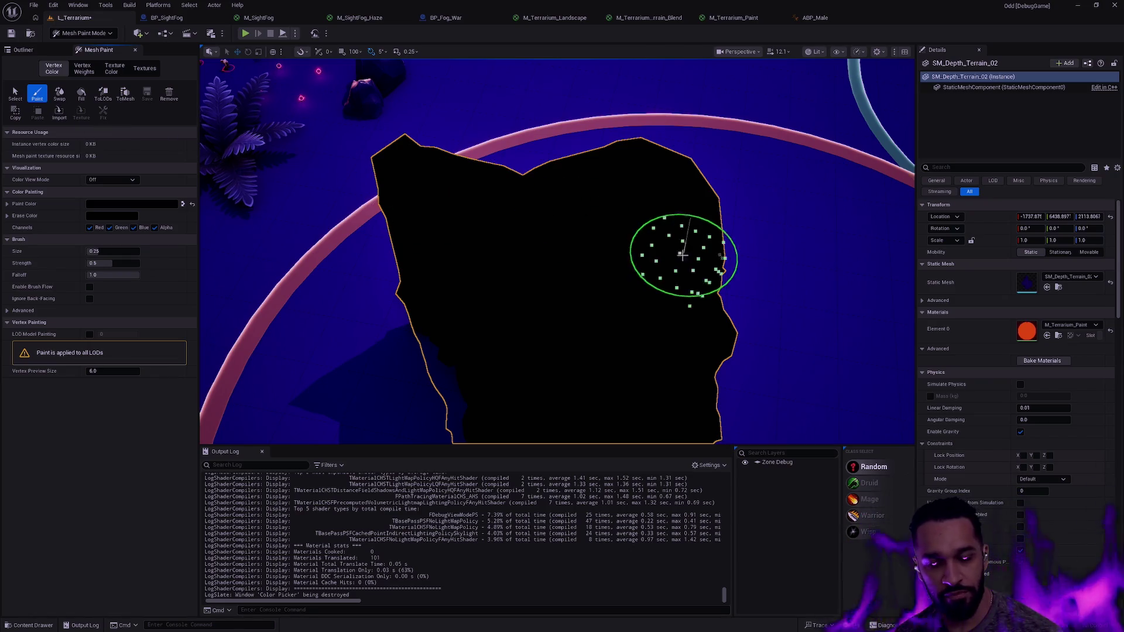
left_click_drag(682, 251, 632, 276)
scroll(556, 252, "up", 10)
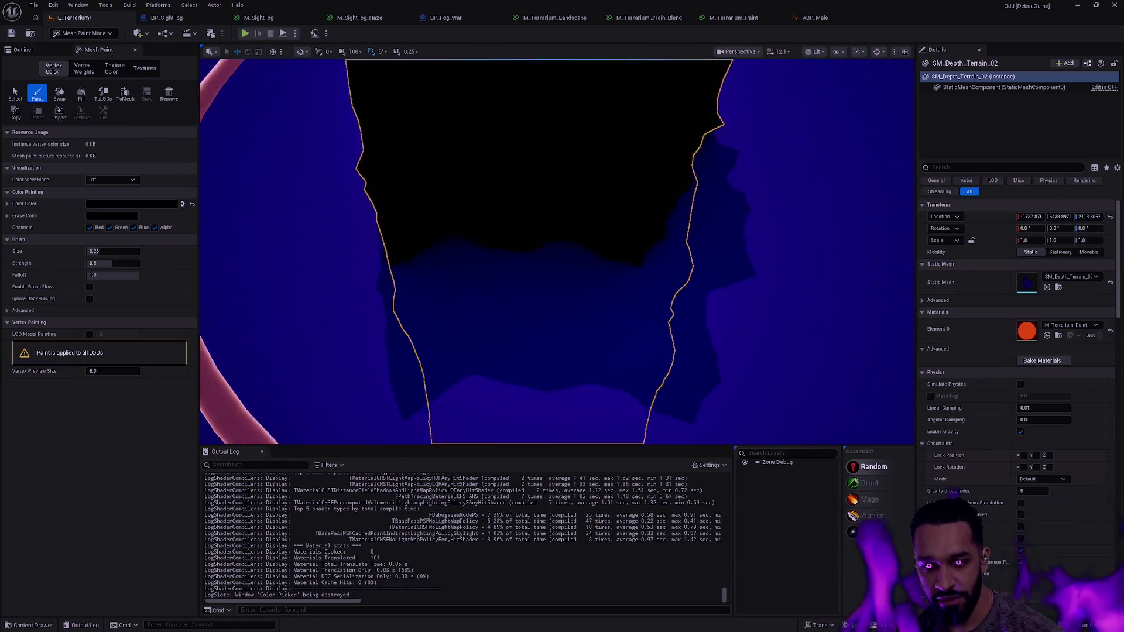
scroll(556, 252, "down", 10)
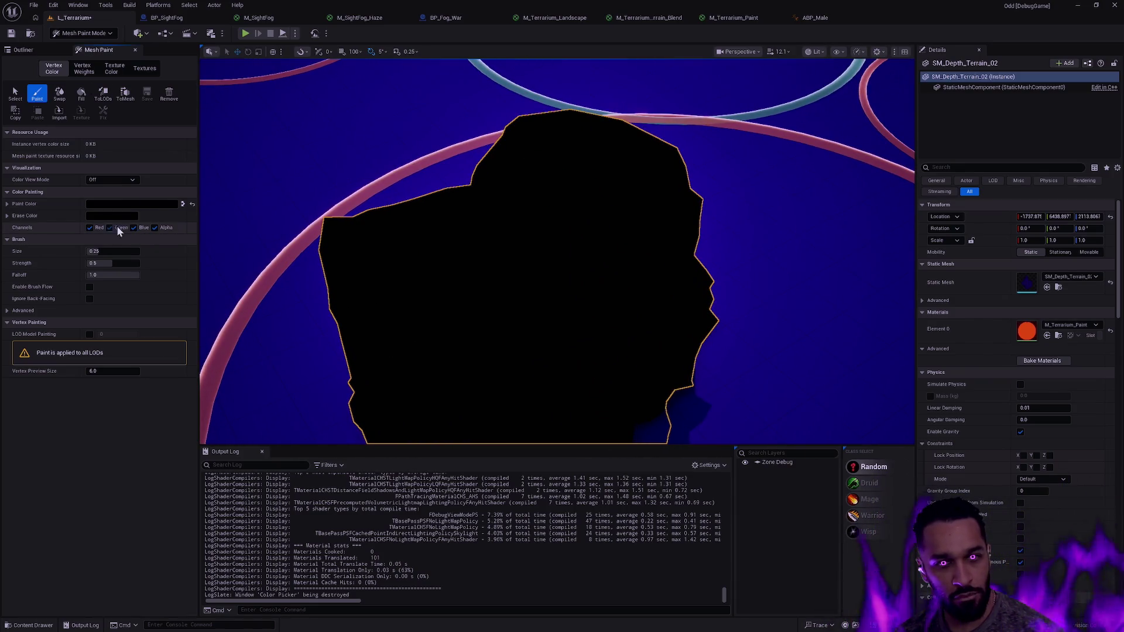
Limit painting to the red channel and preview the vertex colours as Red Channel
left_click(134, 227)
left_click(155, 227)
left_click(576, 192)
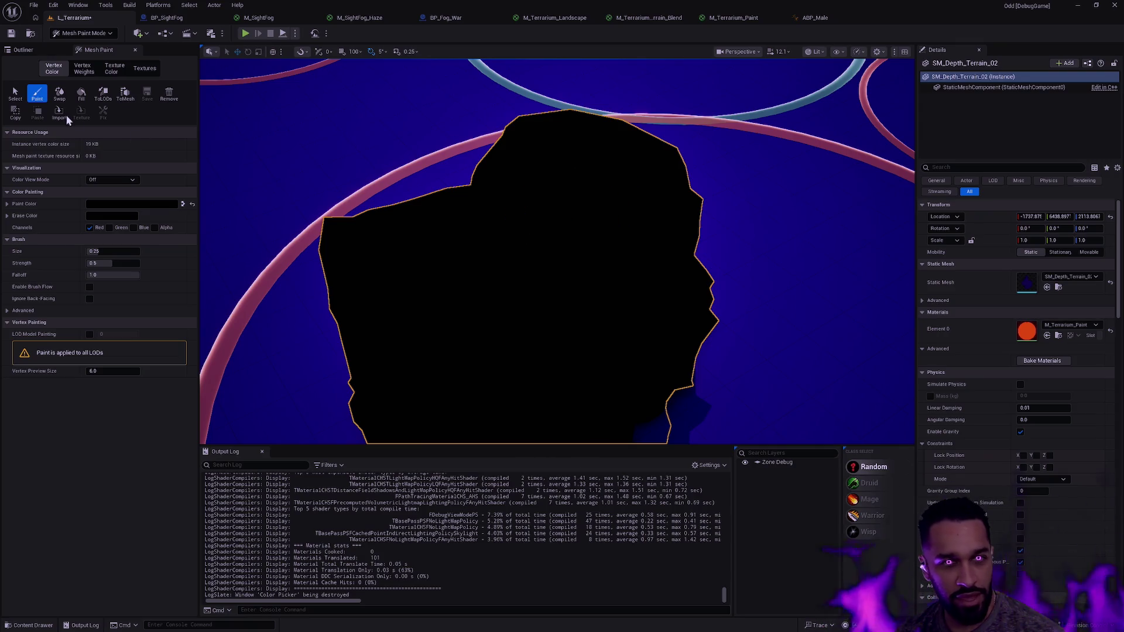
left_click(125, 180)
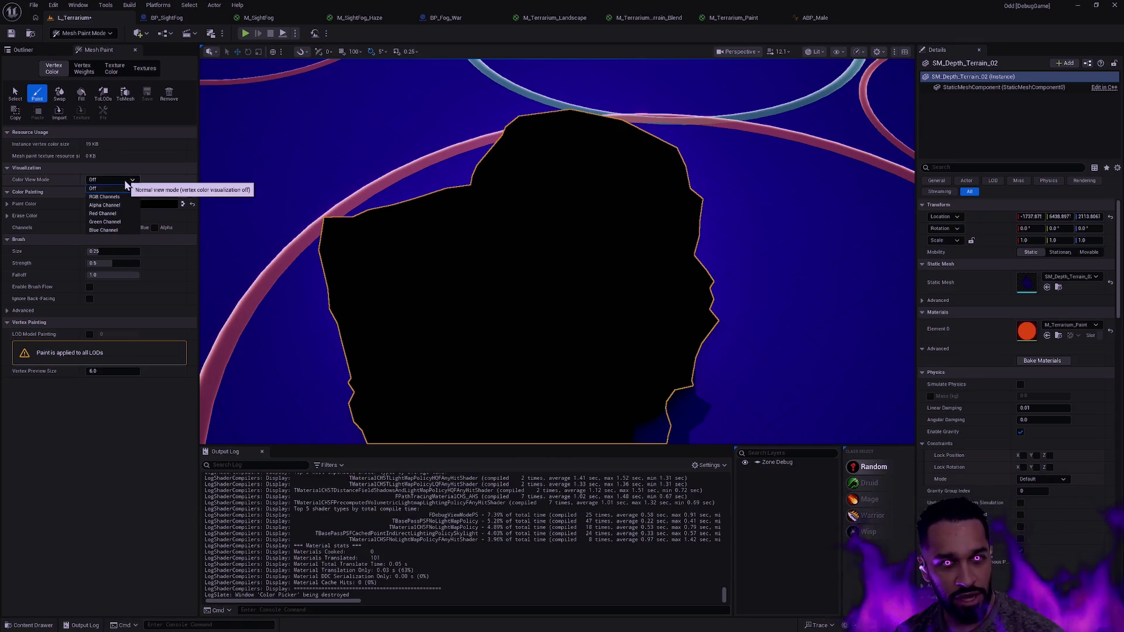
left_click(114, 211)
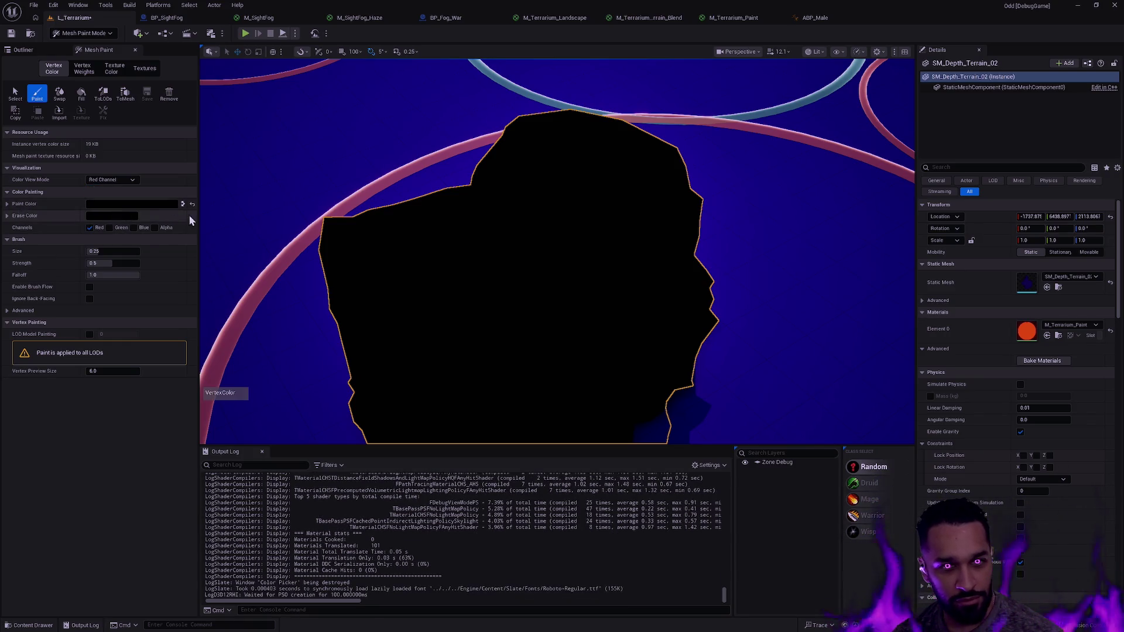
Pick a light paint colour and try red strokes on the mesh, undoing them
left_click(115, 216)
left_click(285, 246)
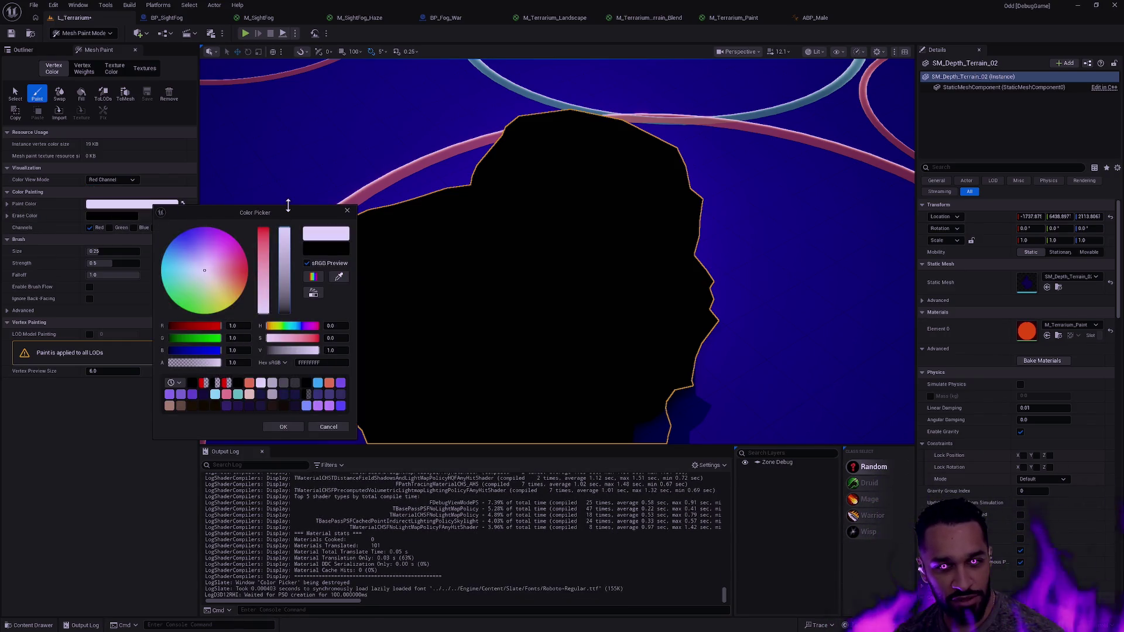
left_click(283, 427)
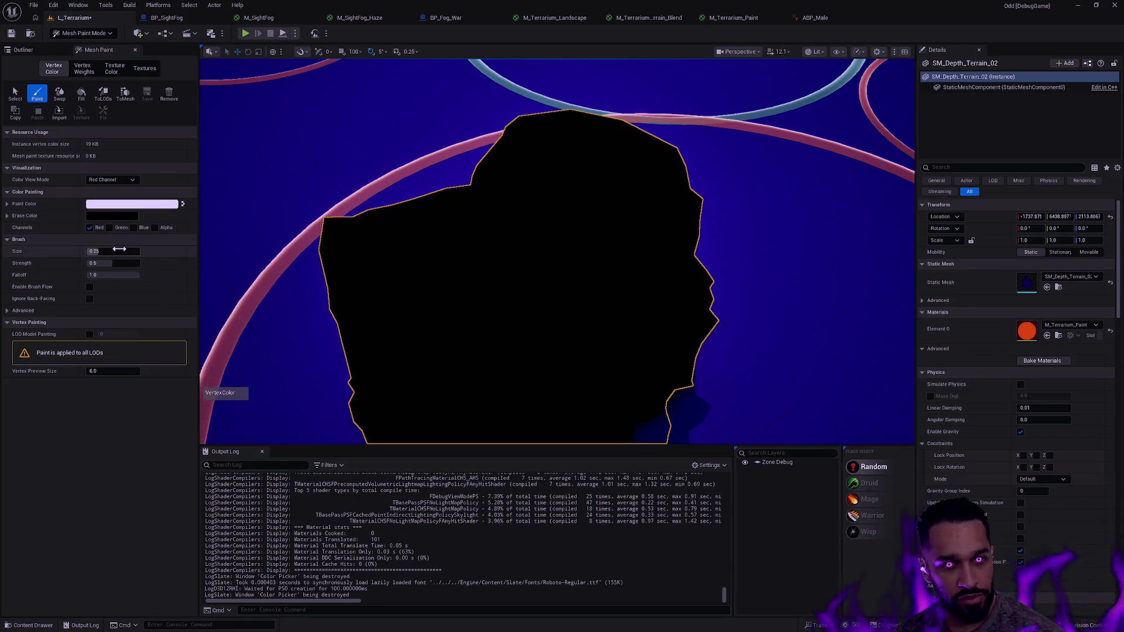
mouse_move(562, 258)
left_mouse_down()
mouse_move(502, 264)
mouse_move(562, 176)
left_mouse_up()
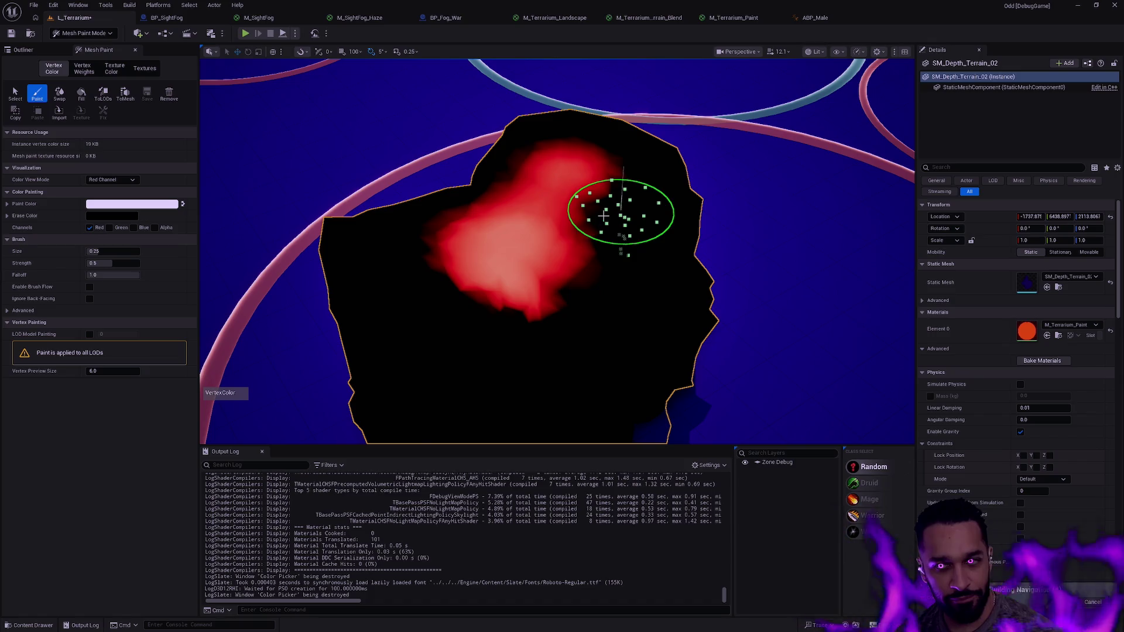
key("ctrl+z")
mouse_move(445, 254)
left_mouse_down()
mouse_move(550, 275)
mouse_move(640, 181)
mouse_move(594, 188)
mouse_move(715, 226)
mouse_move(821, 237)
left_mouse_up()
key("ctrl+z")
scroll(705, 276, "up", 3)
key("f")
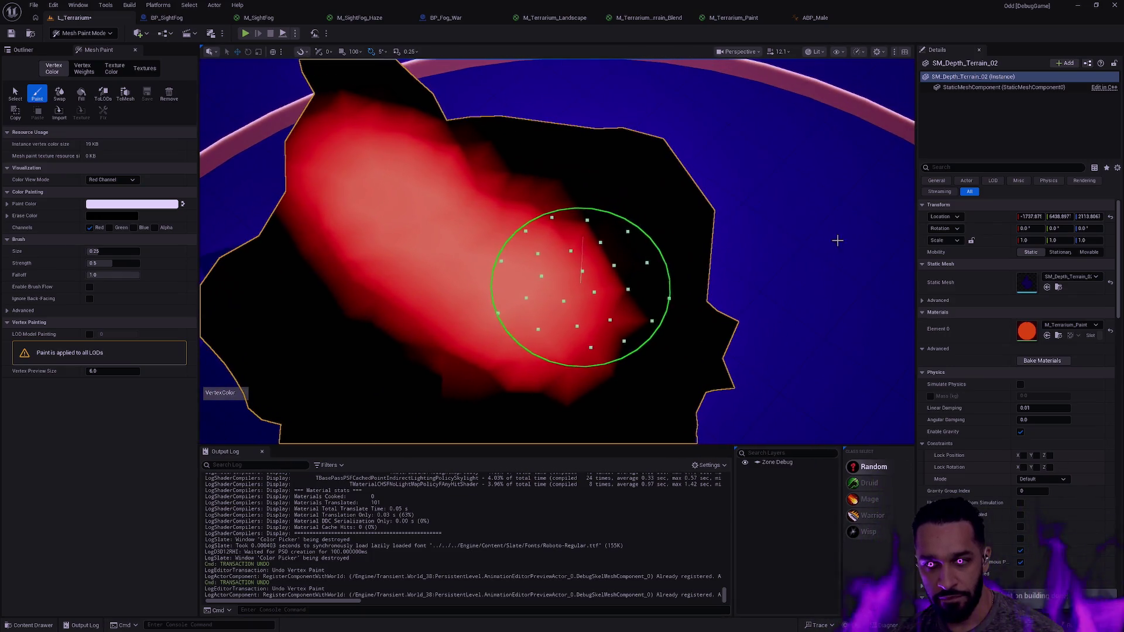
Repaint red from the mesh's upper left down and across the terrain
key("ctrl+z")
mouse_move(351, 176)
left_mouse_down()
mouse_move(448, 217)
mouse_move(447, 251)
left_mouse_up()
key("ctrl+z")
scroll(498, 243, "down", 3)
left_click(503, 223)
mouse_move(502, 224)
left_mouse_down()
mouse_move(515, 295)
mouse_move(674, 224)
mouse_move(615, 221)
mouse_move(632, 221)
mouse_move(494, 243)
mouse_move(554, 285)
left_mouse_up()
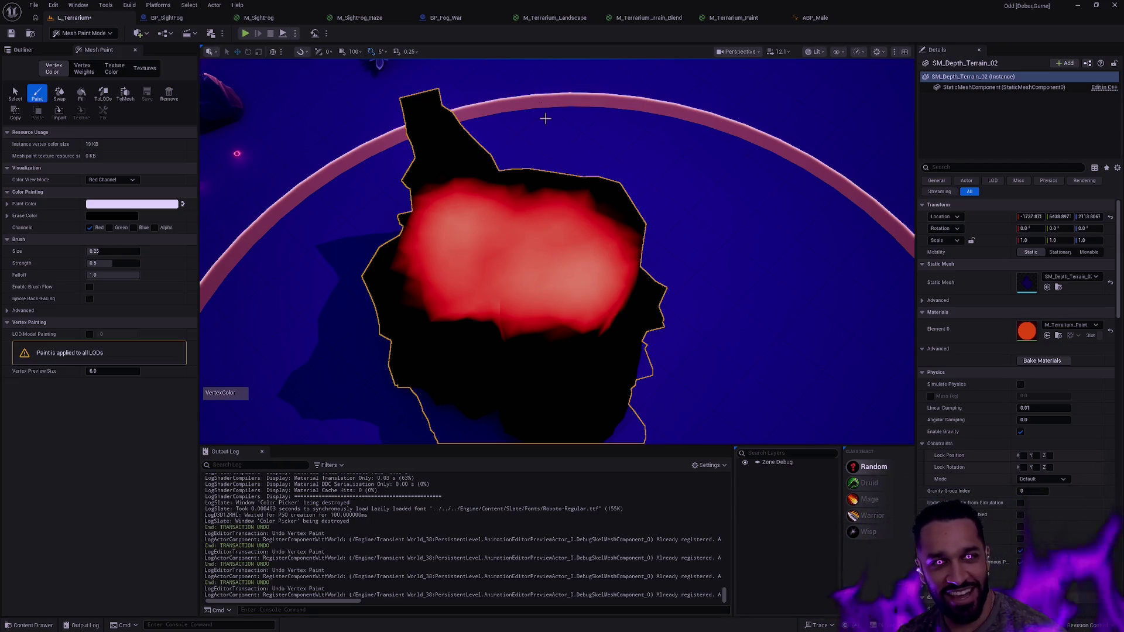
scroll(610, 238, "up", 3)
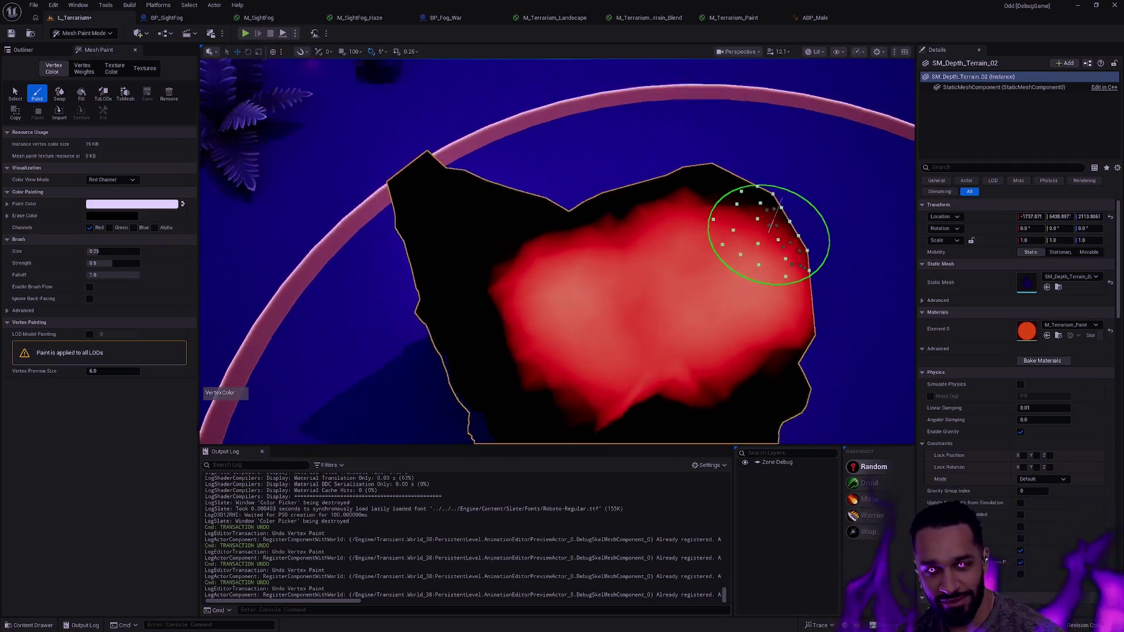
mouse_move(482, 253)
left_mouse_down()
mouse_move(585, 261)
mouse_move(673, 243)
mouse_move(741, 286)
left_mouse_up()
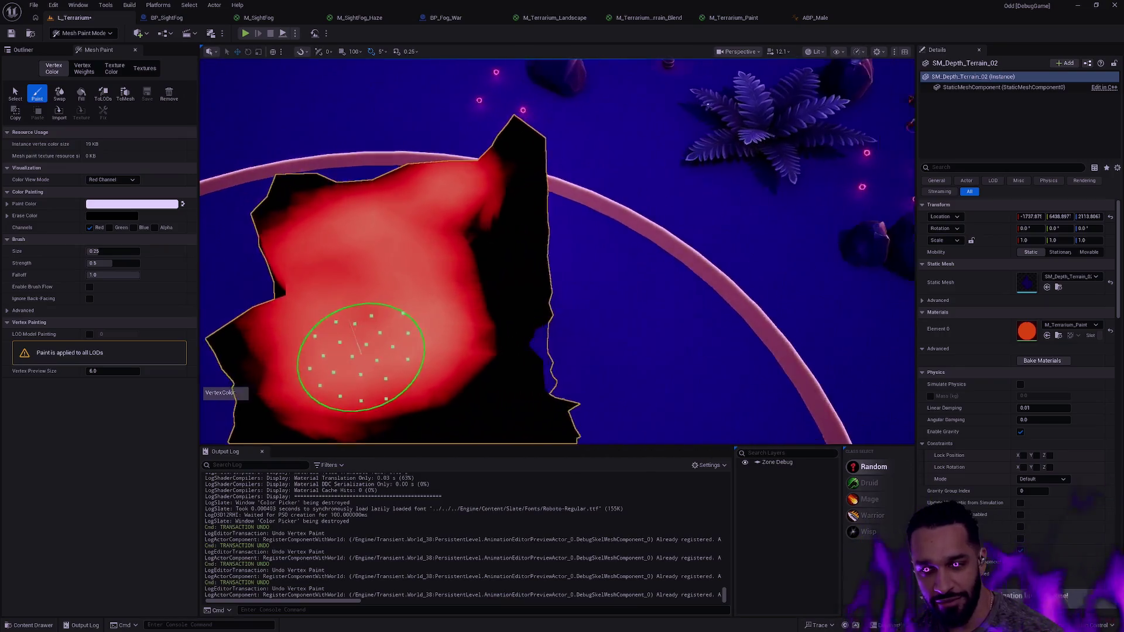
Undo back to black, paint one broad red stroke across the middle, and exit to Selection Mode
key("ctrl+z")
key("ctrl+z")
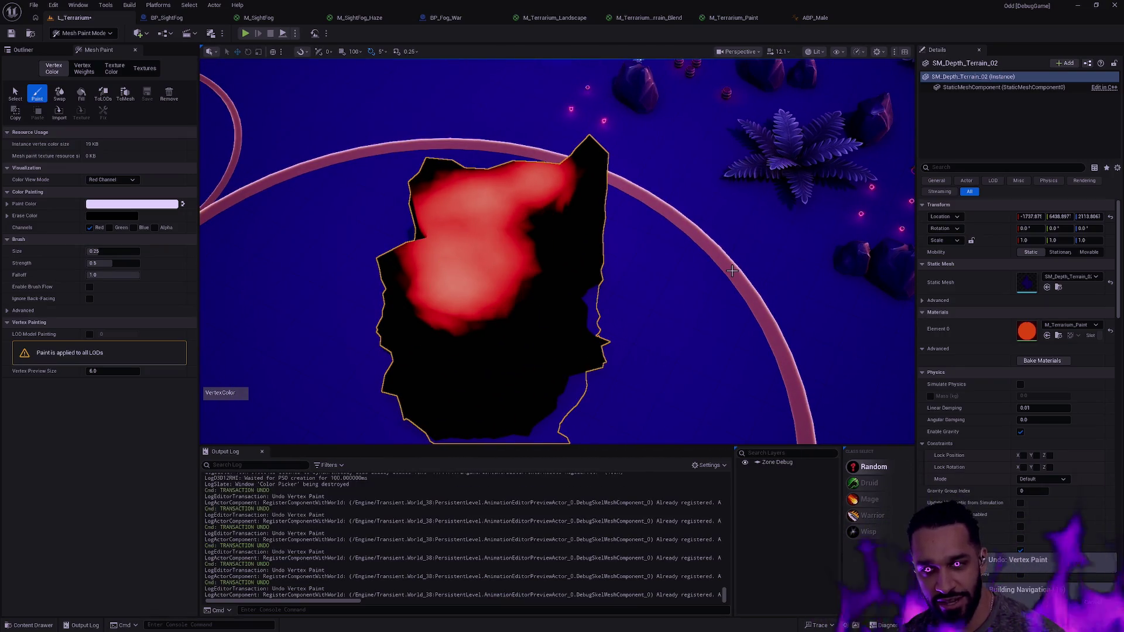
key("ctrl+z")
key("ctrl+z")
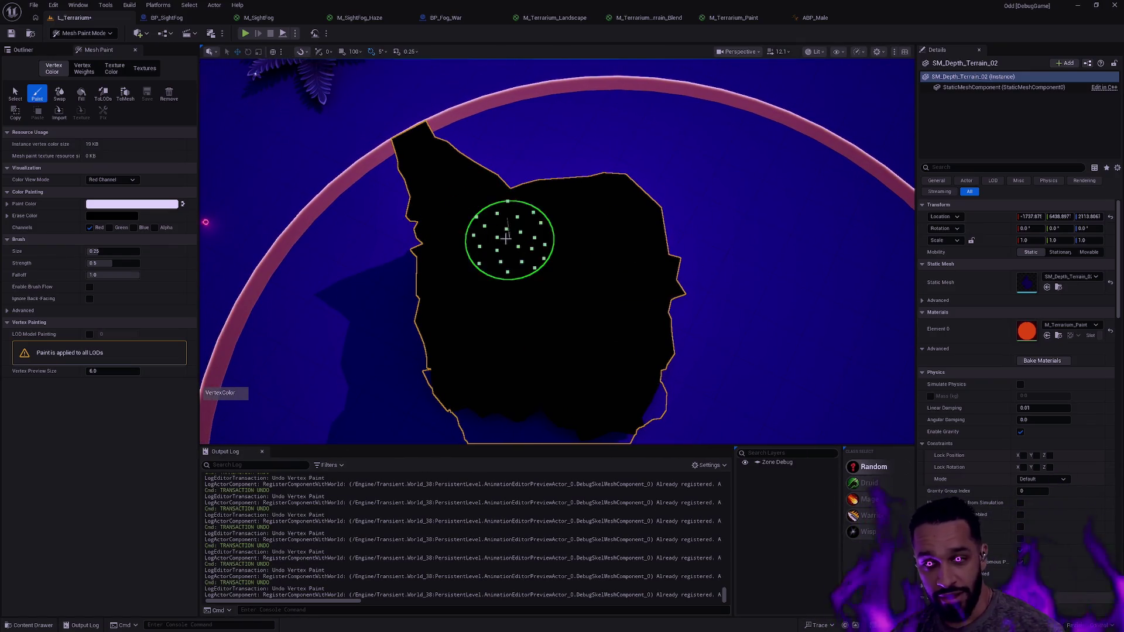
mouse_move(530, 246)
left_mouse_down()
mouse_move(574, 246)
mouse_move(623, 275)
left_mouse_up()
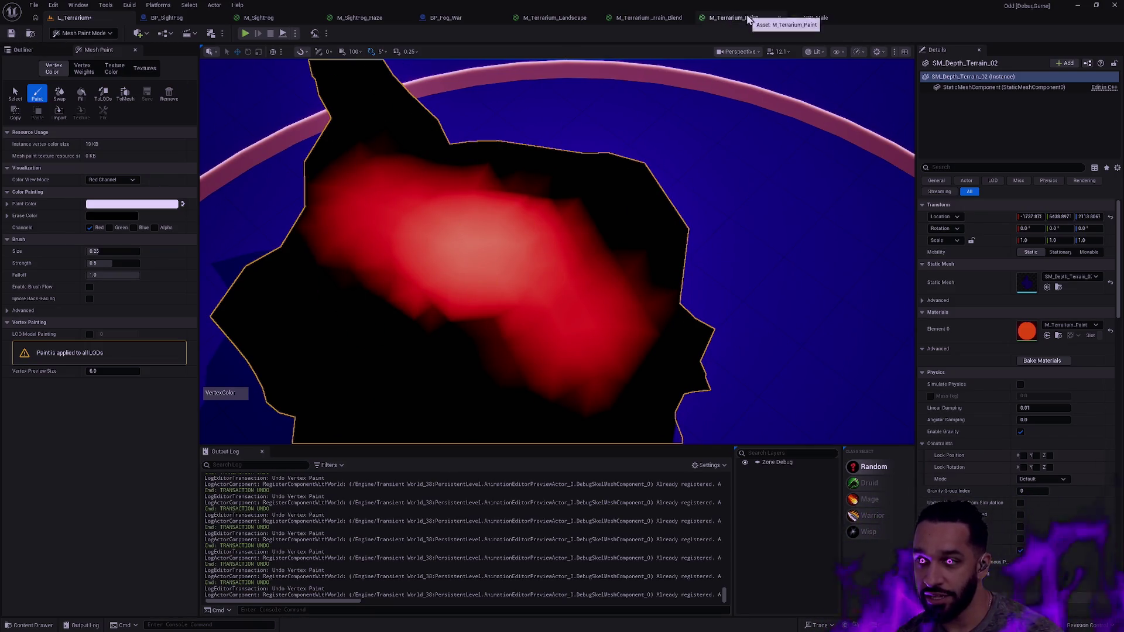
key("shift+1")
Snap the M_Terrarium_Paint editor to the right half and browse to Material > Function
left_click_drag(761, 22, 826, 150)
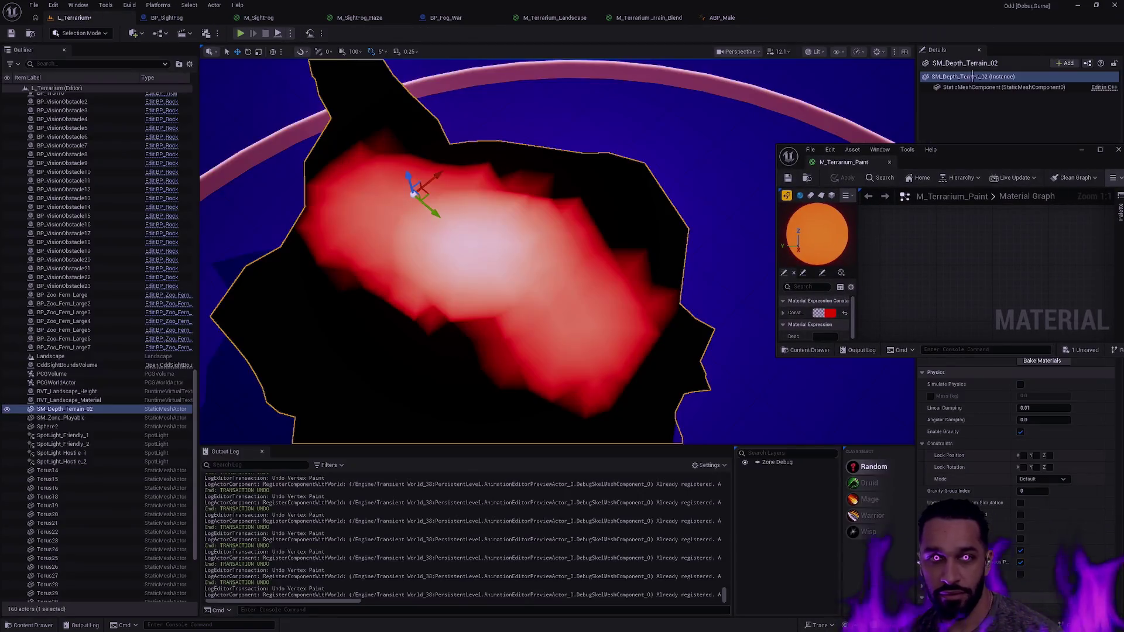
key("super+Right")
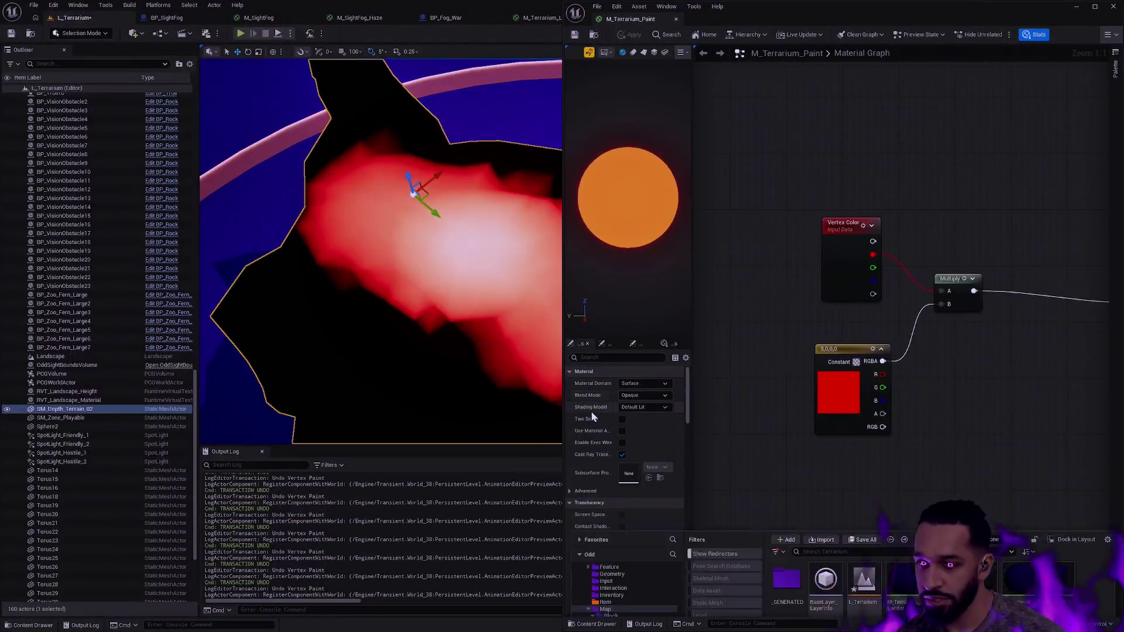
key("ctrl+space")
right_click(858, 547)
left_click(822, 538)
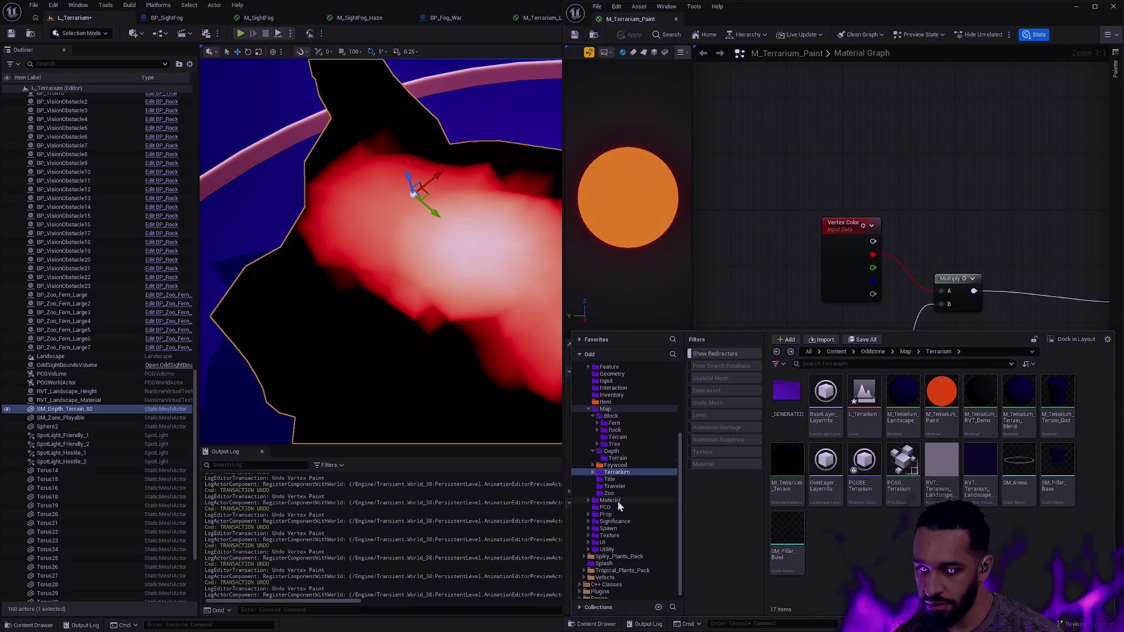
left_click(609, 500)
left_click(942, 398)
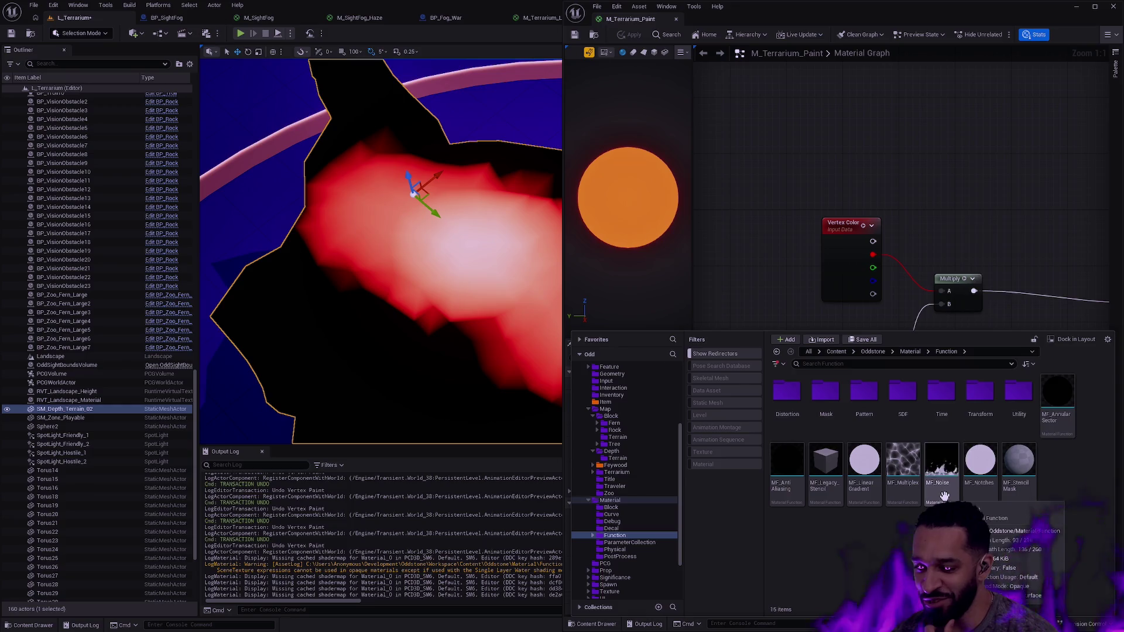
Create a function instance of MF_Noise named MF_Paint_Noise
right_click(944, 496)
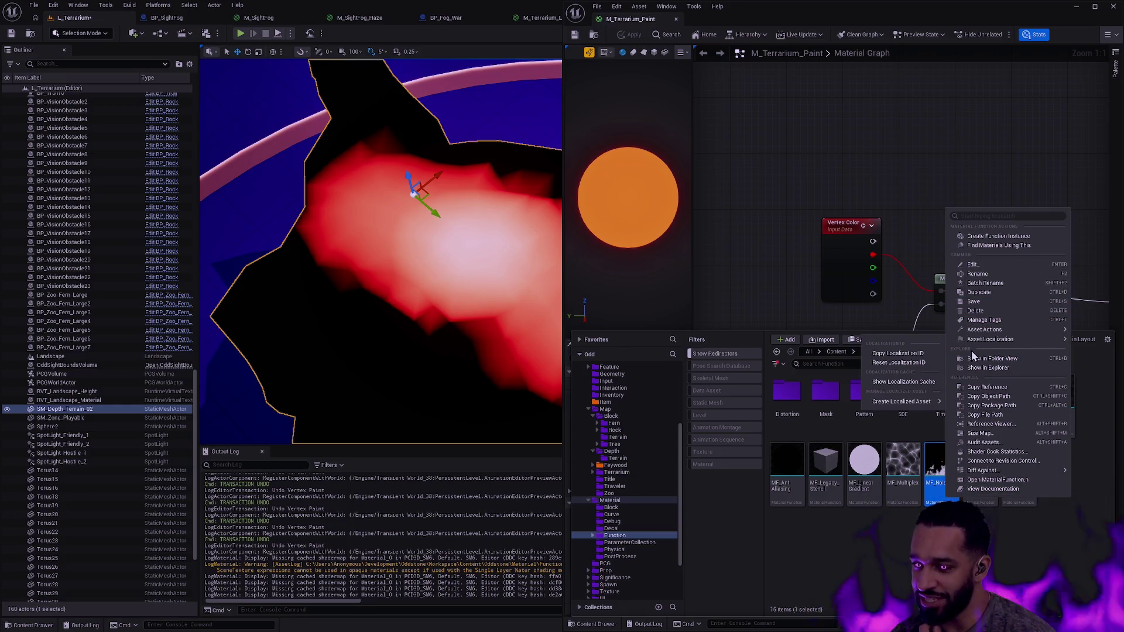
mouse_move(987, 332)
left_click(989, 557)
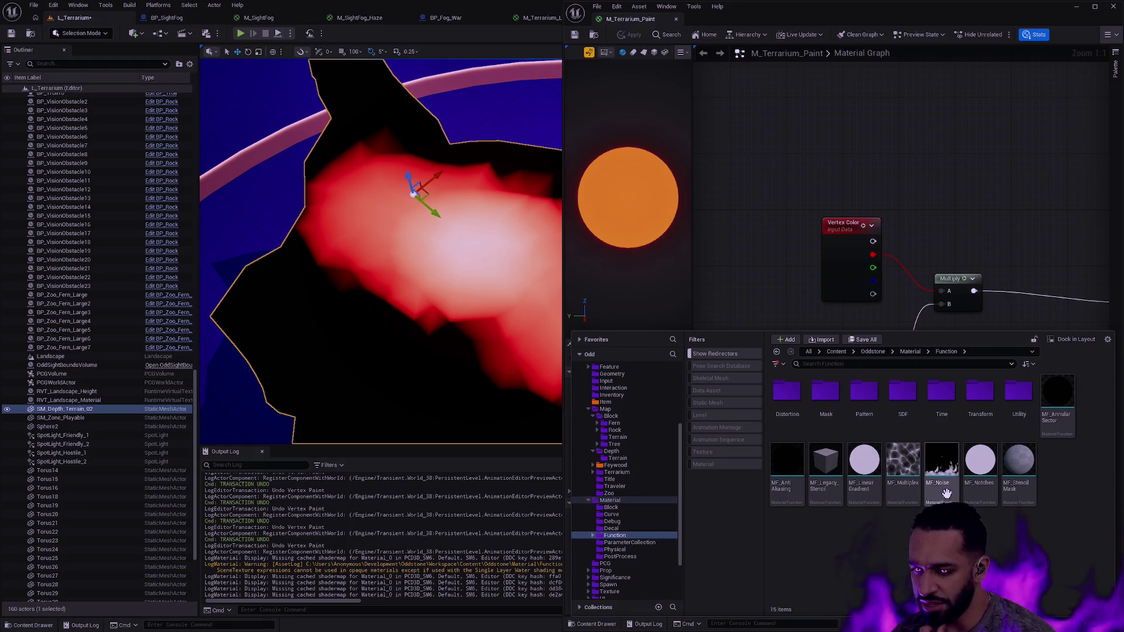
right_click(947, 494)
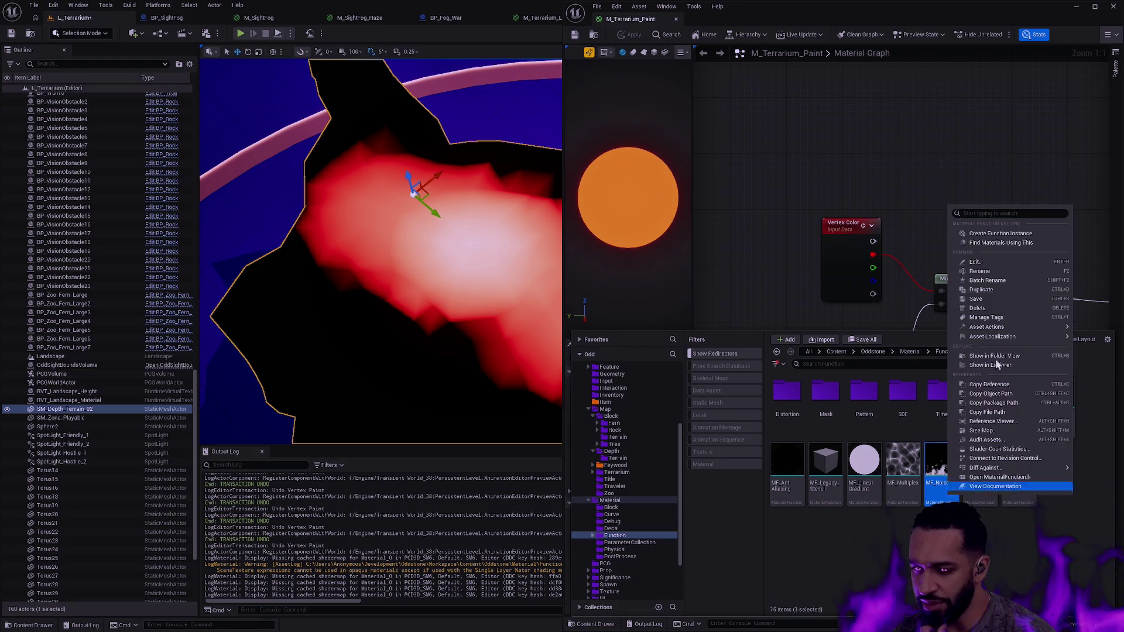
left_click(1026, 236)
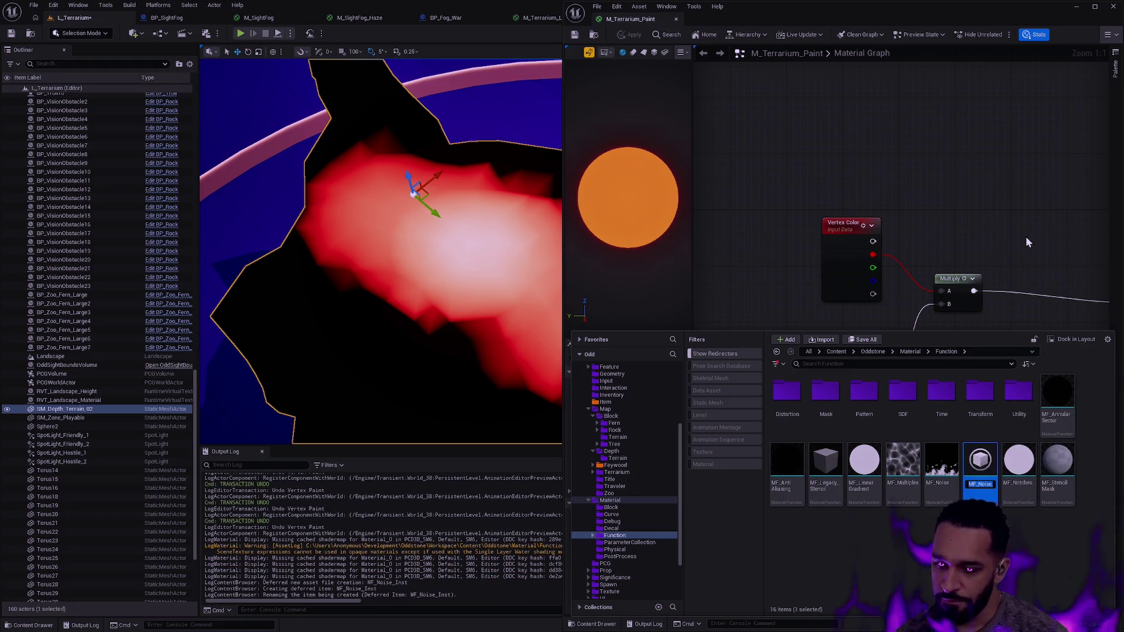
type("MF_")
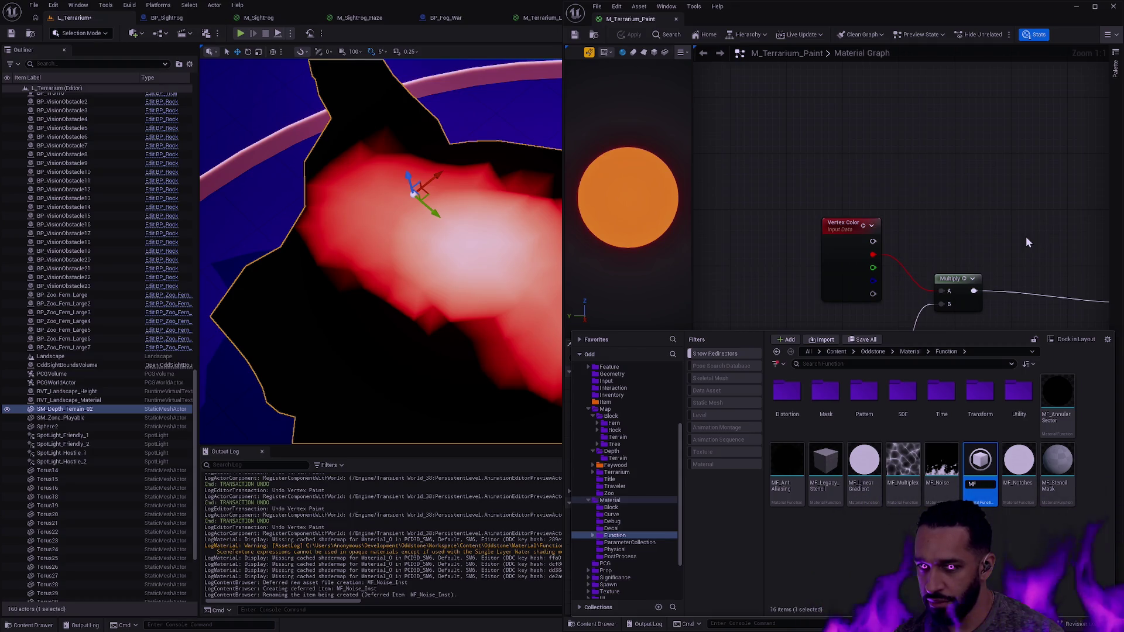
type("Paint_Noise")
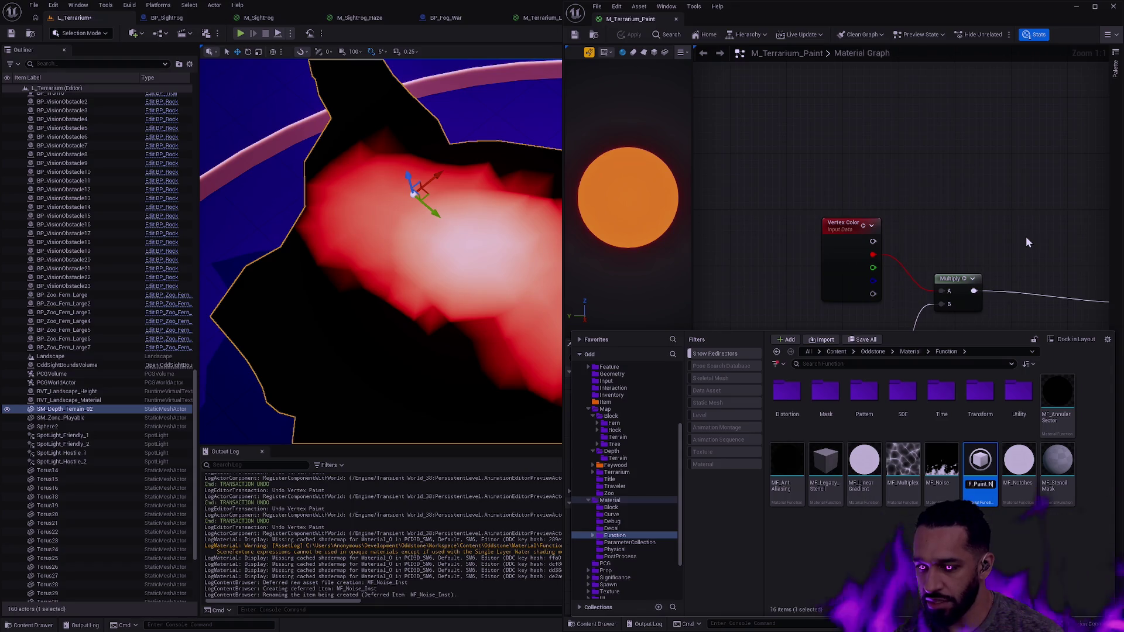
key("Return")
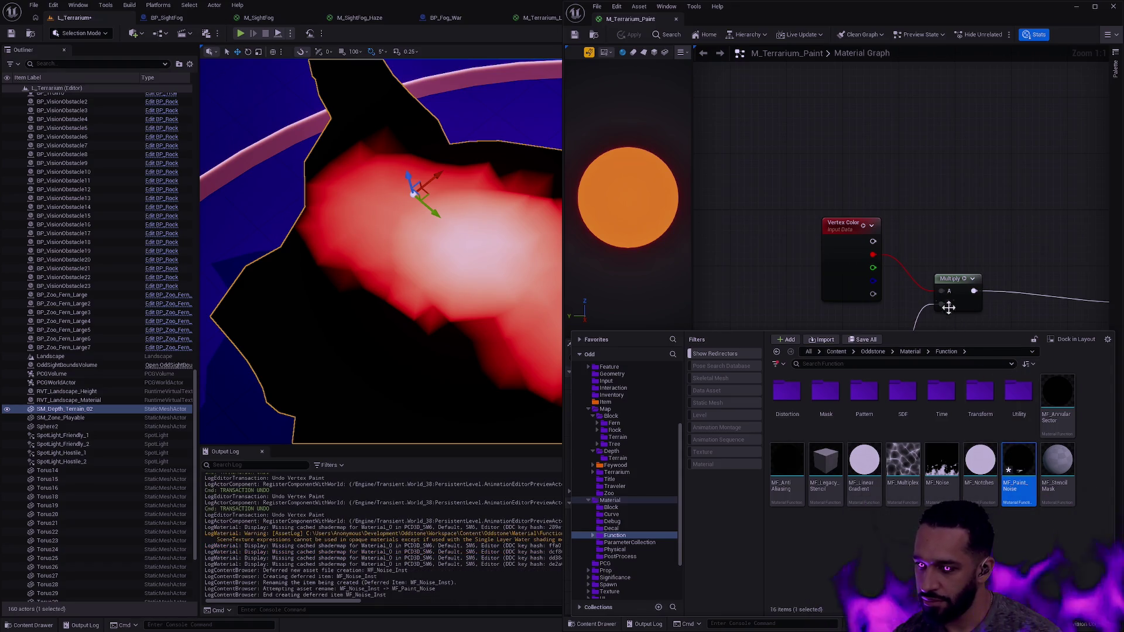
Move MF_Paint_Noise into the Terrarium folder
mouse_move(1022, 489)
left_mouse_down()
mouse_move(647, 429)
mouse_move(622, 403)
mouse_move(629, 473)
left_mouse_up()
left_click(647, 492)
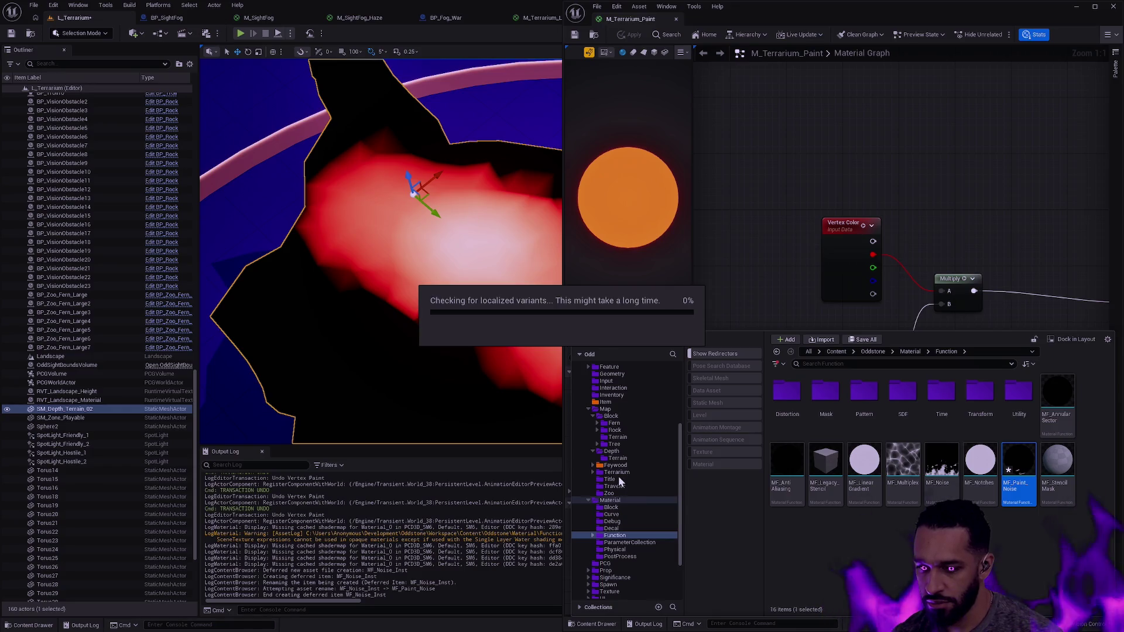
left_click(620, 473)
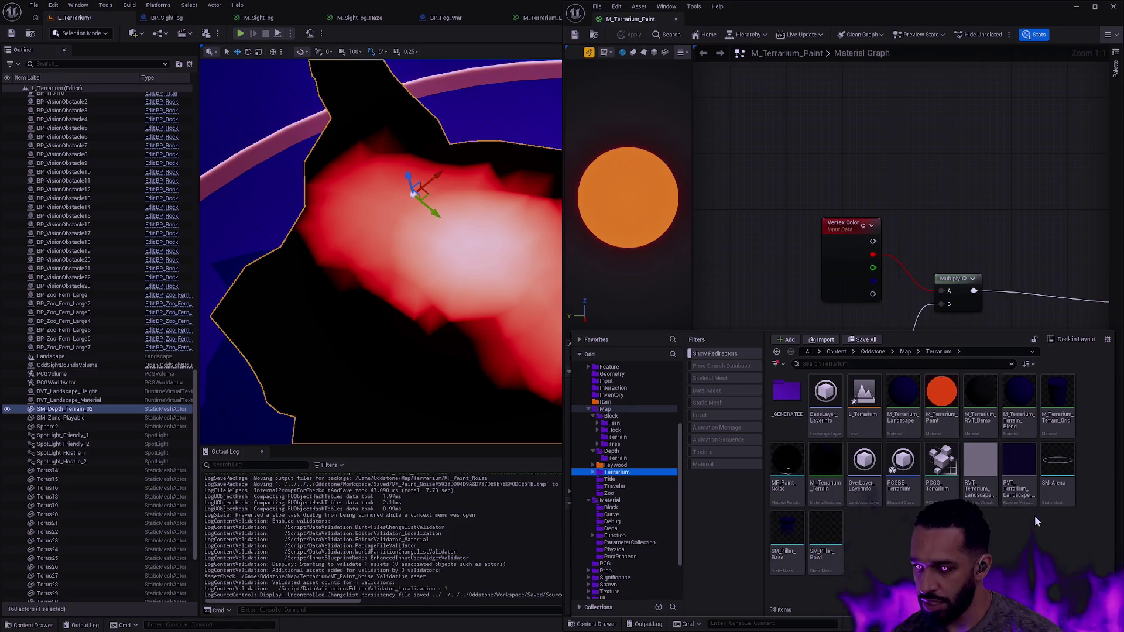
Add an MF_Paint_Noise node to the graph and wire its Result into the Multiply
left_click_drag(784, 463, 770, 189)
mouse_move(750, 152)
left_mouse_down()
mouse_move(884, 248)
mouse_move(932, 336)
left_mouse_up()
mouse_move(782, 304)
left_mouse_down()
mouse_move(732, 332)
mouse_move(911, 379)
mouse_move(875, 316)
left_mouse_up()
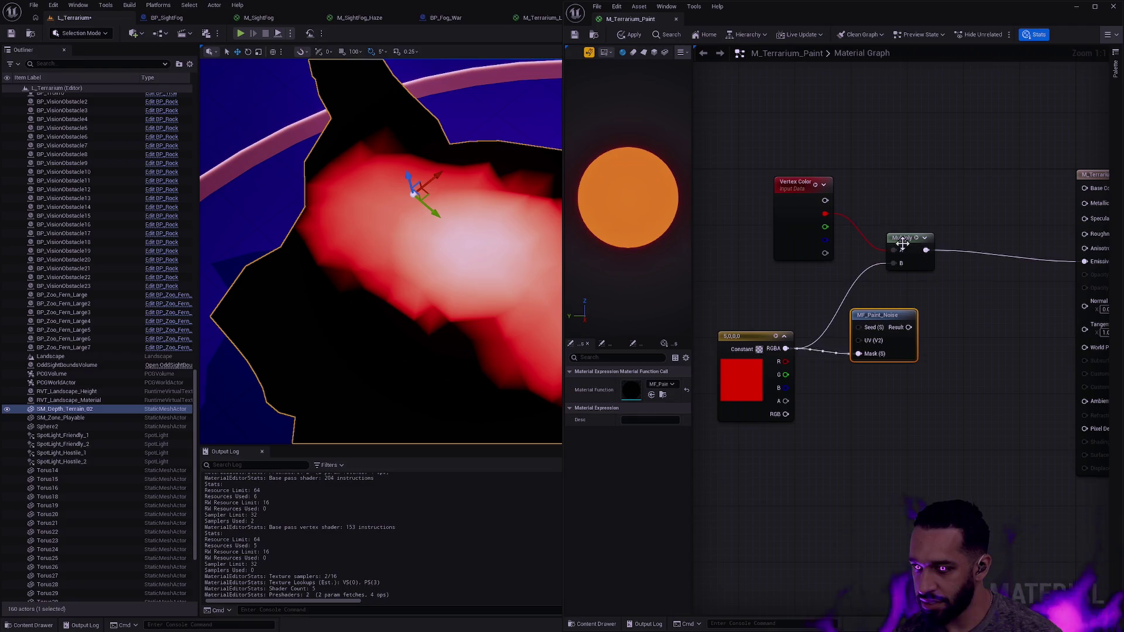
left_click_drag(901, 238, 930, 231)
left_click(894, 320)
mouse_move(916, 320)
left_mouse_down()
mouse_move(923, 259)
mouse_move(905, 281)
mouse_move(936, 296)
mouse_move(889, 317)
mouse_move(967, 317)
left_mouse_up()
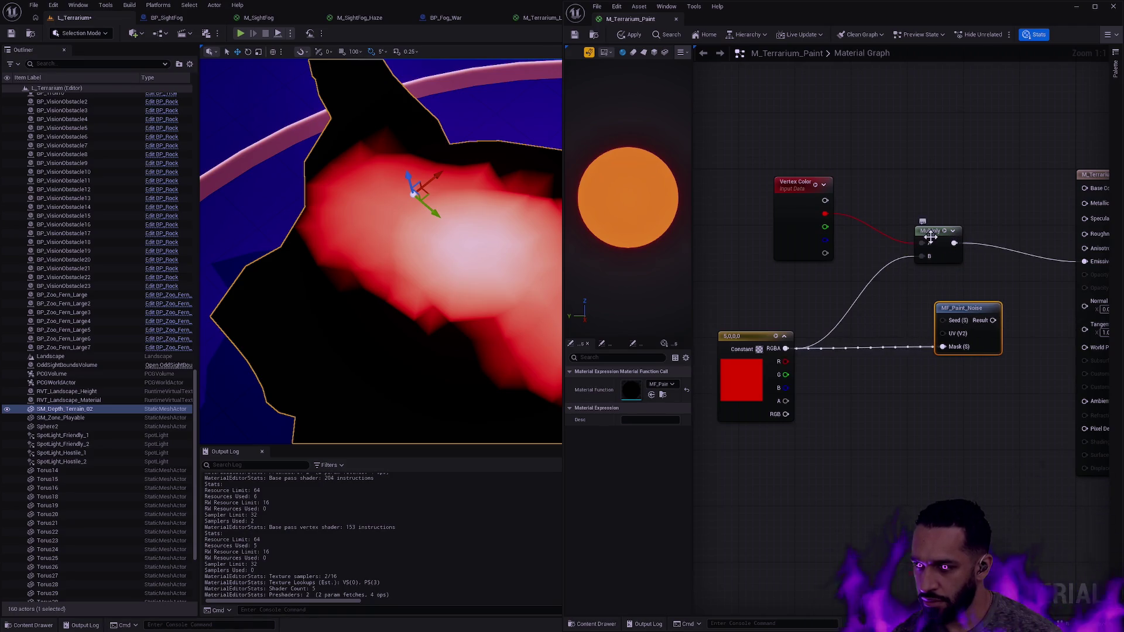
left_click_drag(931, 232, 896, 253)
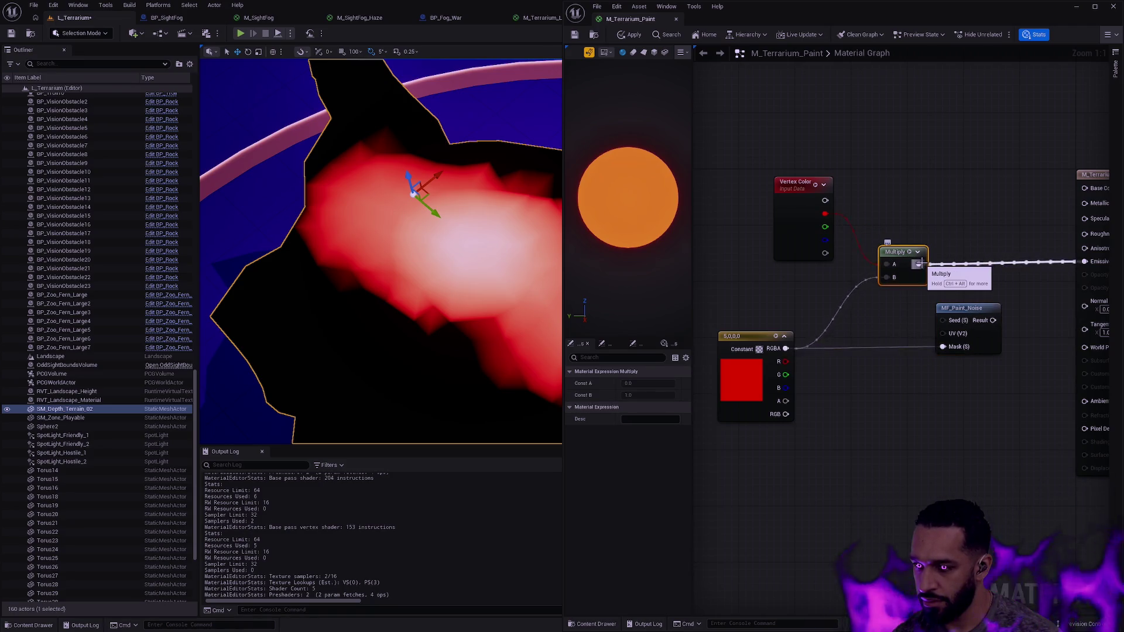
left_click_drag(897, 250, 981, 250)
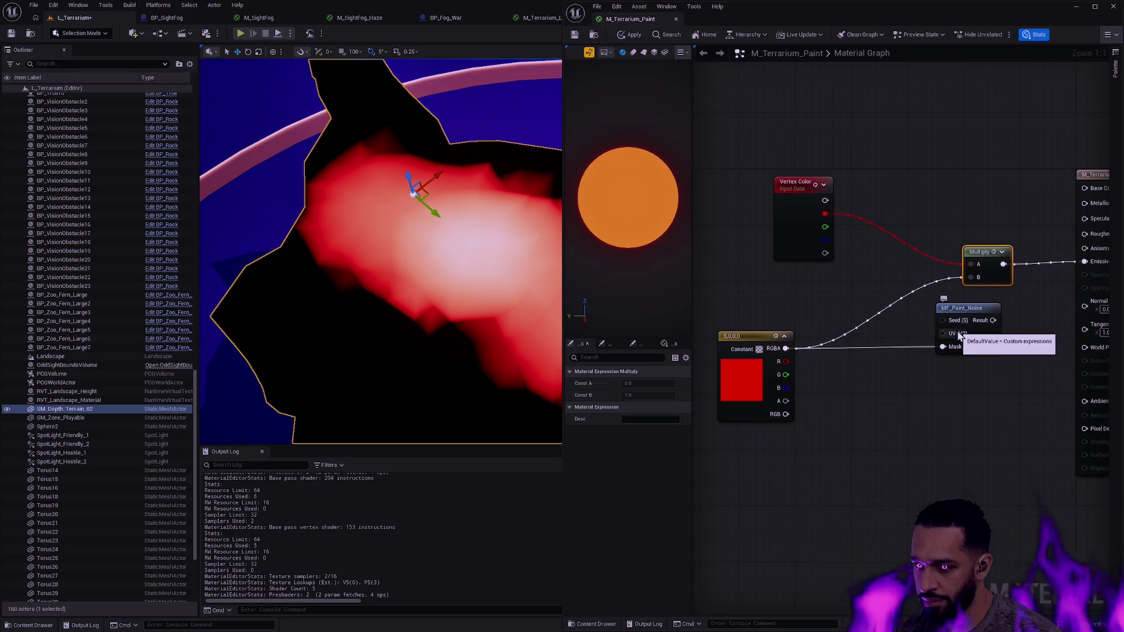
Wire Vertex Color R into the noise Mask, tidy the nodes, and apply the material
mouse_move(826, 213)
left_mouse_down()
mouse_move(956, 352)
mouse_move(942, 347)
left_mouse_up()
mouse_move(952, 308)
left_mouse_down()
mouse_move(894, 210)
mouse_move(972, 264)
left_mouse_up()
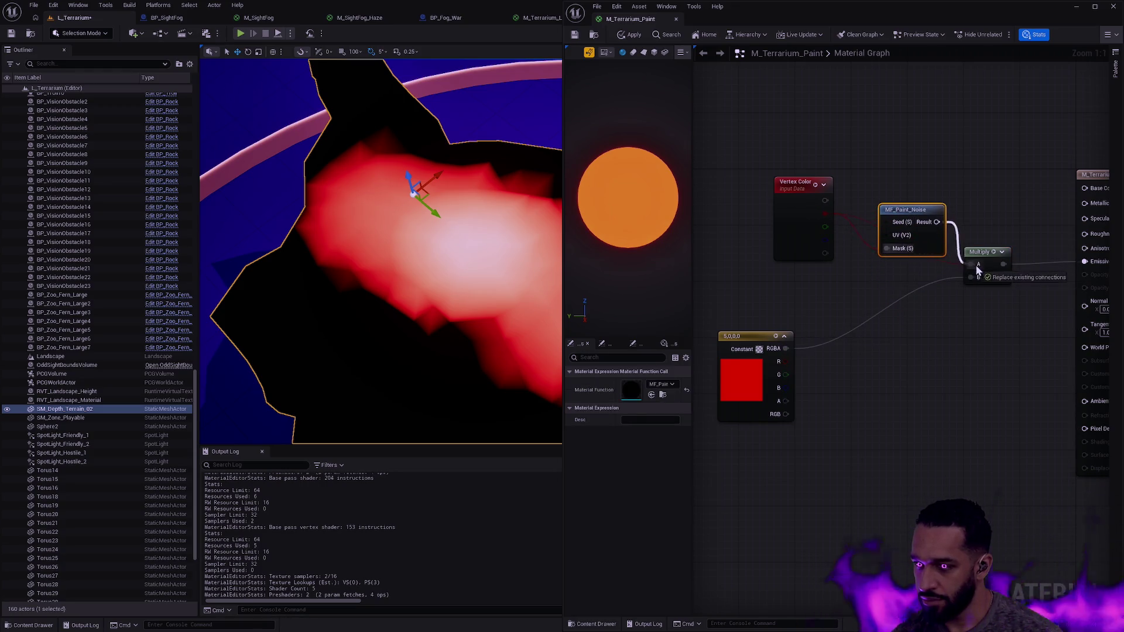
left_click(830, 182, "ctrl")
left_click_drag(830, 182, 768, 156)
left_click(789, 148)
left_click(839, 136)
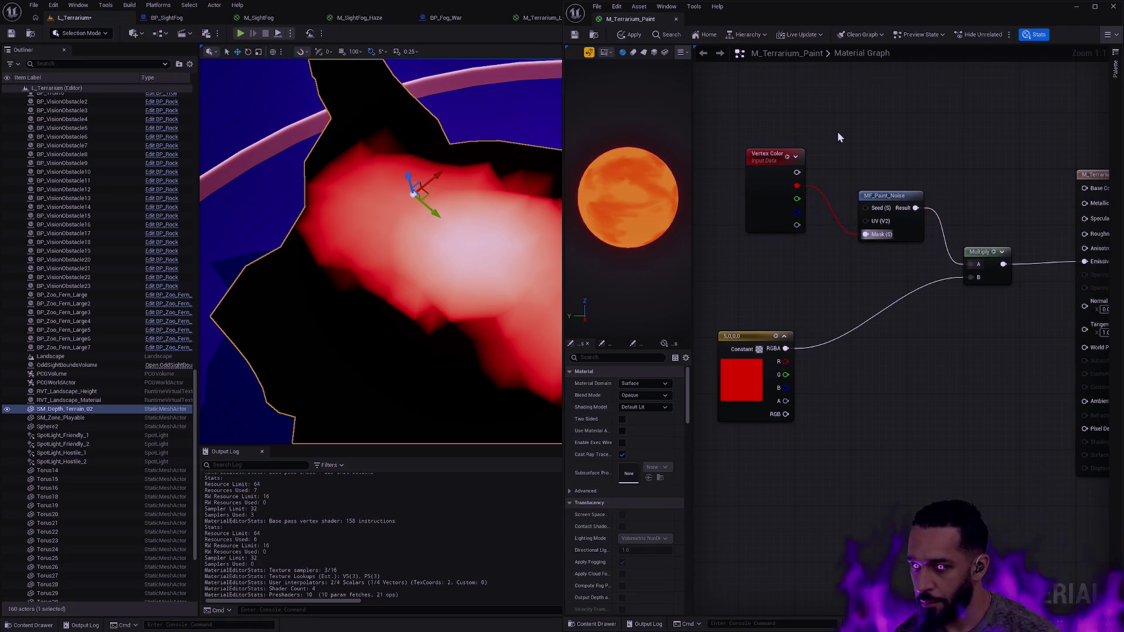
left_click(624, 38)
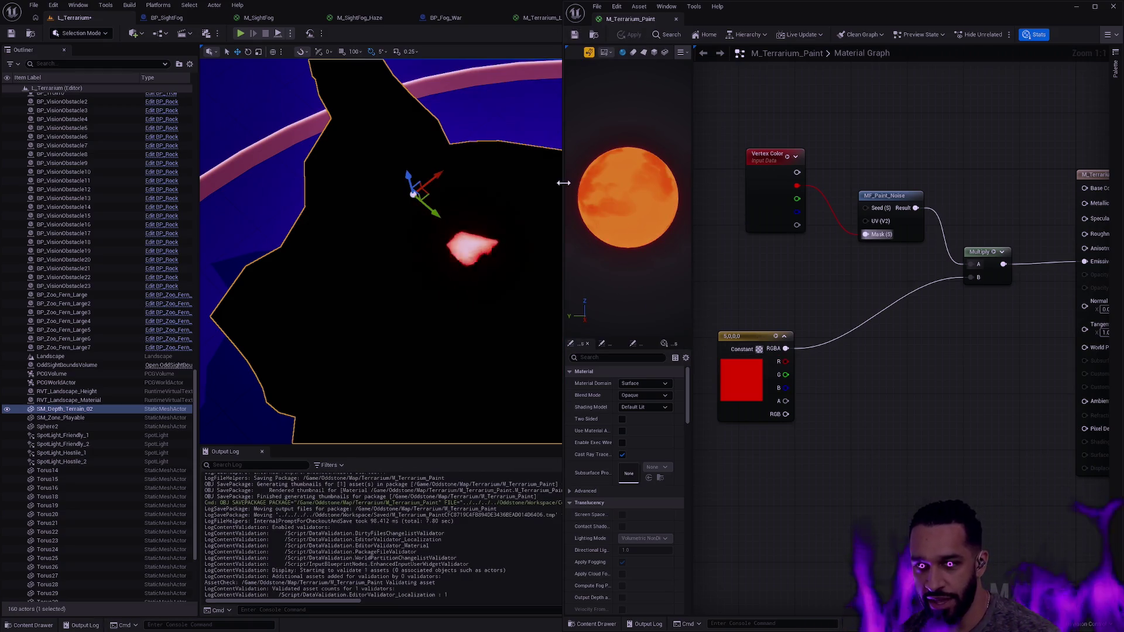
Dock the MF_Paint_Noise instance beside the material and frame the terrain in the level
left_click_drag(563, 182, 815, 199)
key("ctrl+space")
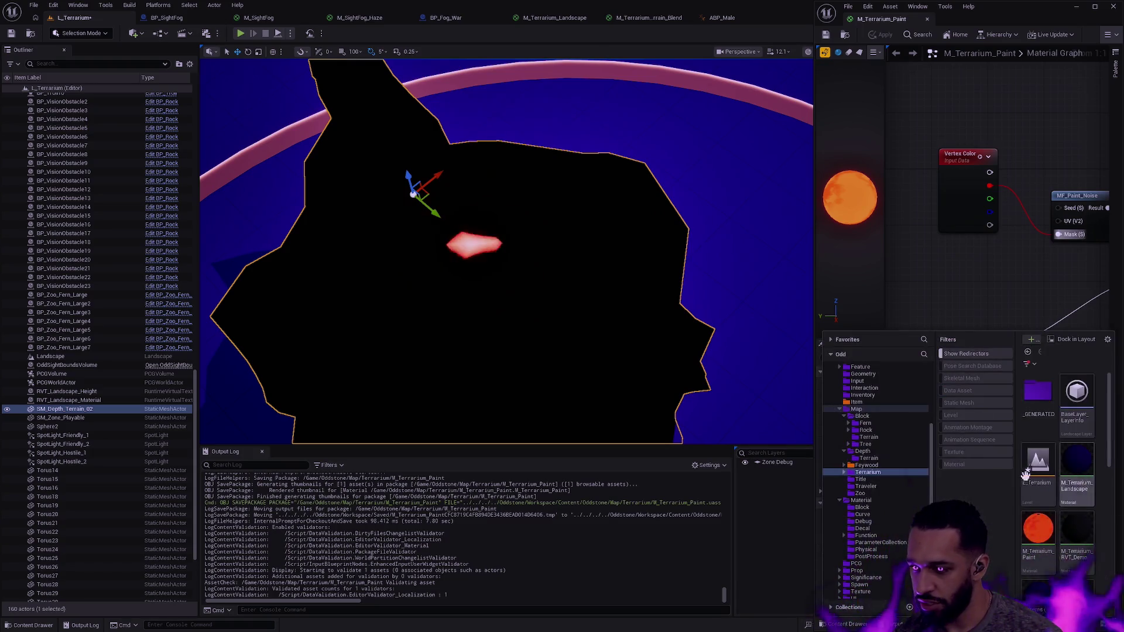
scroll(1054, 480, "down", 5)
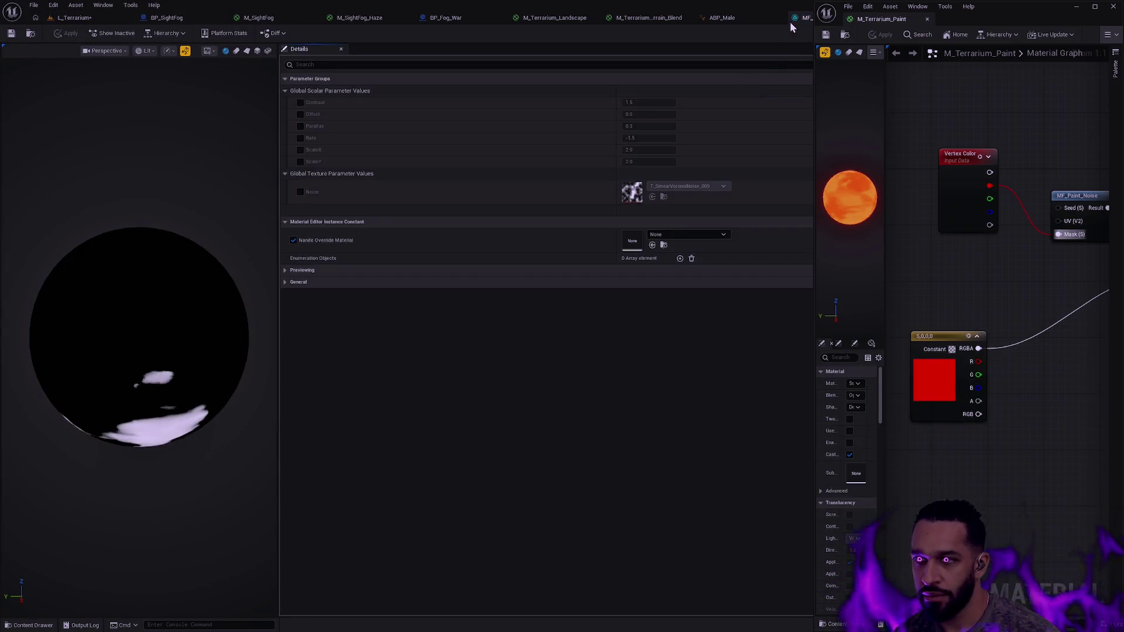
left_click_drag(789, 22, 960, 22)
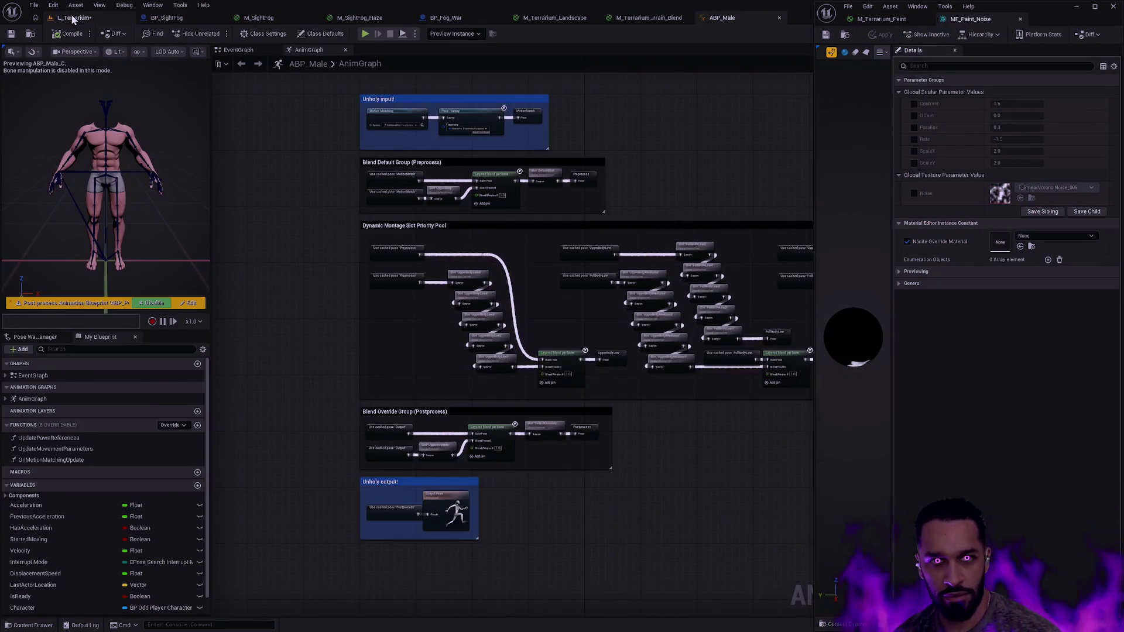
left_click(73, 18)
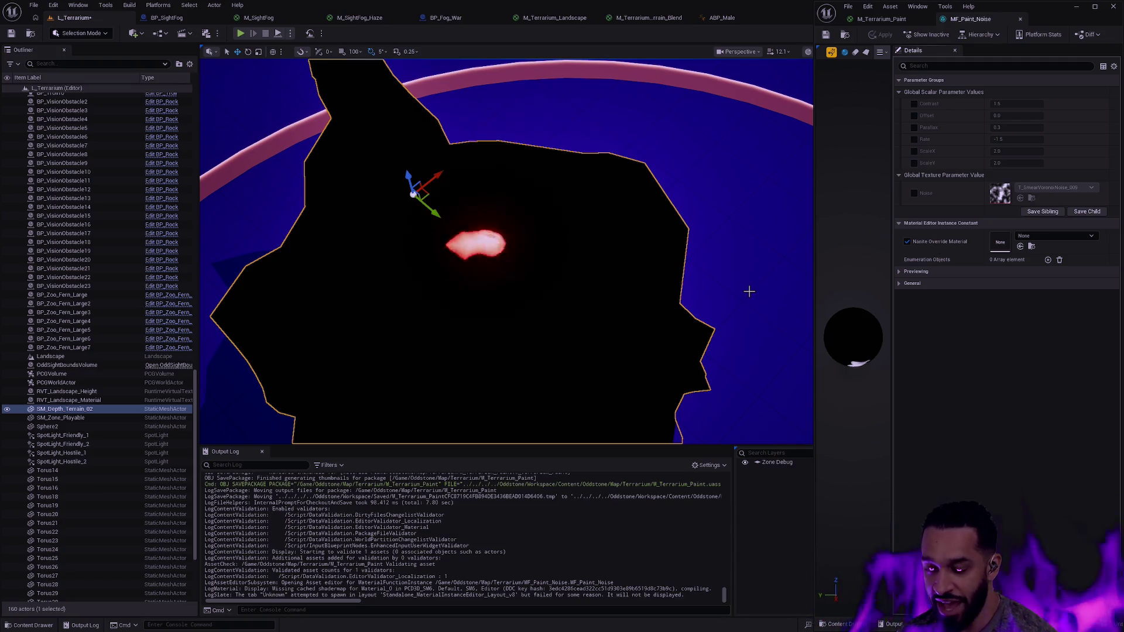
scroll(696, 236, "down", 10)
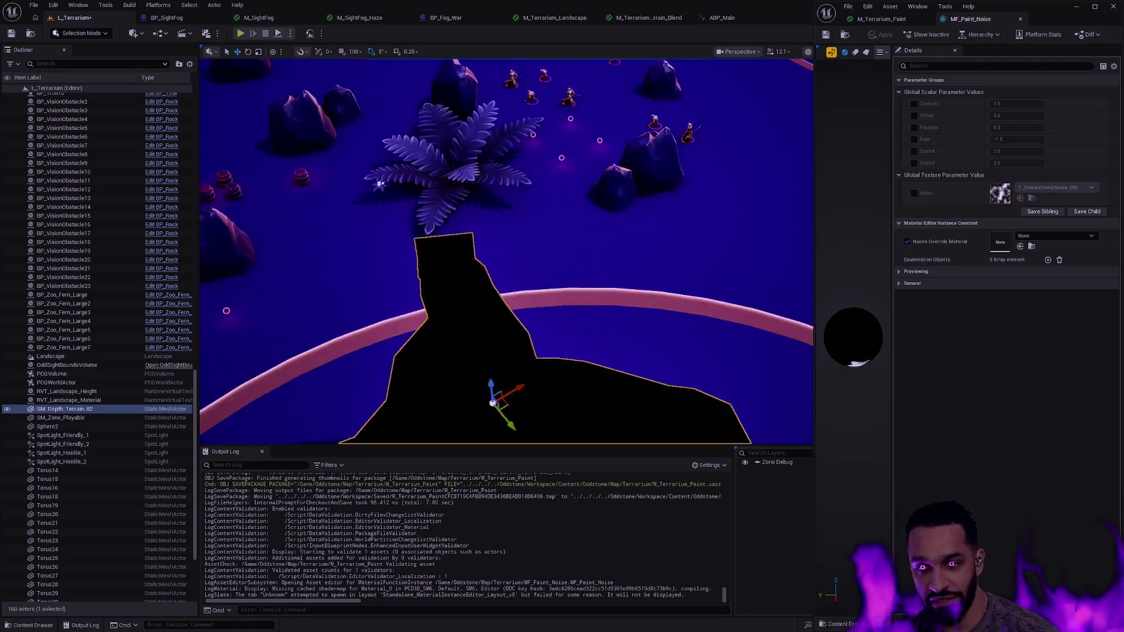
scroll(505, 251, "up", 10)
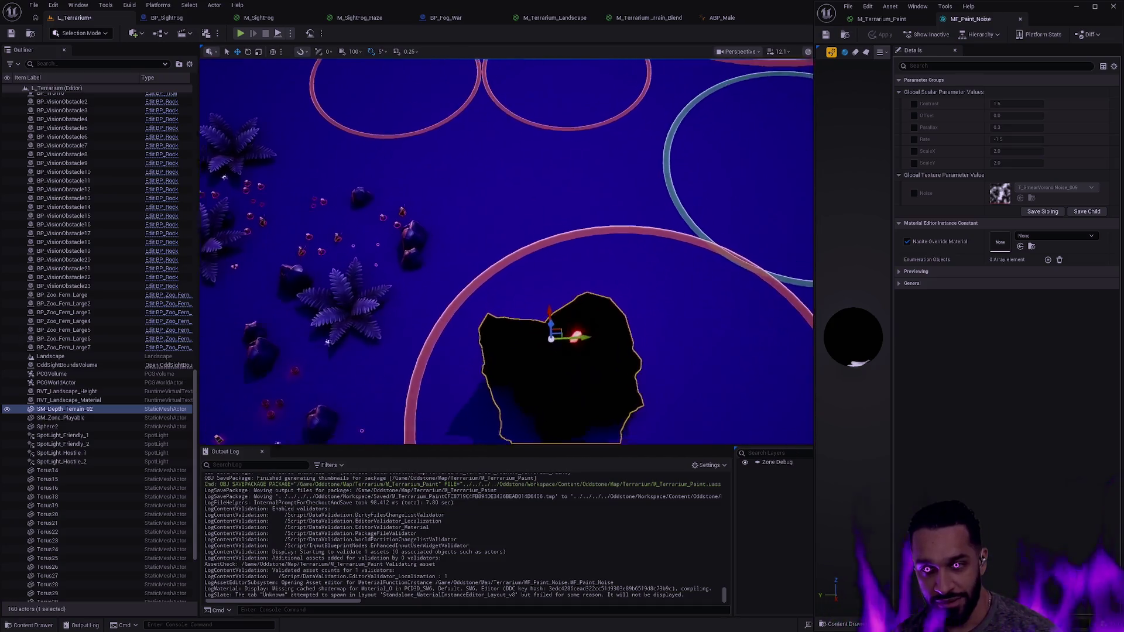
scroll(506, 251, "up", 3)
key("a")
key("d")
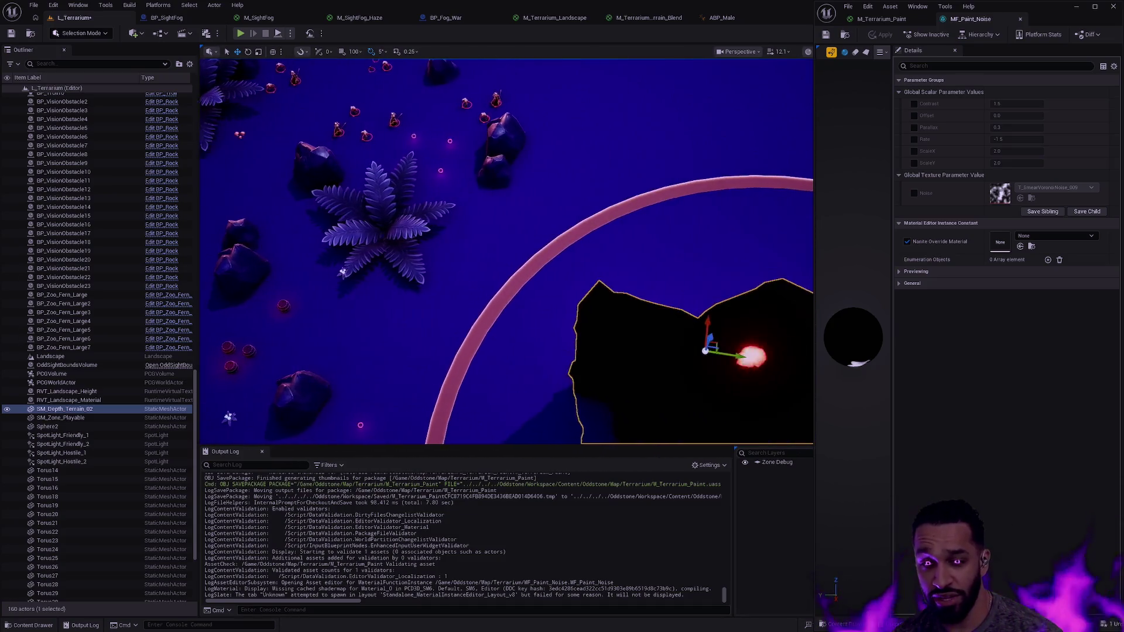
scroll(506, 251, "up", 2)
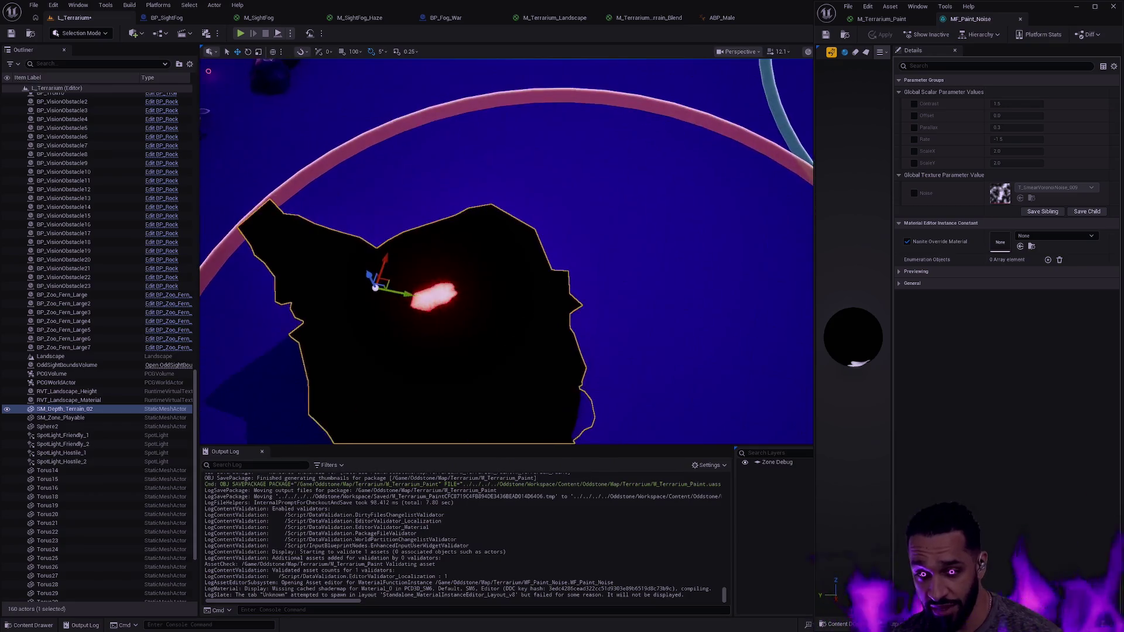
scroll(506, 251, "up", 3)
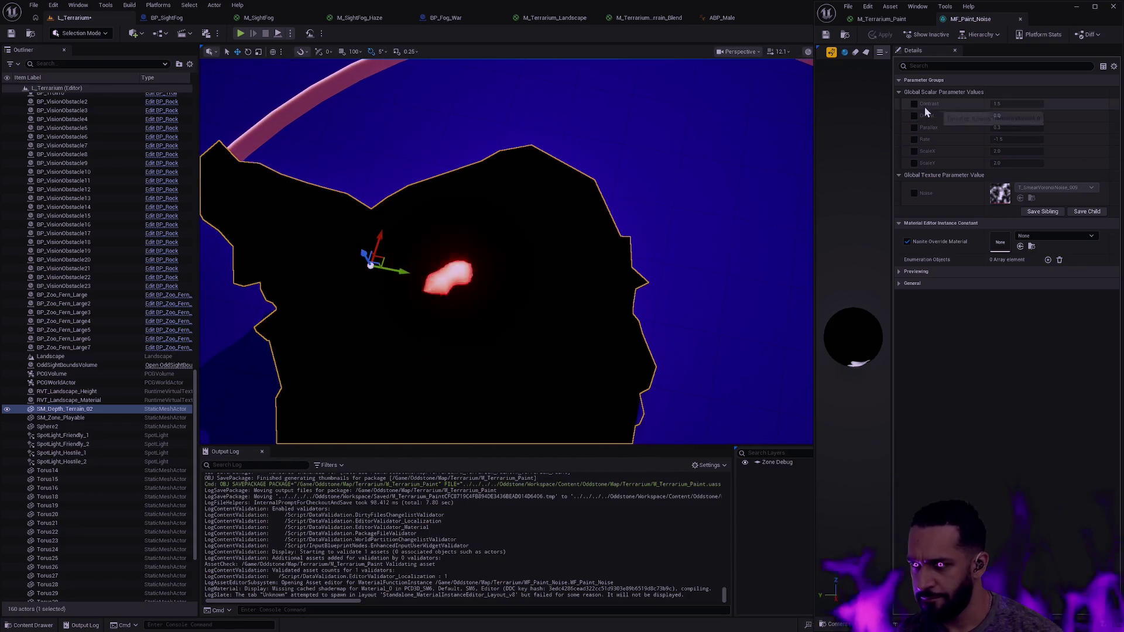
left_click_drag(640, 191, 621, 194)
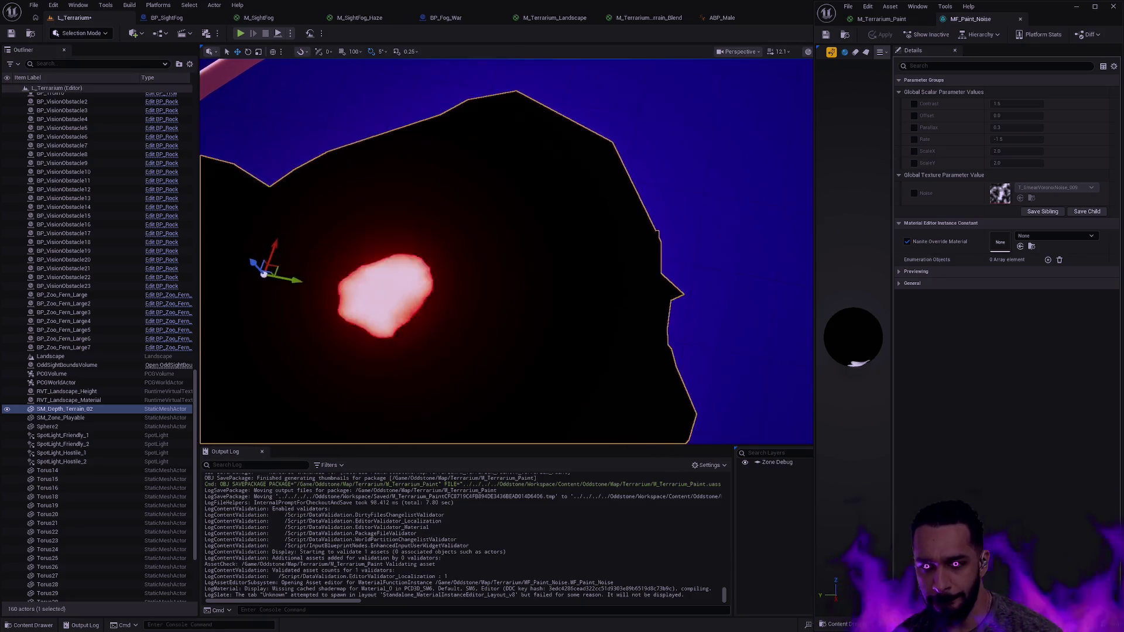
Override the paint noise Rate to 0.0
left_click(914, 151)
right_click(912, 160)
key("Escape")
left_click(914, 151)
left_click(914, 139)
left_click(1025, 139)
type("0")
key("Return")
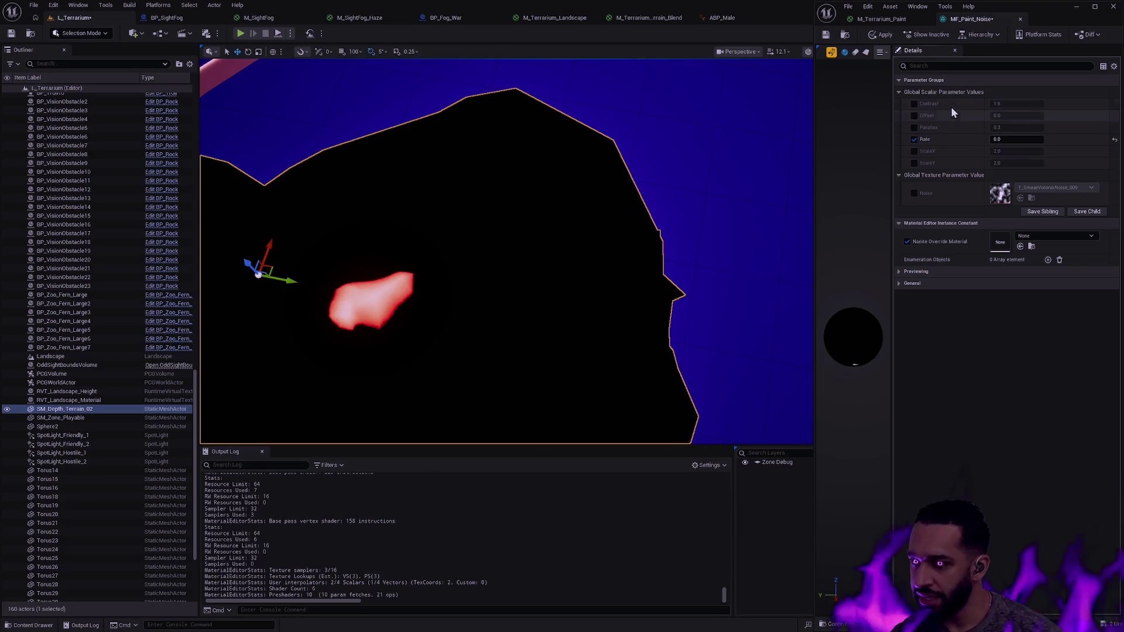
Override Contrast to 0.0 and save MF_Paint_Noise
mouse_move(526, 246)
left_mouse_down()
mouse_move(462, 249)
mouse_move(659, 182)
left_mouse_up()
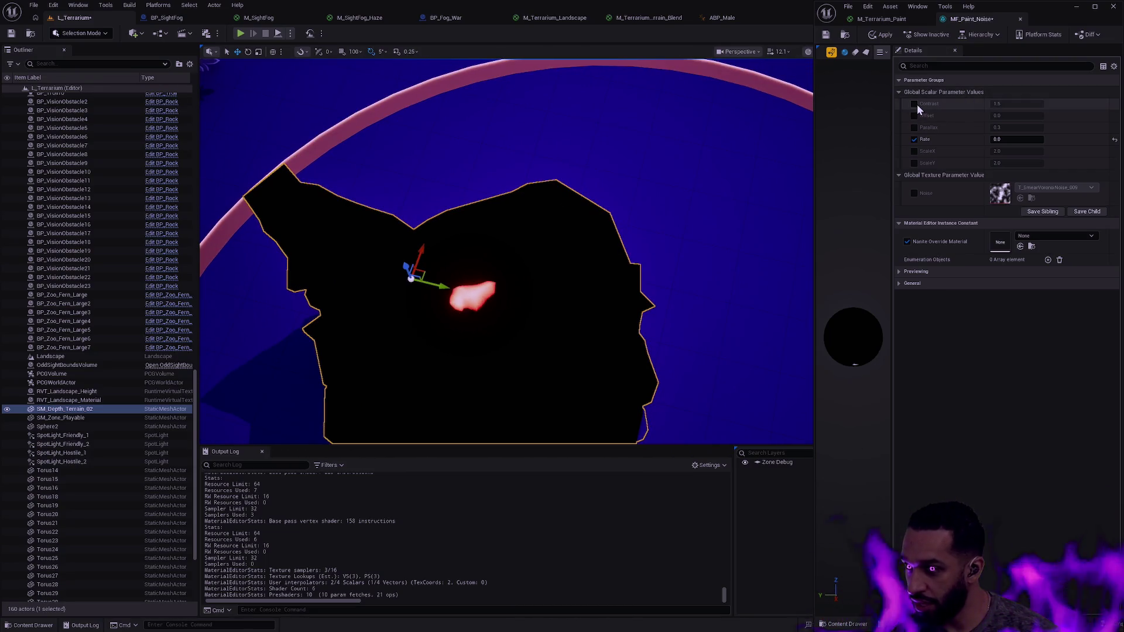
left_click(1012, 104)
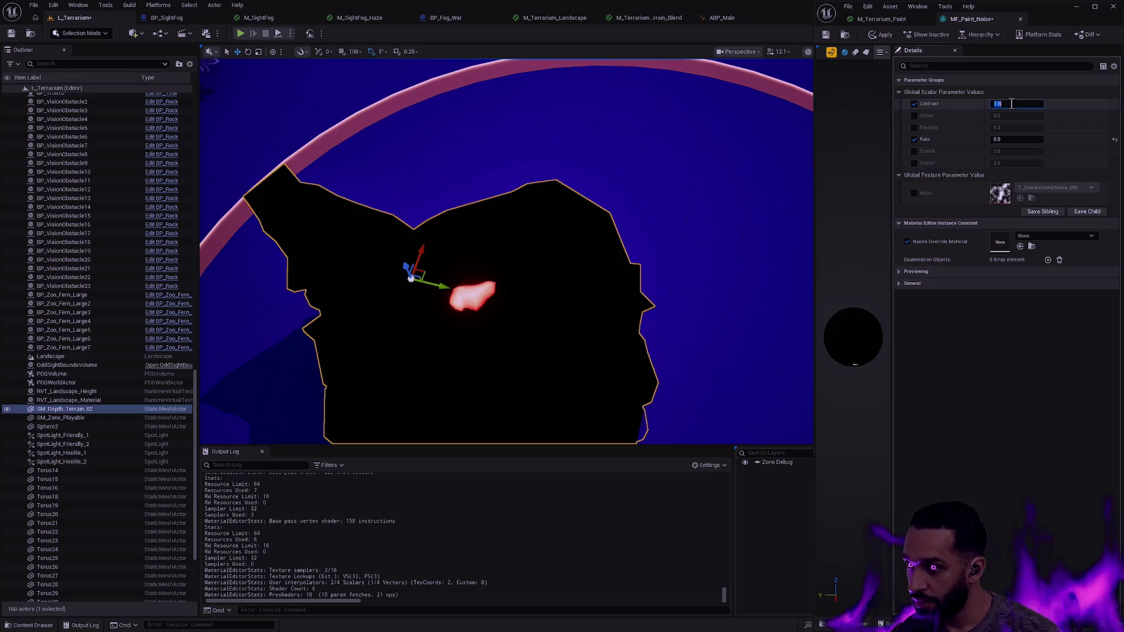
type("0")
key("Return")
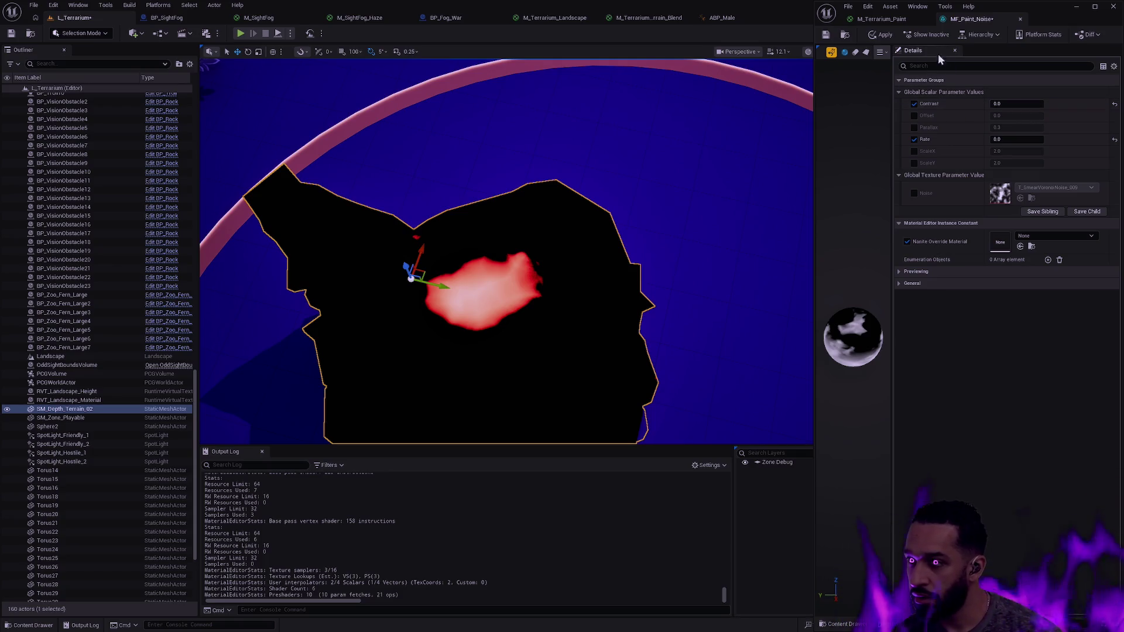
left_click(826, 35)
Inspect the red Constant node in M_Terrarium_Paint, then return to MF_Paint_Noise
left_click(869, 19)
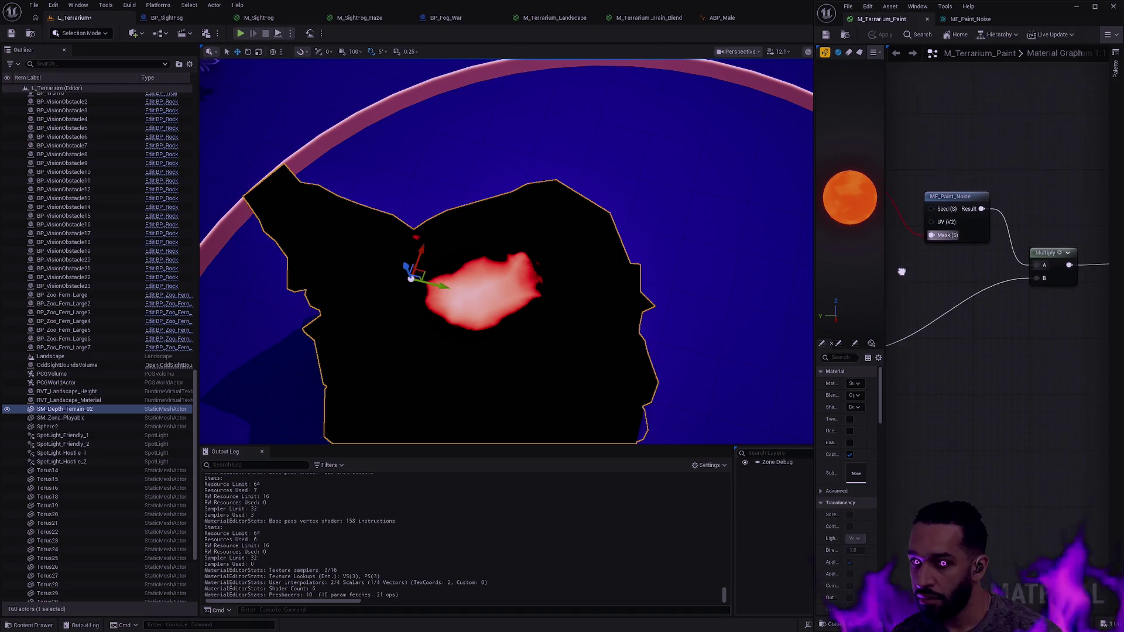
scroll(944, 349, "up", 2)
scroll(1025, 351, "down", 2)
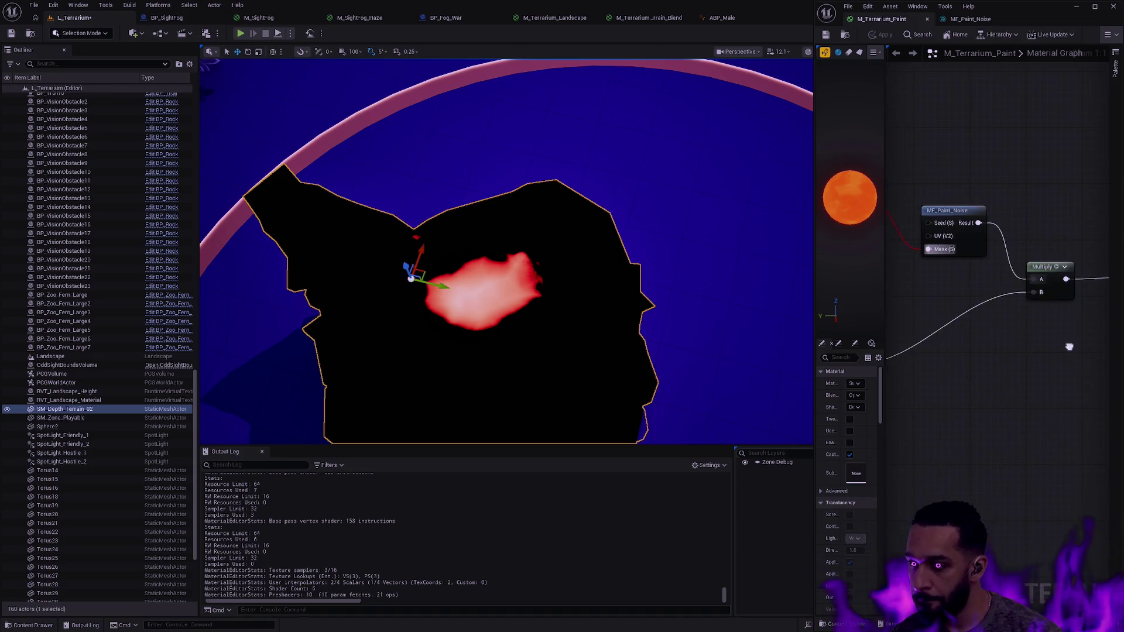
left_click(981, 371)
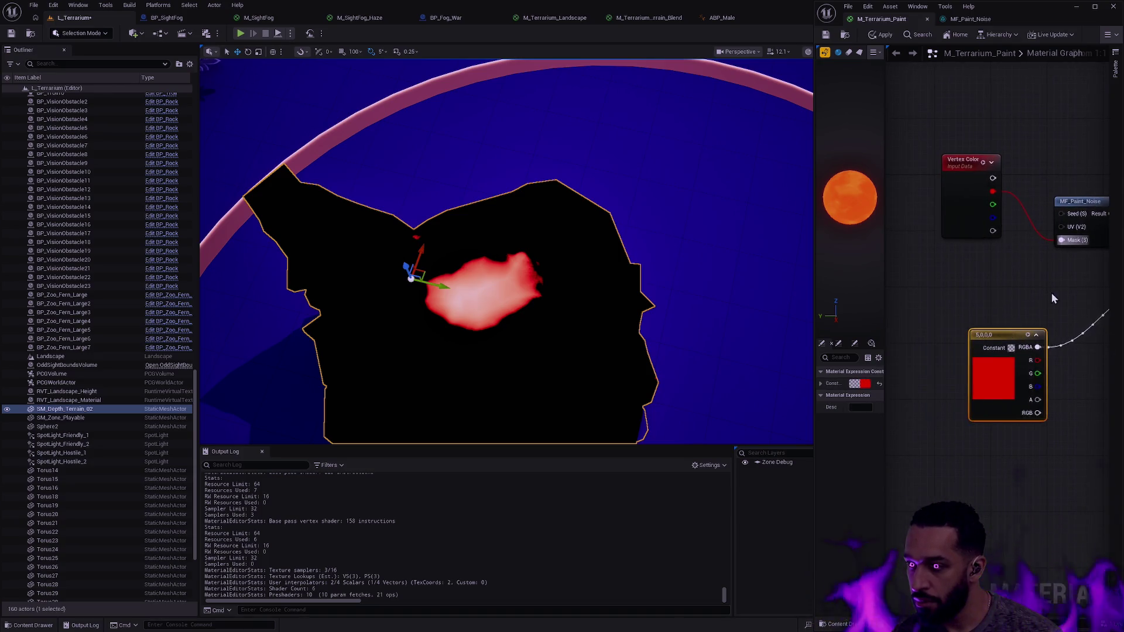
left_click_drag(1052, 293, 979, 334)
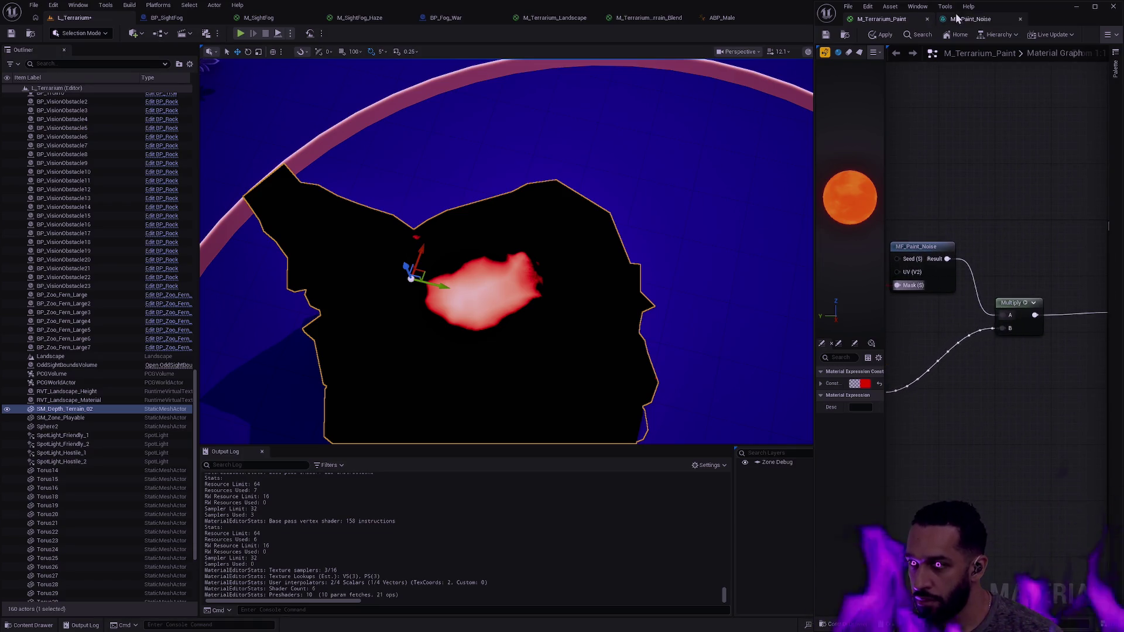
left_click(975, 18)
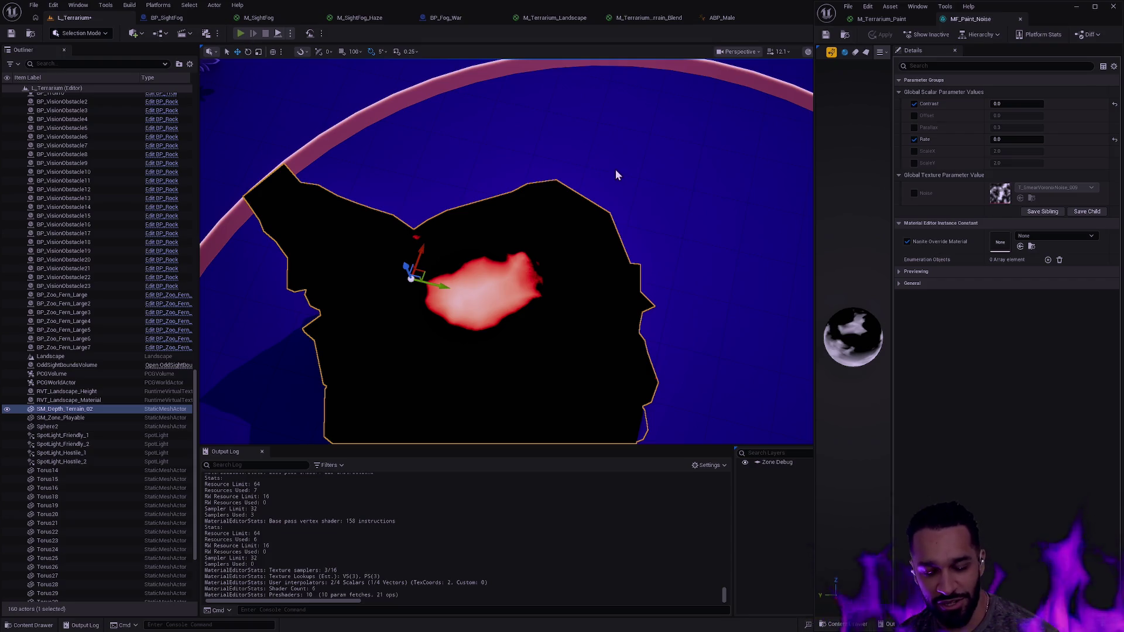
key("alt+p")
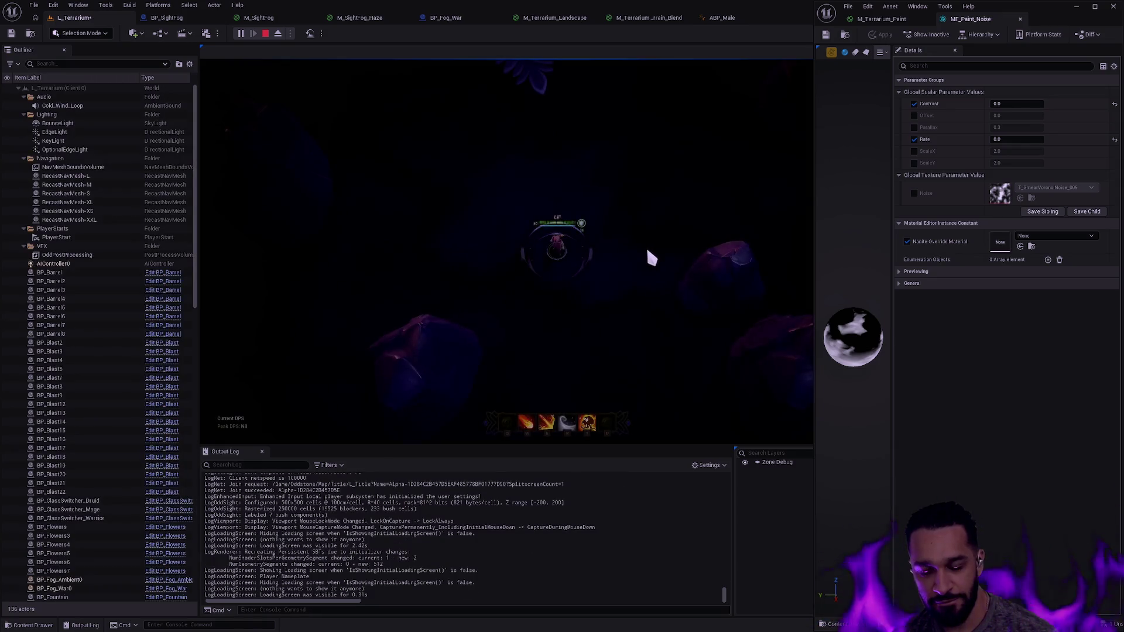
left_click(724, 197)
left_click(777, 213)
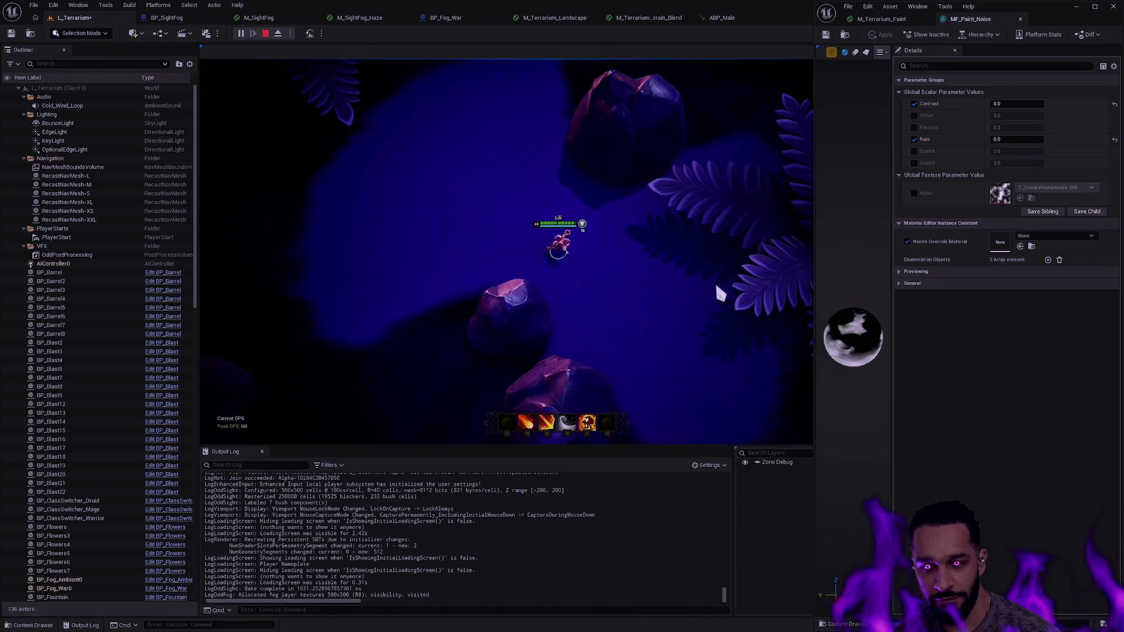
left_click(711, 287)
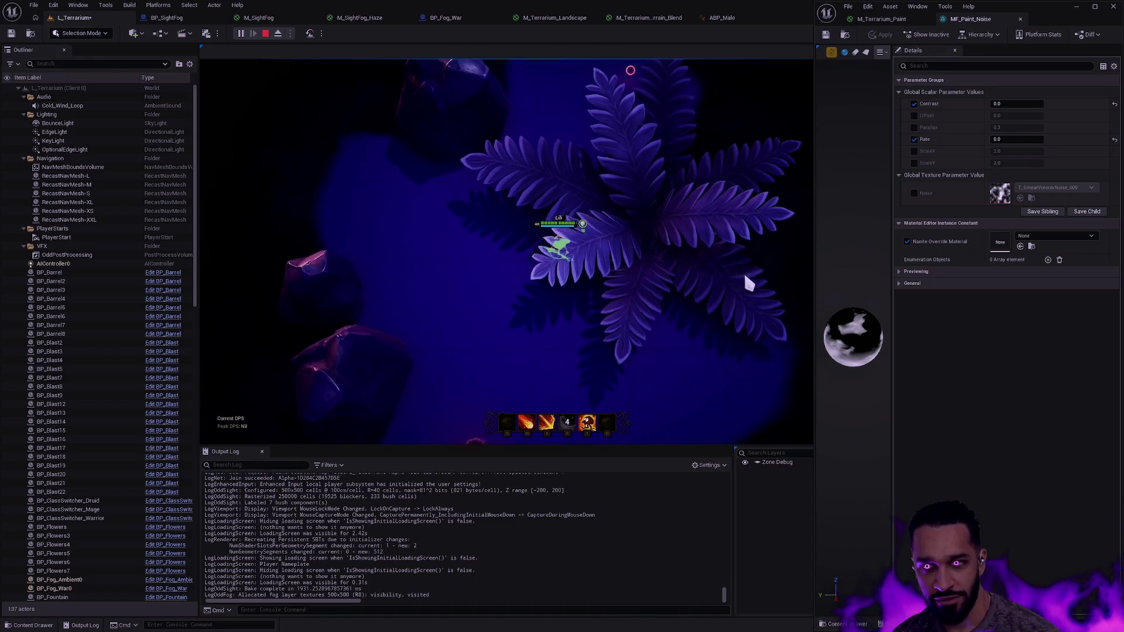
key("Escape")
scroll(507, 252, "down", 5)
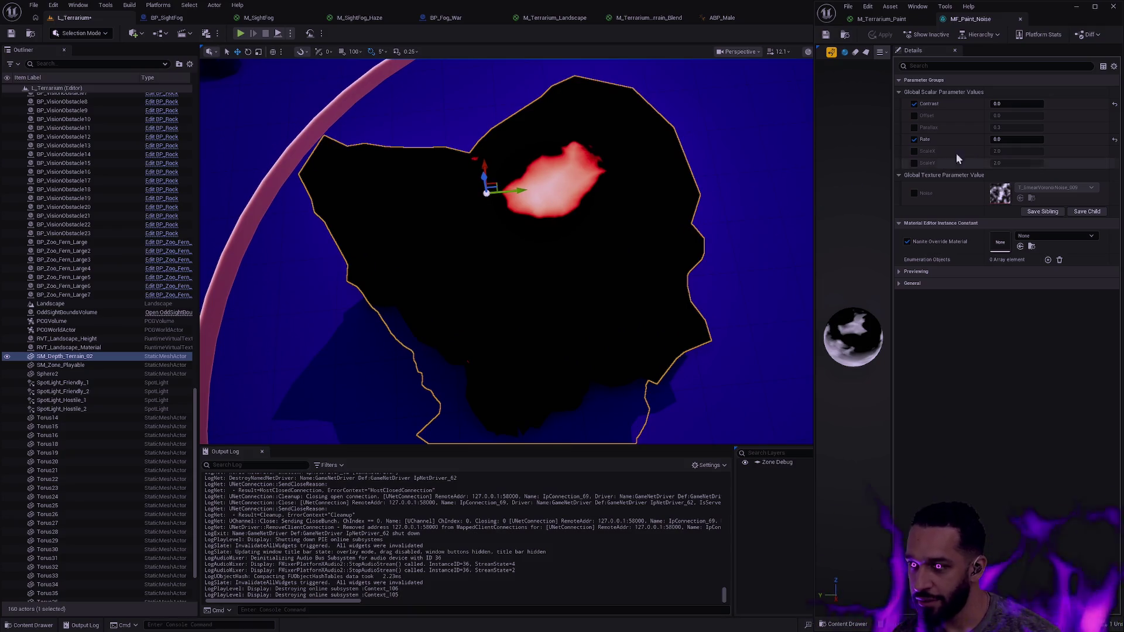
Override the paint noise ScaleX and ScaleY to 5.0
left_click(914, 151)
left_click(914, 162)
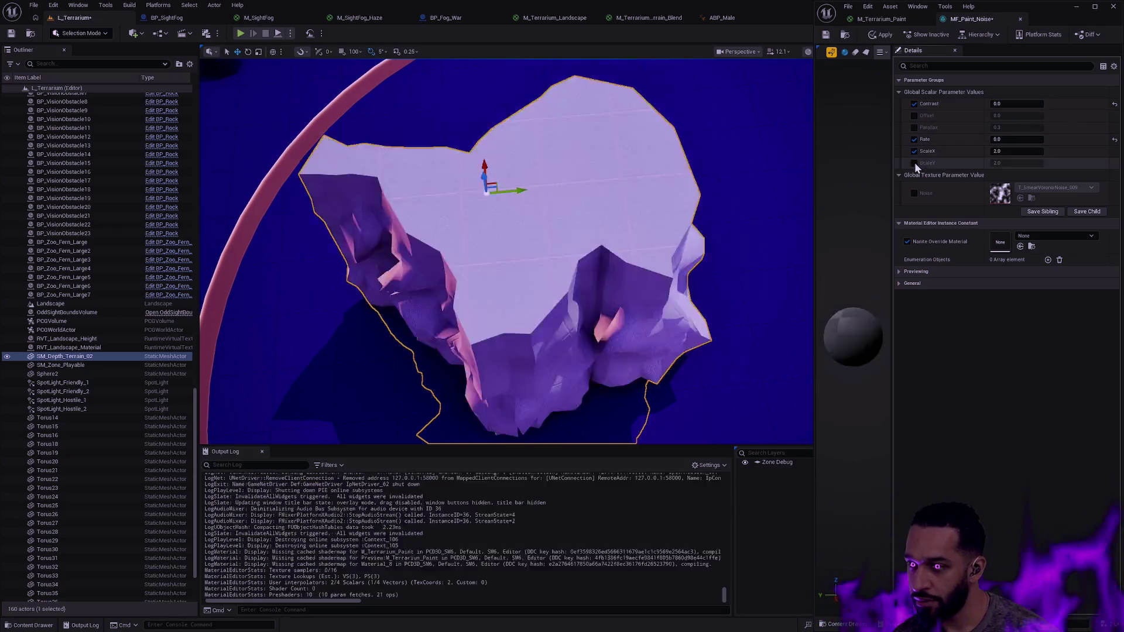
left_click(1019, 152)
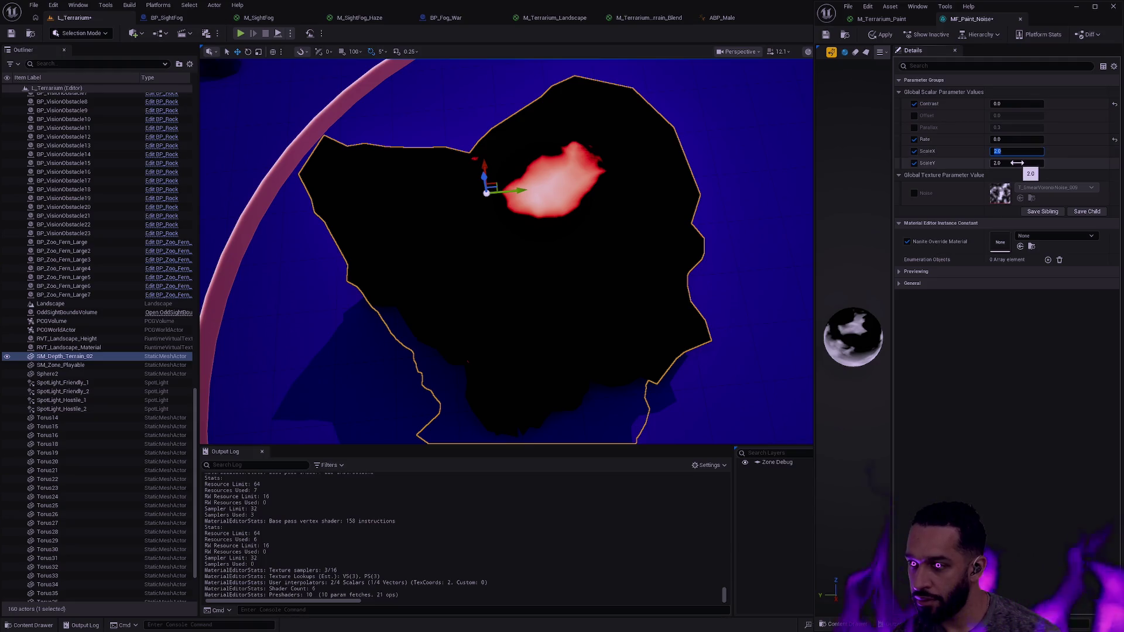
type("5")
key("Return")
key("Tab")
type("5")
key("Return")
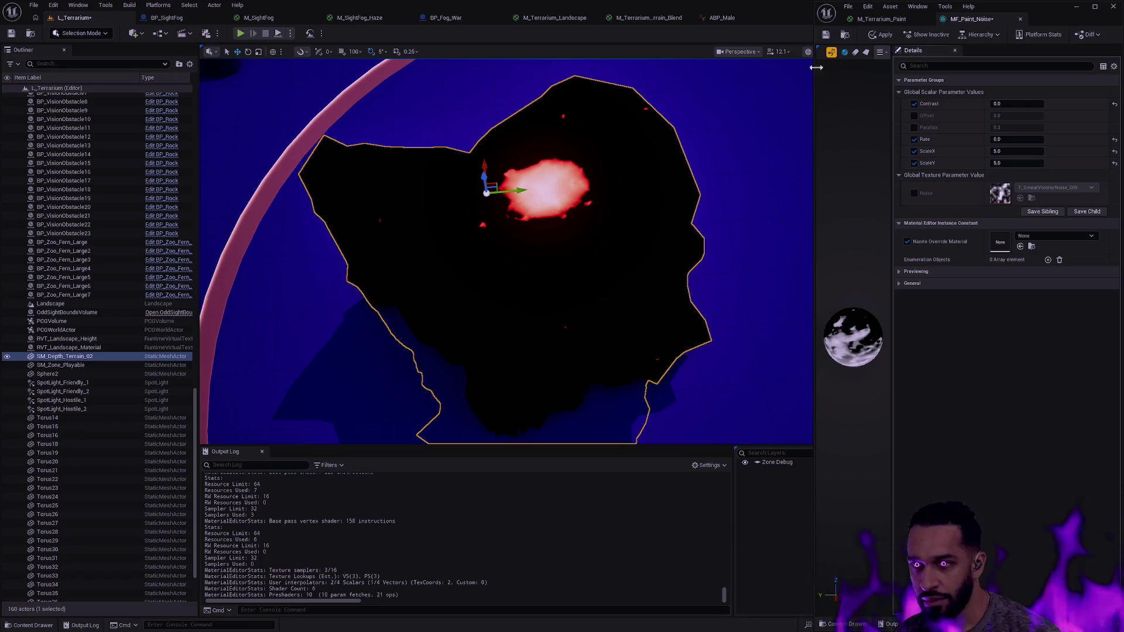
Float the noise editor and view the terrain mesh in Lit Wireframe from a low angle
mouse_move(1046, 19)
left_mouse_down()
mouse_move(1020, 51)
mouse_move(1006, 175)
left_mouse_up()
left_click(831, 51)
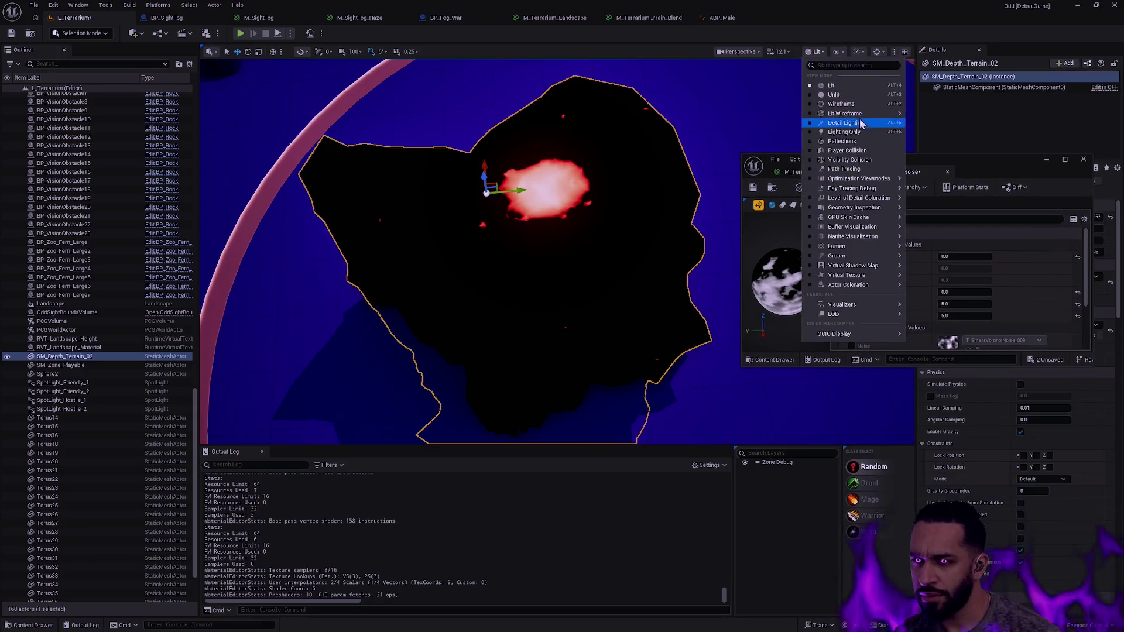
left_click(851, 113)
left_click_drag(623, 226, 623, 176)
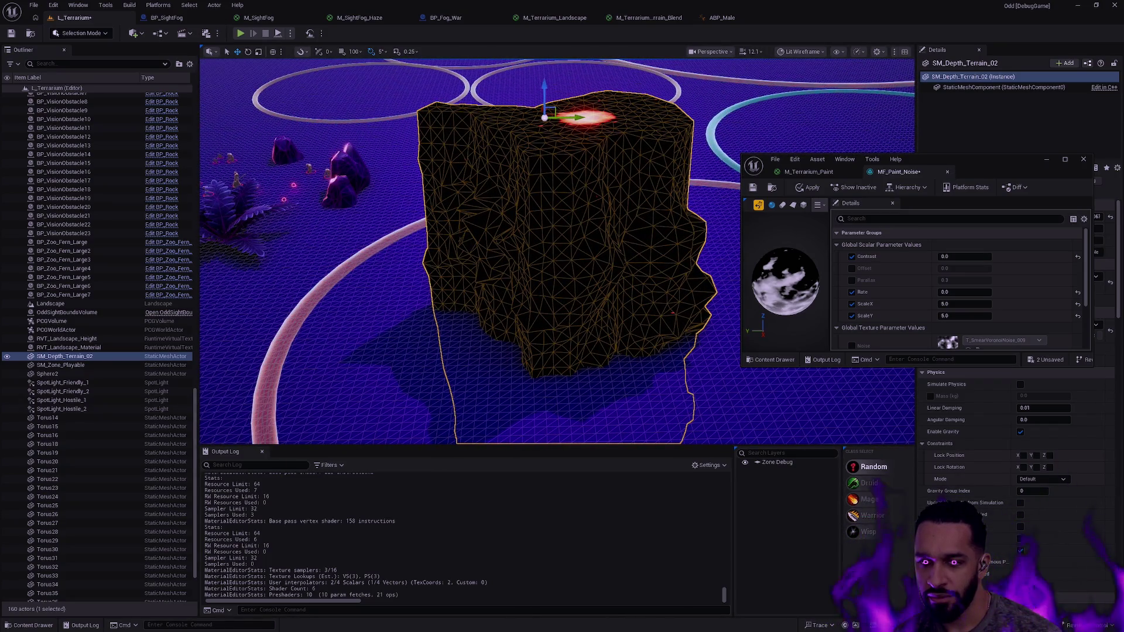
mouse_move(556, 252)
left_mouse_down()
mouse_move(557, 193)
mouse_move(556, 264)
mouse_move(557, 164)
mouse_move(556, 258)
left_mouse_up()
Enlarge the floating MF_Paint_Noise window and bring up the Noise texture choices
left_click_drag(984, 159, 977, 113)
left_click_drag(948, 319, 948, 497)
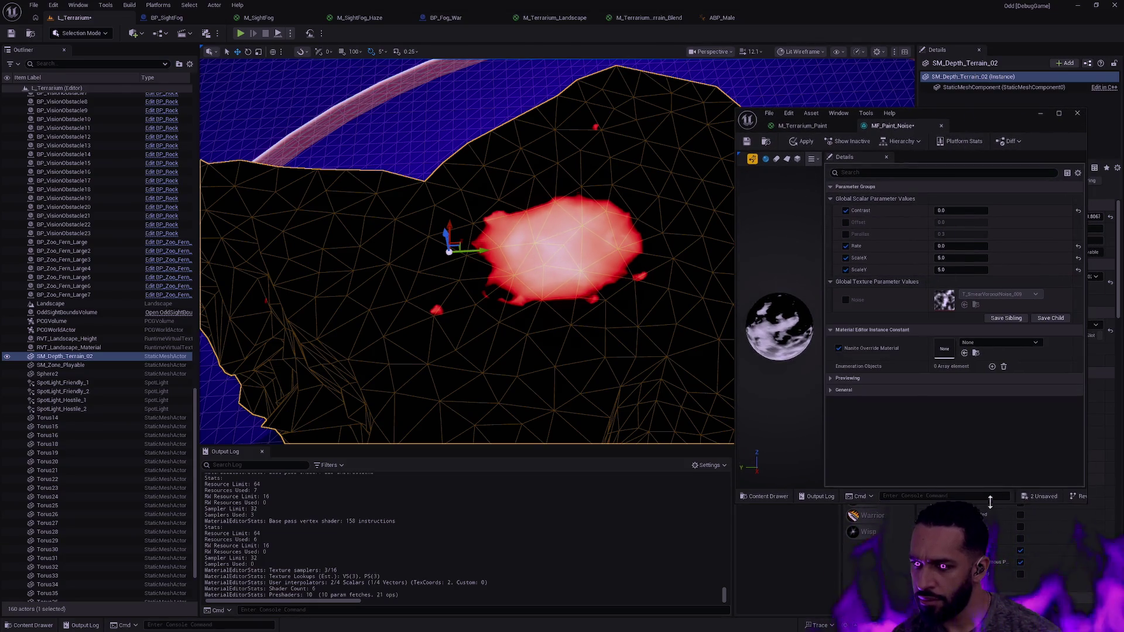
left_click(1005, 295)
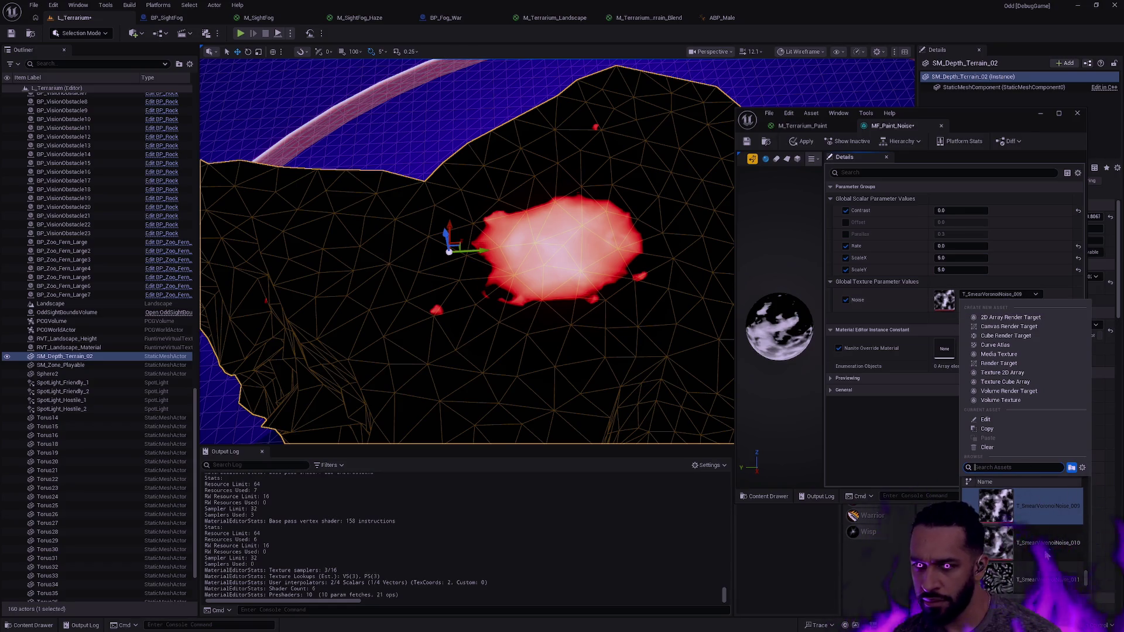
Choose T_SmearVoronoiNoise_011 and try ScaleX and ScaleY at 1.0, then 100.0
left_click(1022, 581)
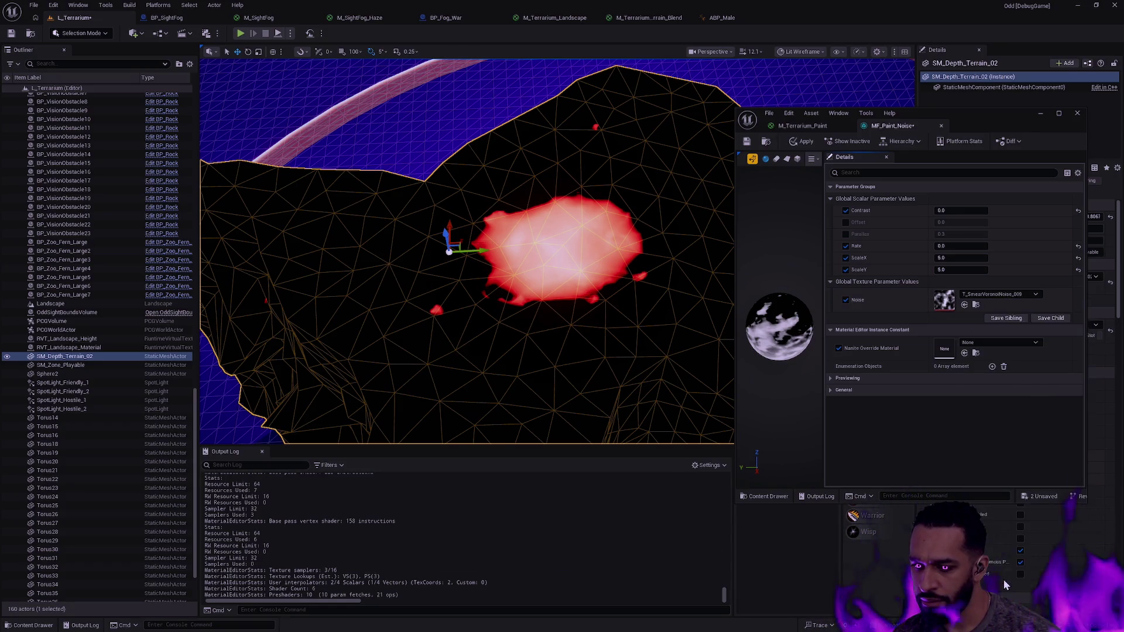
left_click(961, 211)
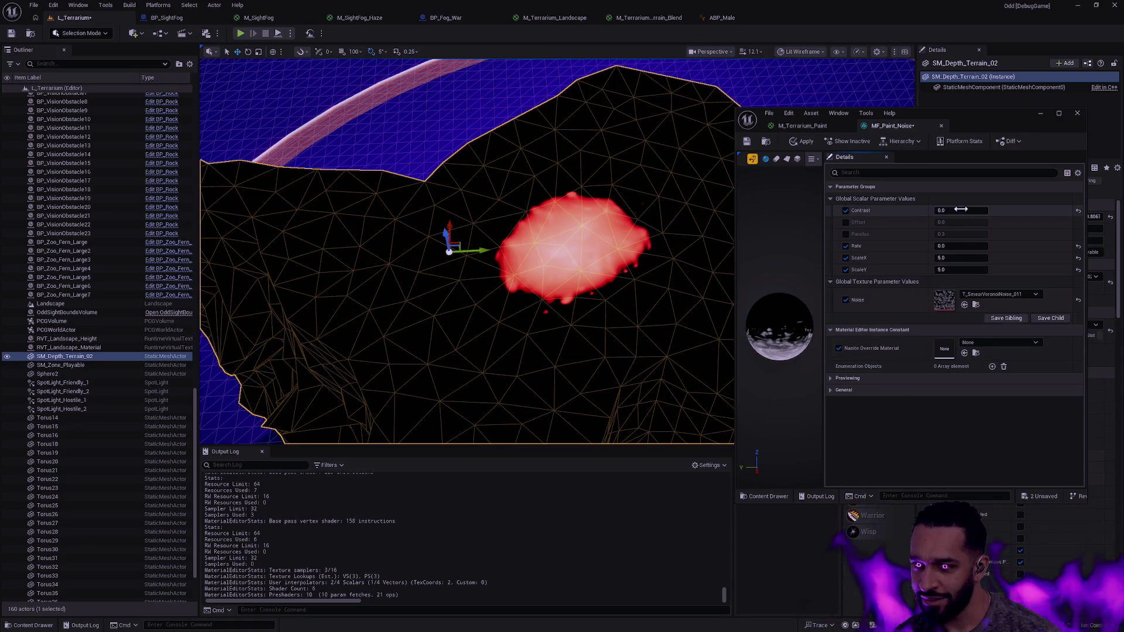
left_click(966, 258)
type("1")
key("Tab")
type("1")
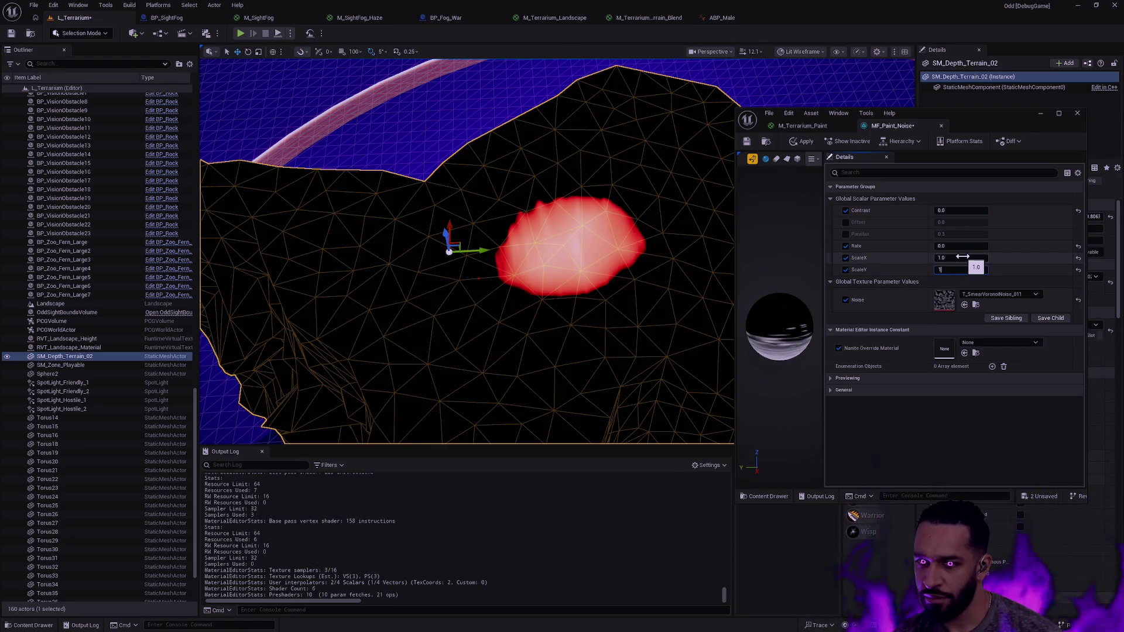
left_click(961, 259)
type("100")
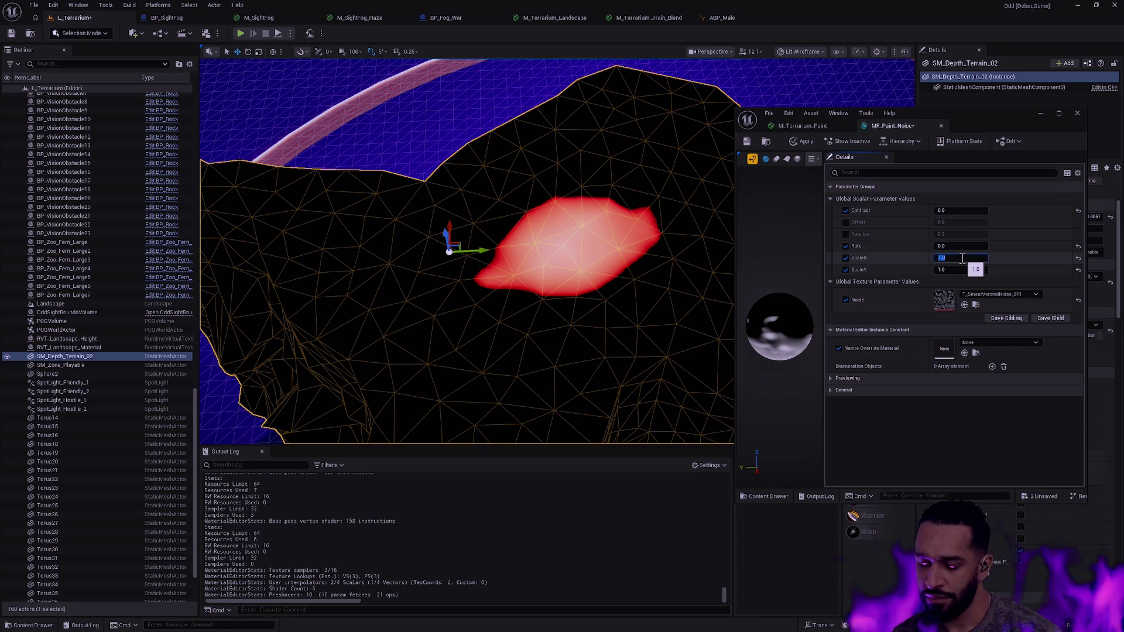
left_click(955, 270)
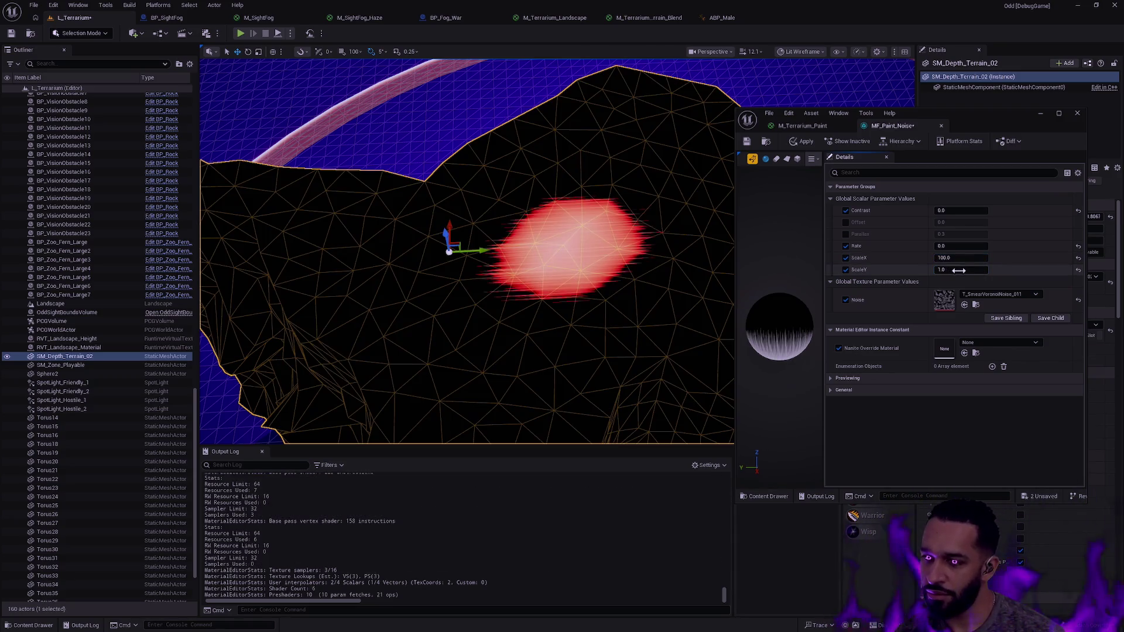
type("100")
key("Return")
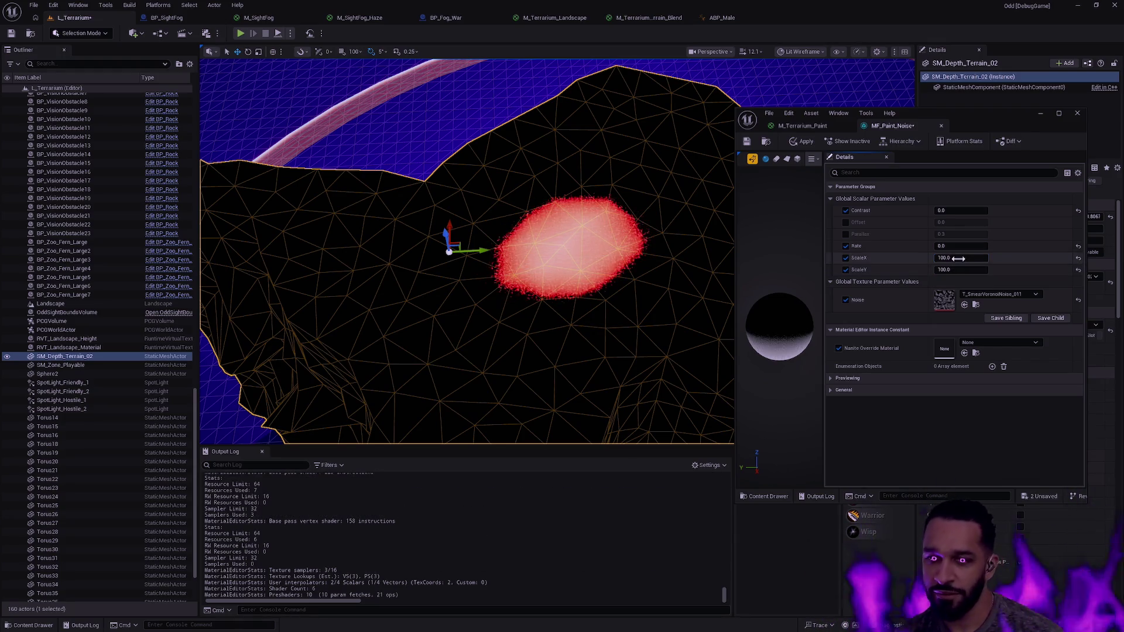
Settle ScaleX and ScaleY at 50.0
left_click(957, 259)
type("50")
left_click(957, 269)
type("50")
key("Return")
left_click(969, 258)
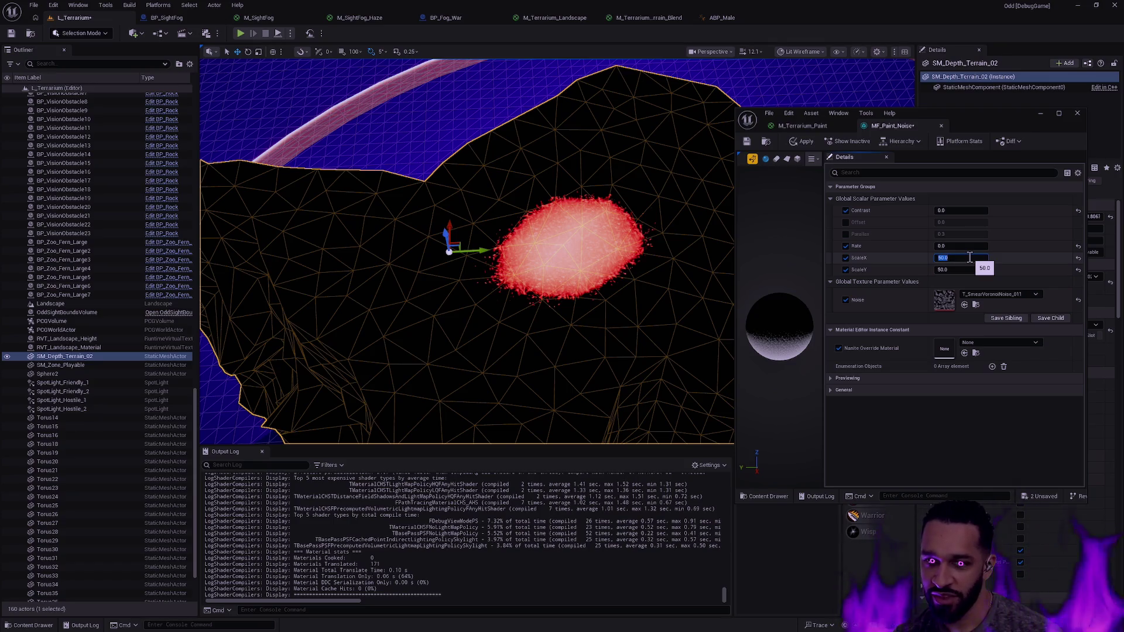
key("Return")
scroll(527, 246, "up", 5)
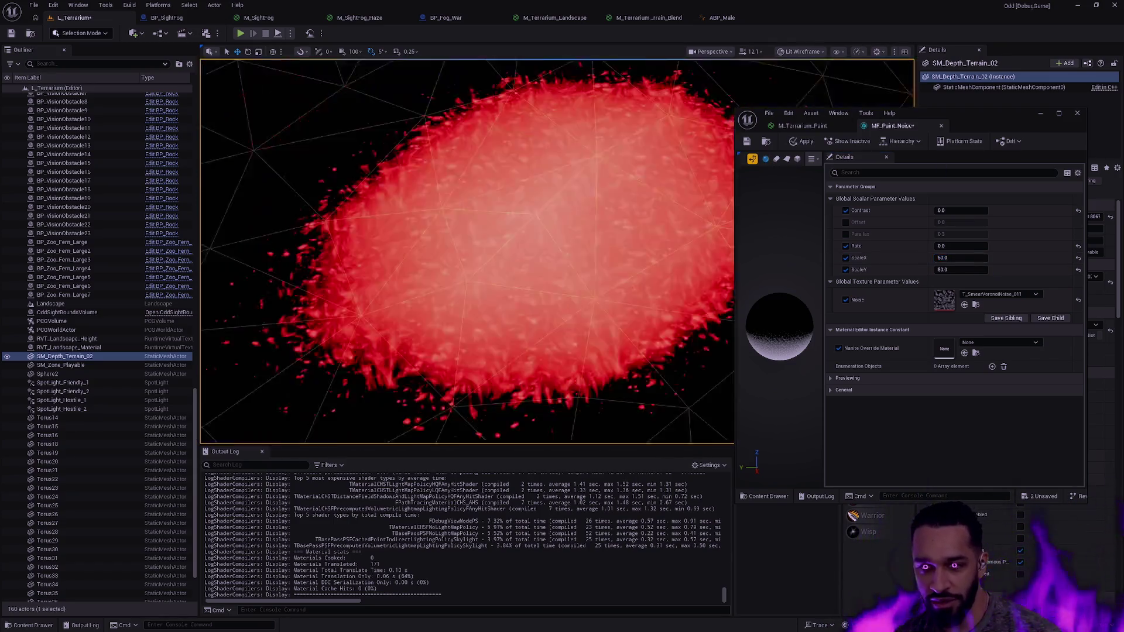
Set MF_Paint_Noise ScaleX to 5.0 and ScaleY to 3.0, then enter Mesh Paint mode
scroll(469, 252, "up", 2)
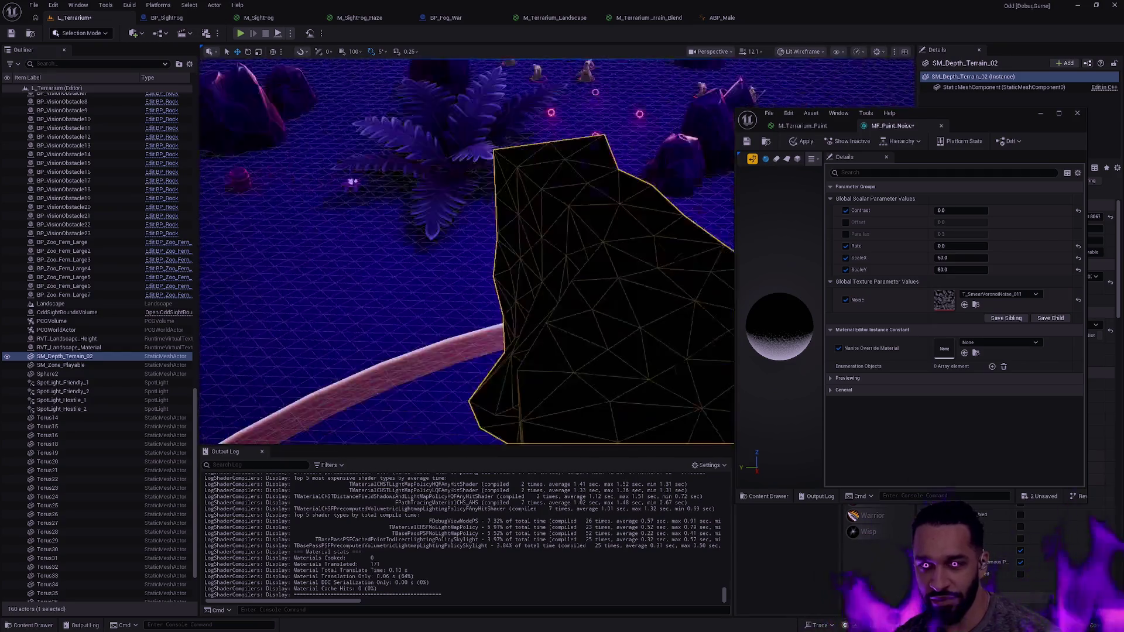
scroll(659, 236, "up", 3)
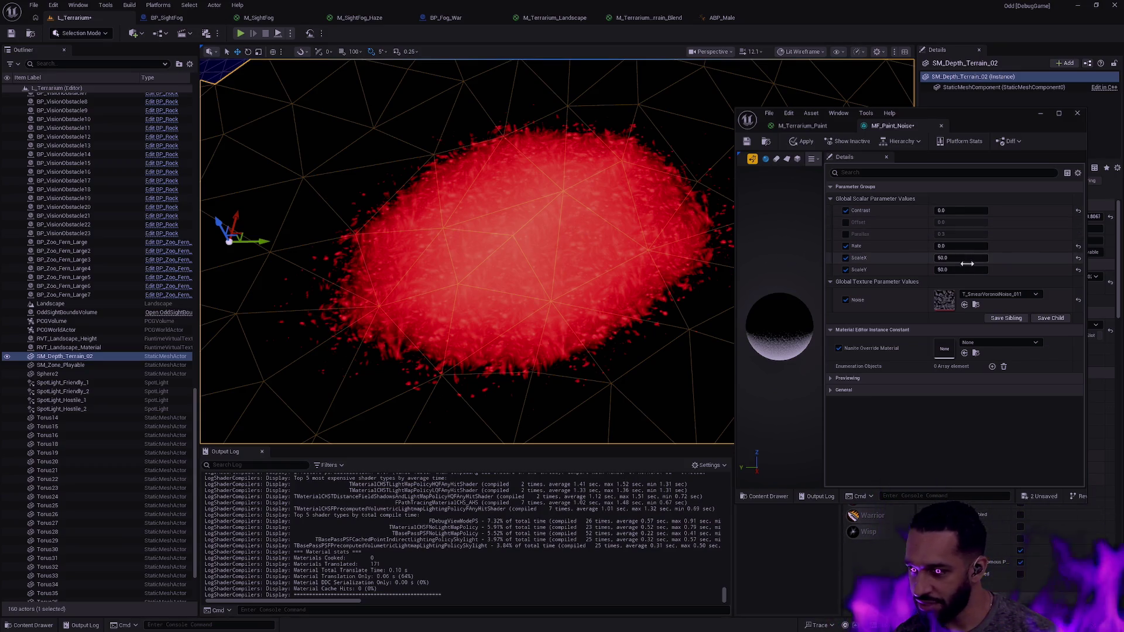
type("5")
key("Tab")
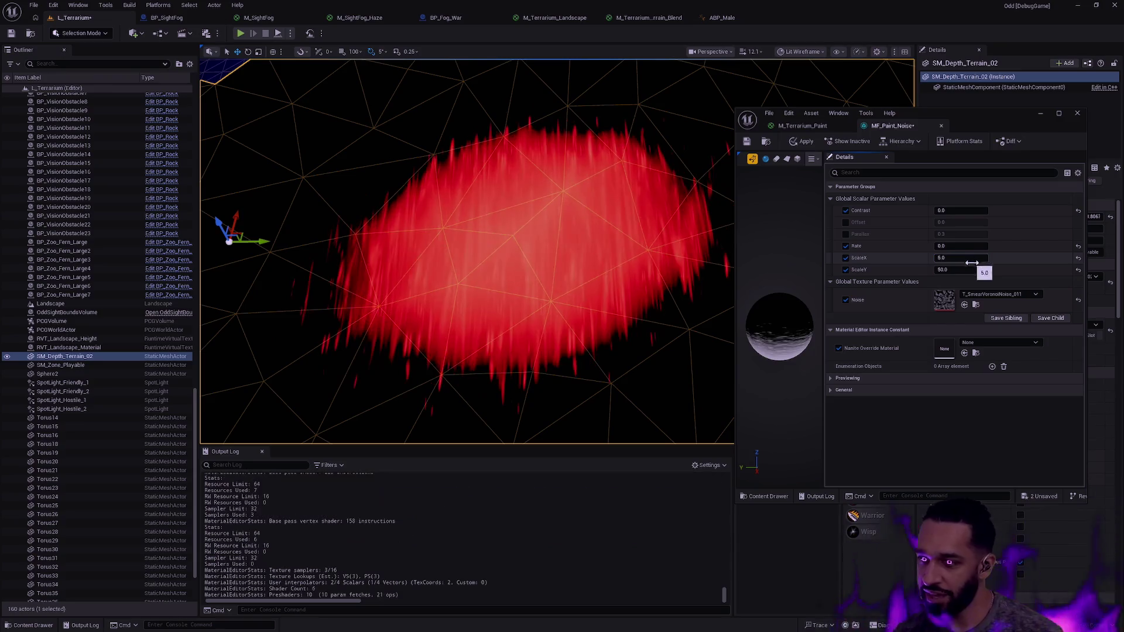
type("5")
key("Return")
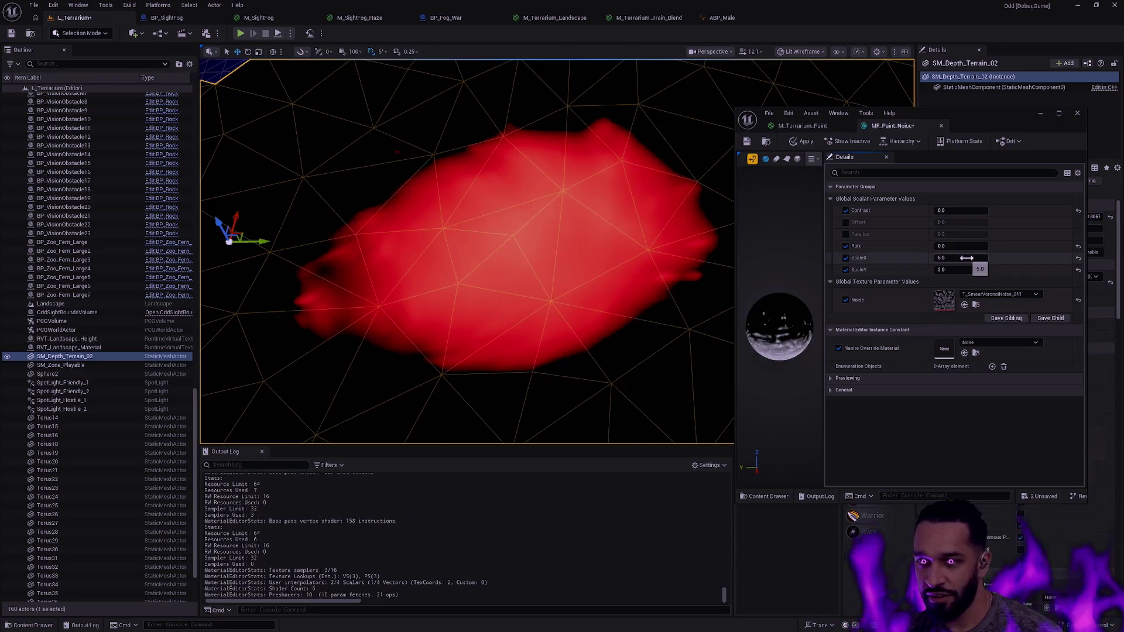
scroll(617, 179, "down", 5)
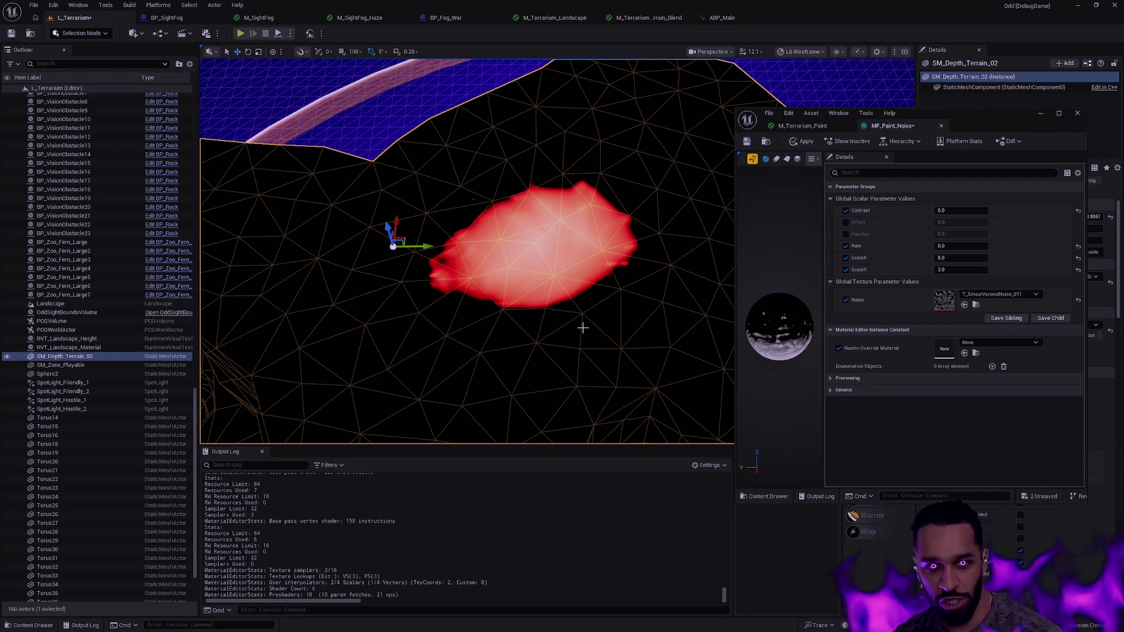
key("shift+4")
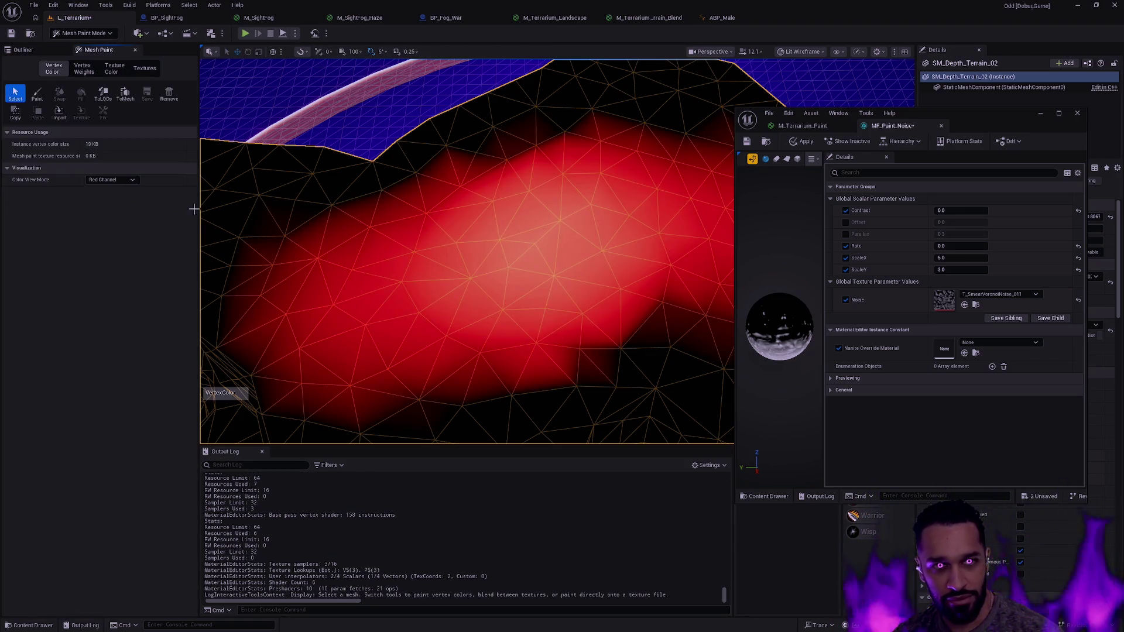
Paint red vertex colour across the terrain centre, then extend it upper-left with a 0.05 brush
left_click(37, 93)
key("f")
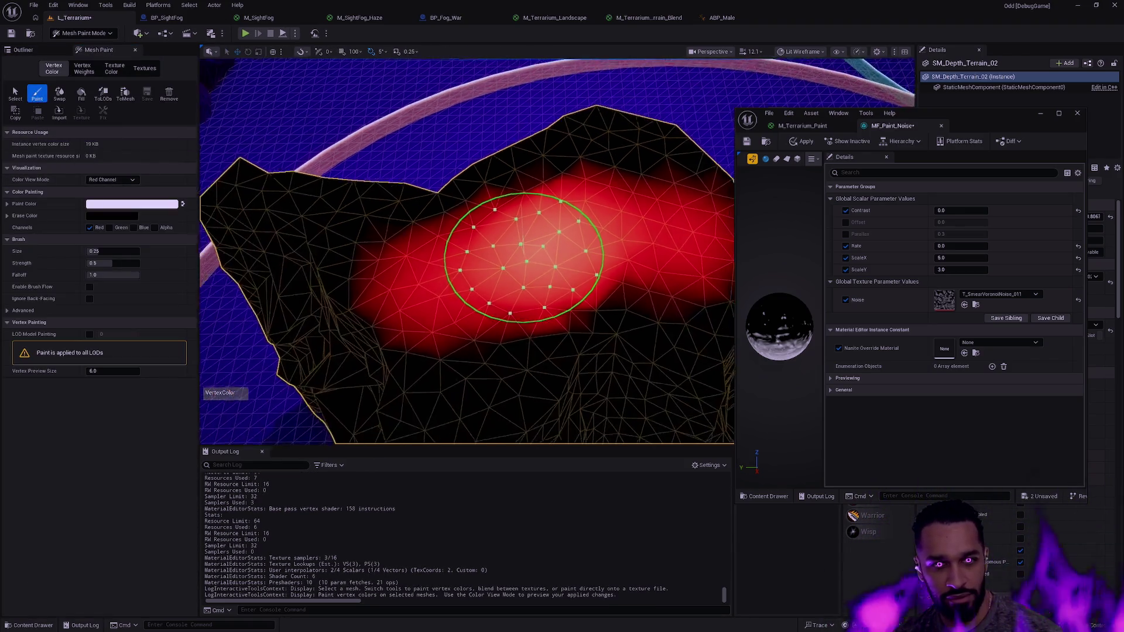
mouse_move(412, 269)
left_mouse_down()
mouse_move(386, 254)
mouse_move(477, 319)
mouse_move(552, 321)
mouse_move(584, 205)
mouse_move(494, 263)
mouse_move(595, 205)
mouse_move(601, 215)
left_mouse_up()
key("bracketleft")
key("bracketleft")
key("bracketleft")
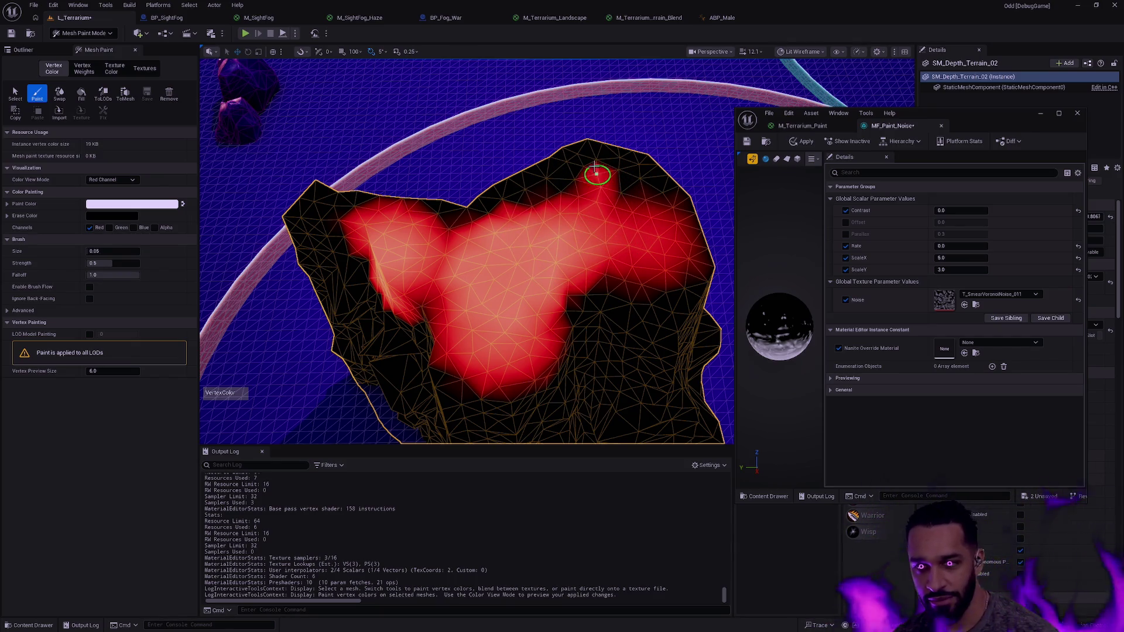
left_click_drag(560, 204, 616, 244)
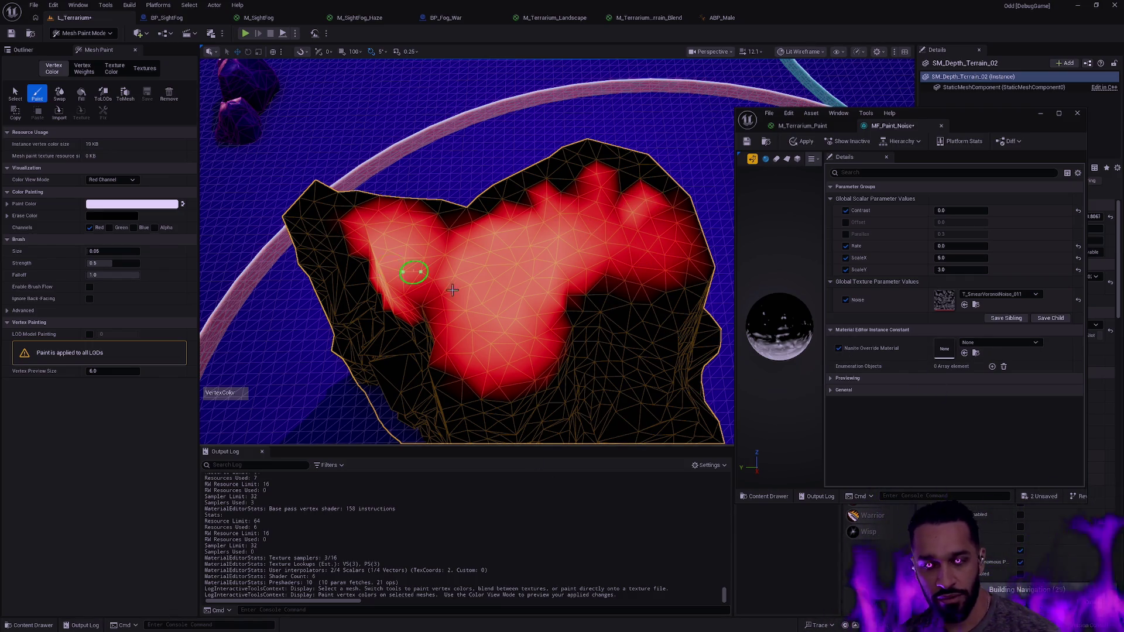
key("shift+1")
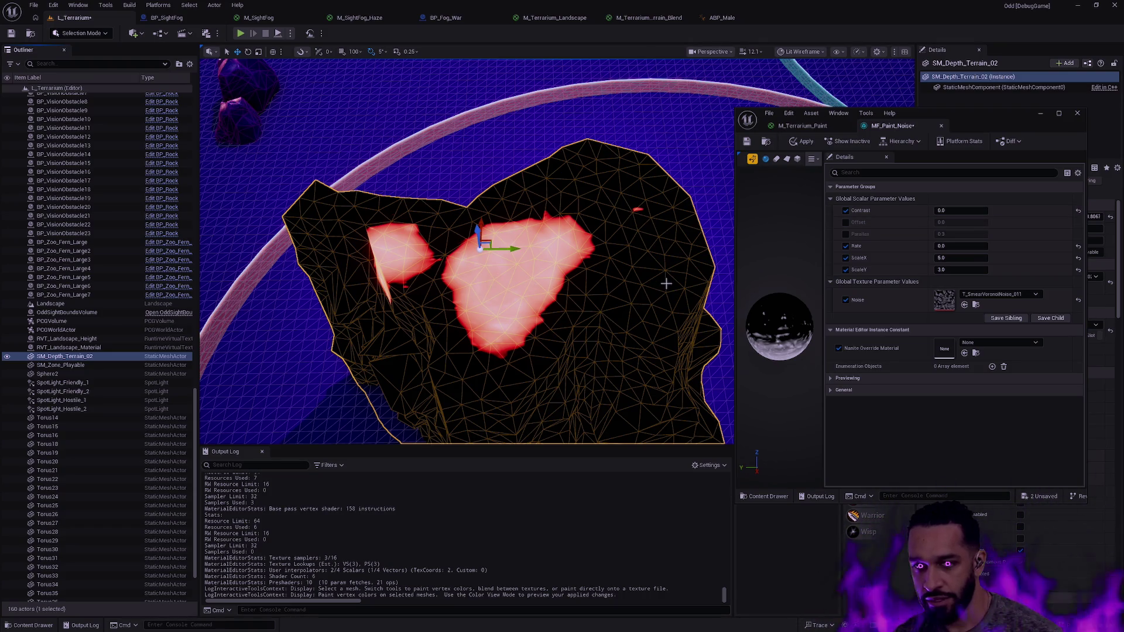
Switch to Modeling mode and back to Mesh Paint, re-enable the brush, then return to Selection
key("shift+5")
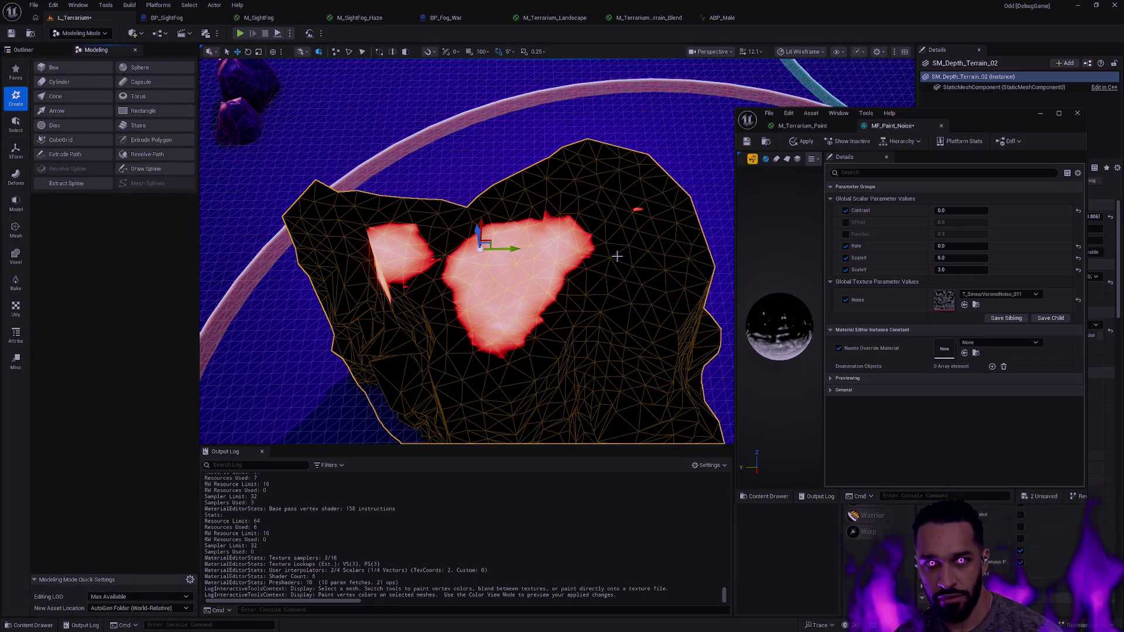
key("shift+4")
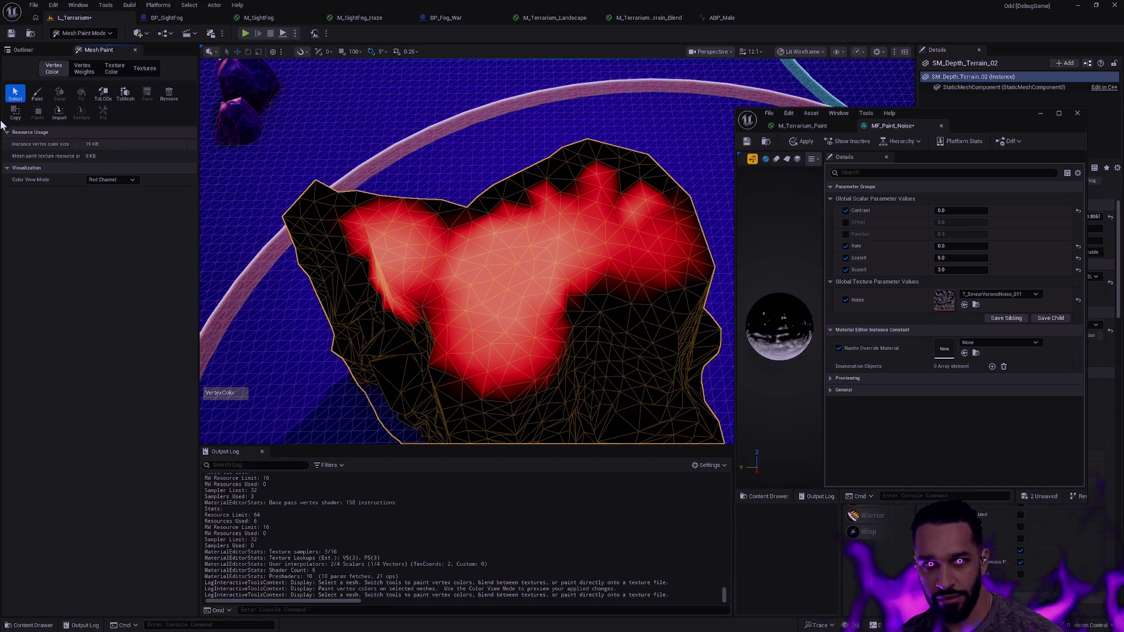
left_click(37, 94)
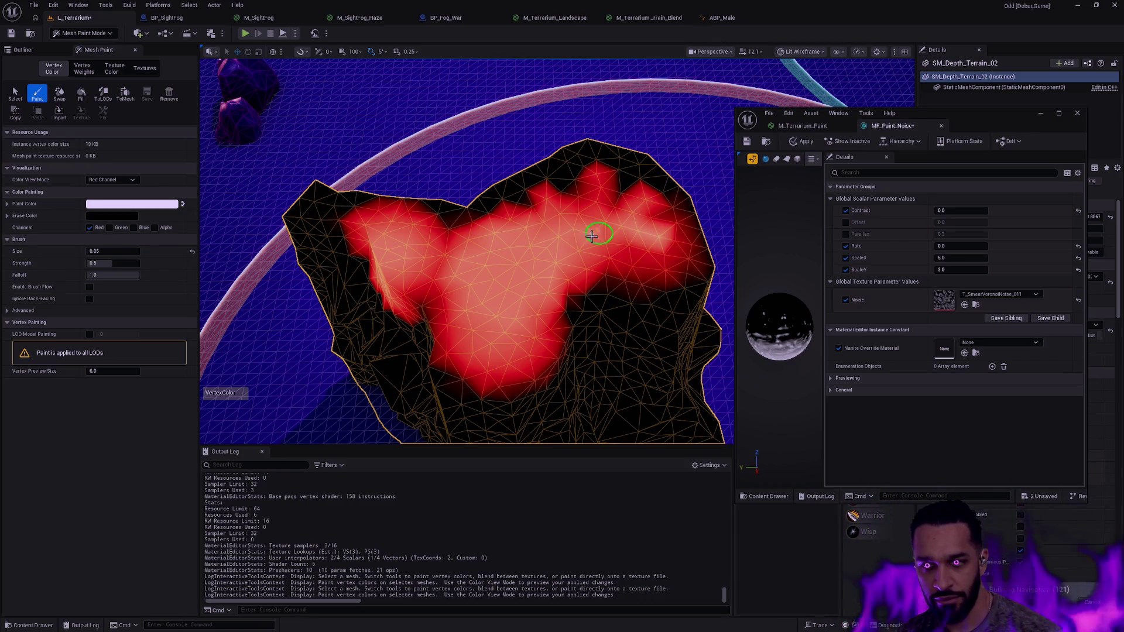
key("Up")
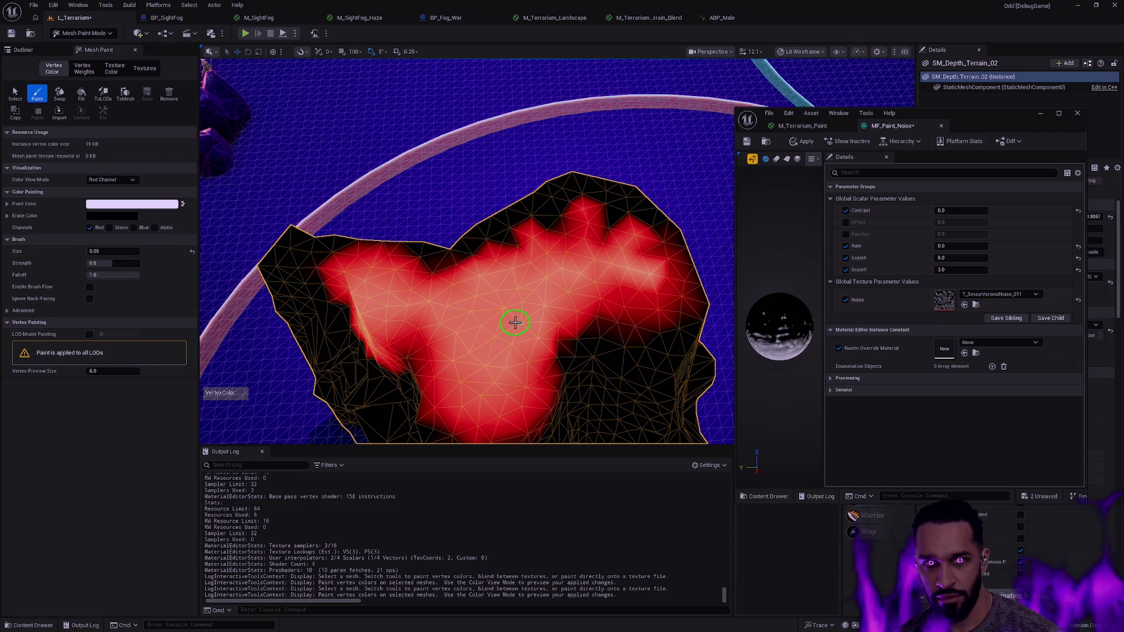
key("shift+1")
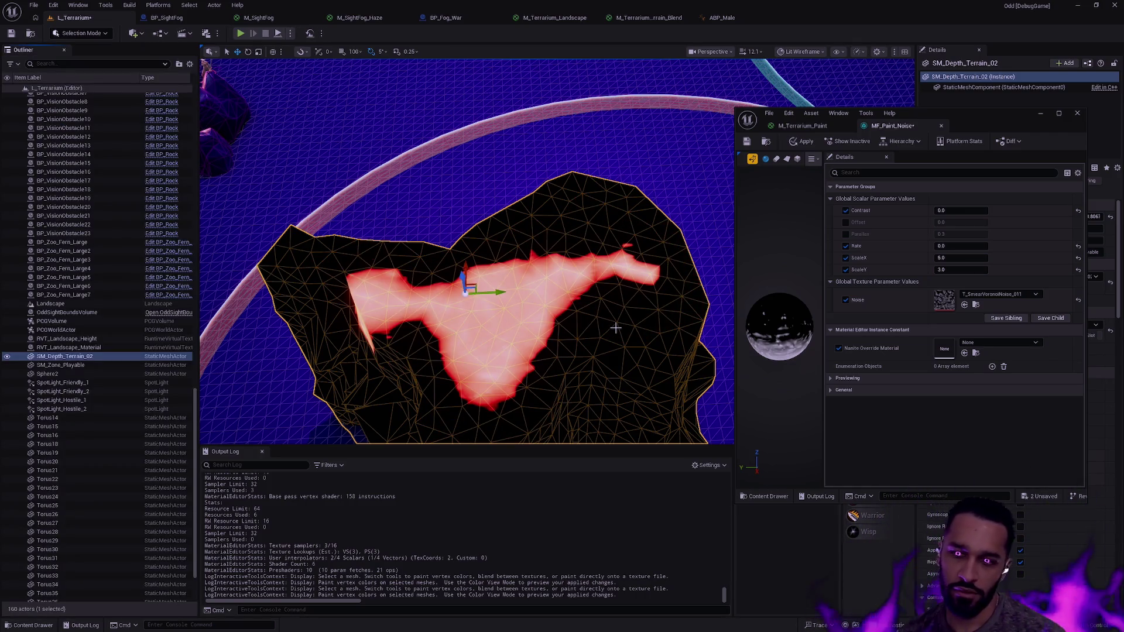
Cycle through Landscape and Foliage to Mesh Paint, select the terrain mesh, then return to Selection
key("shift+2")
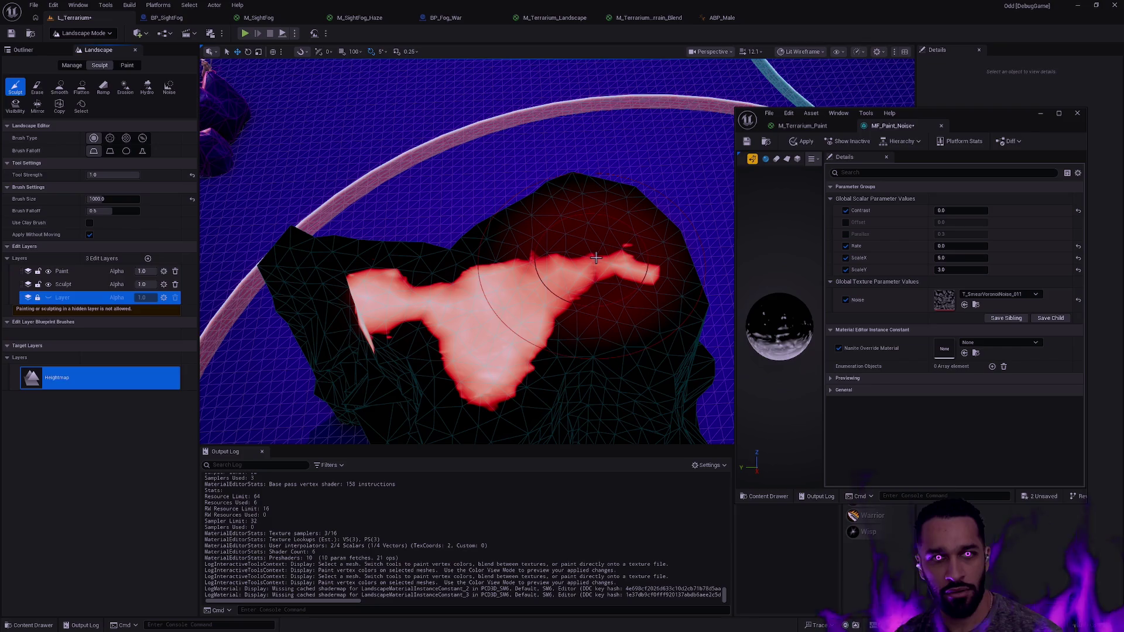
key("shift+3")
key("shift+4")
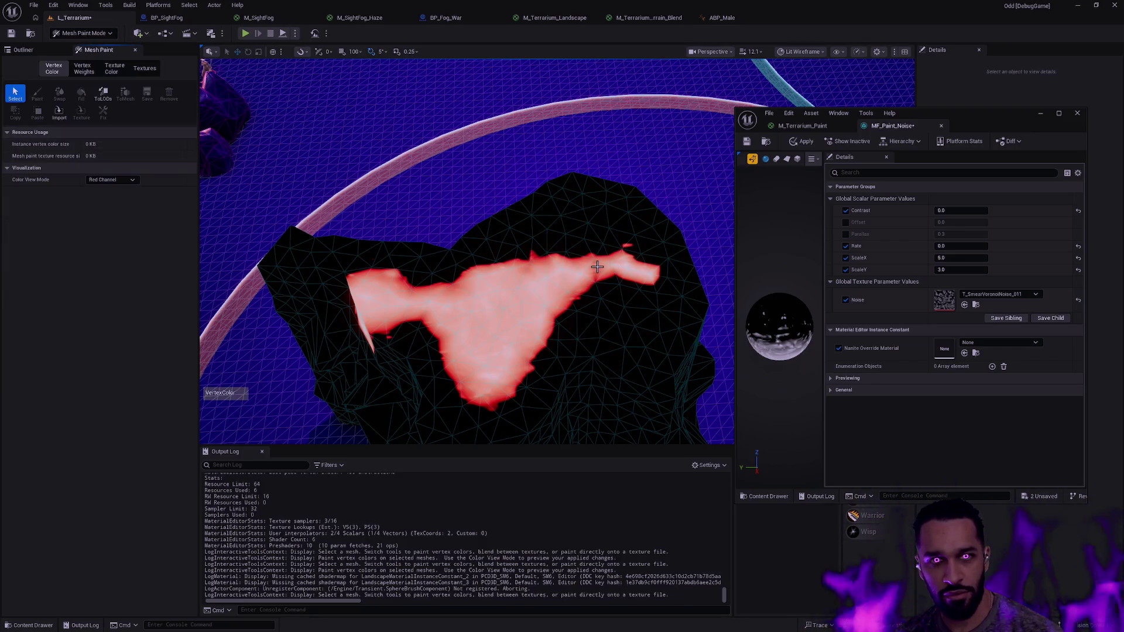
left_click(578, 311)
key("shift+1")
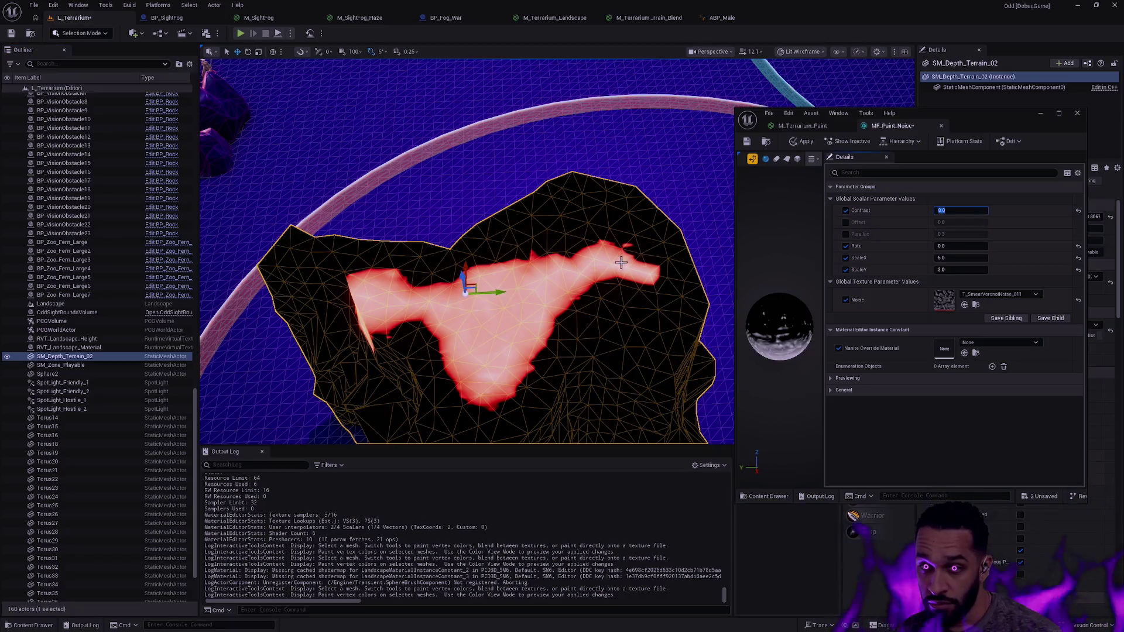
Duplicate MF_Paint_Noise in the Content Drawer and name the copy MF_Paint_Noise_2x
scroll(621, 263, "up", 5)
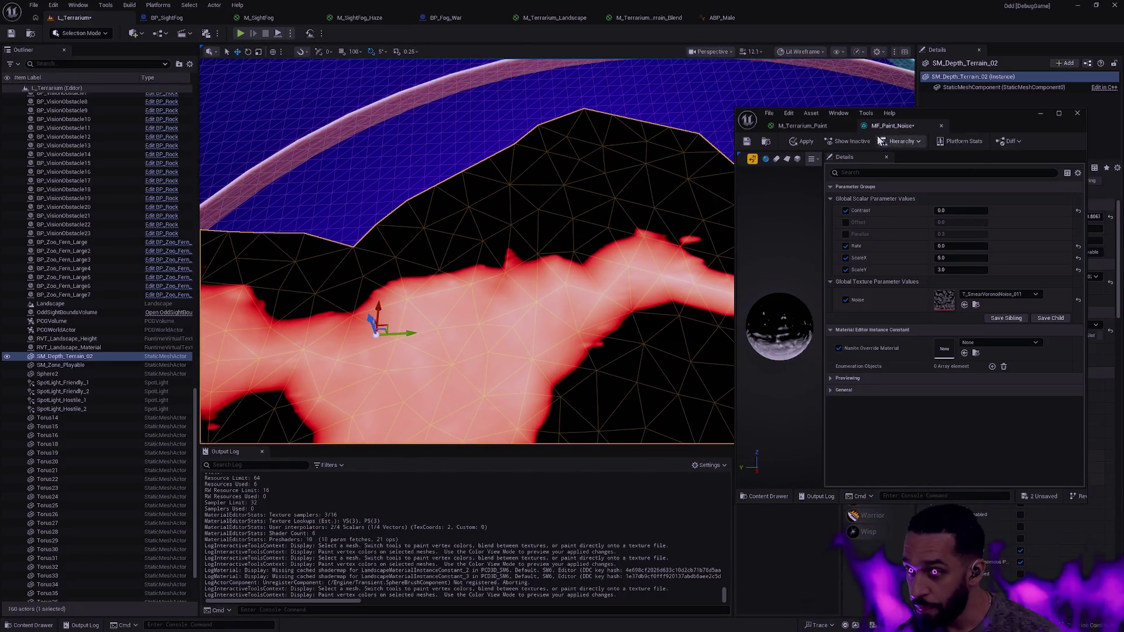
key("ctrl+space")
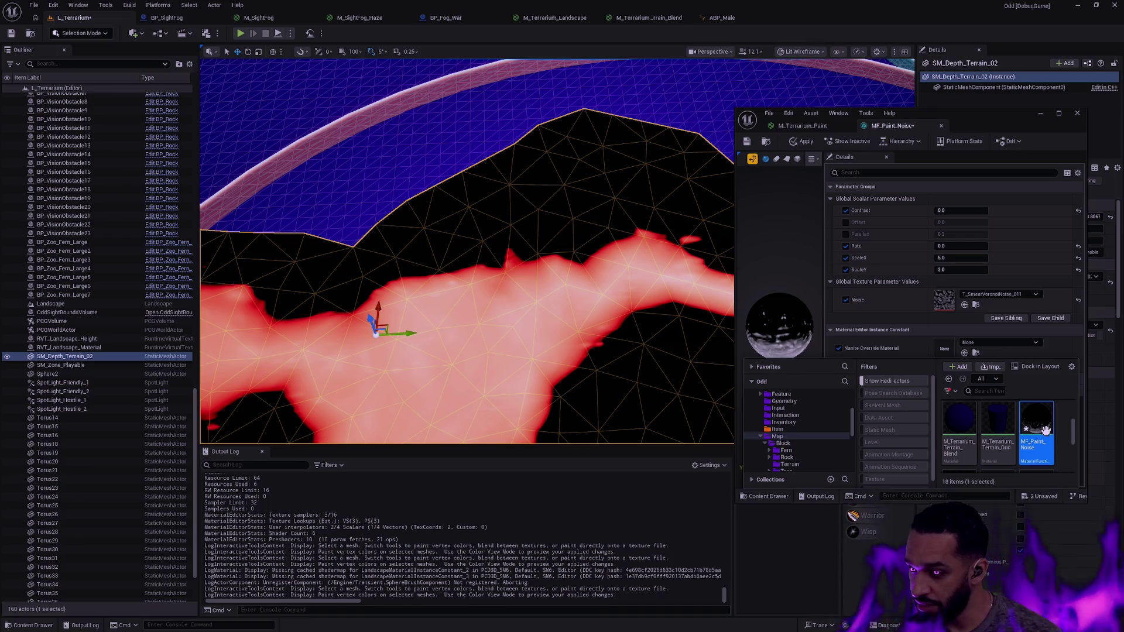
key("ctrl+d")
key("BackSpace")
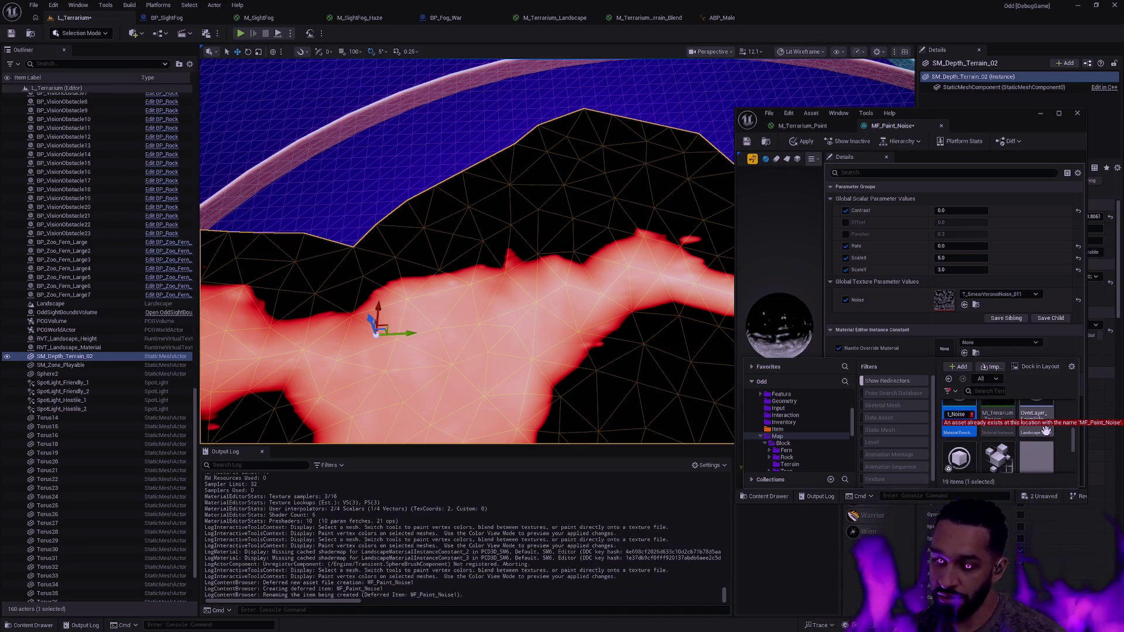
type("_2x")
key("Return")
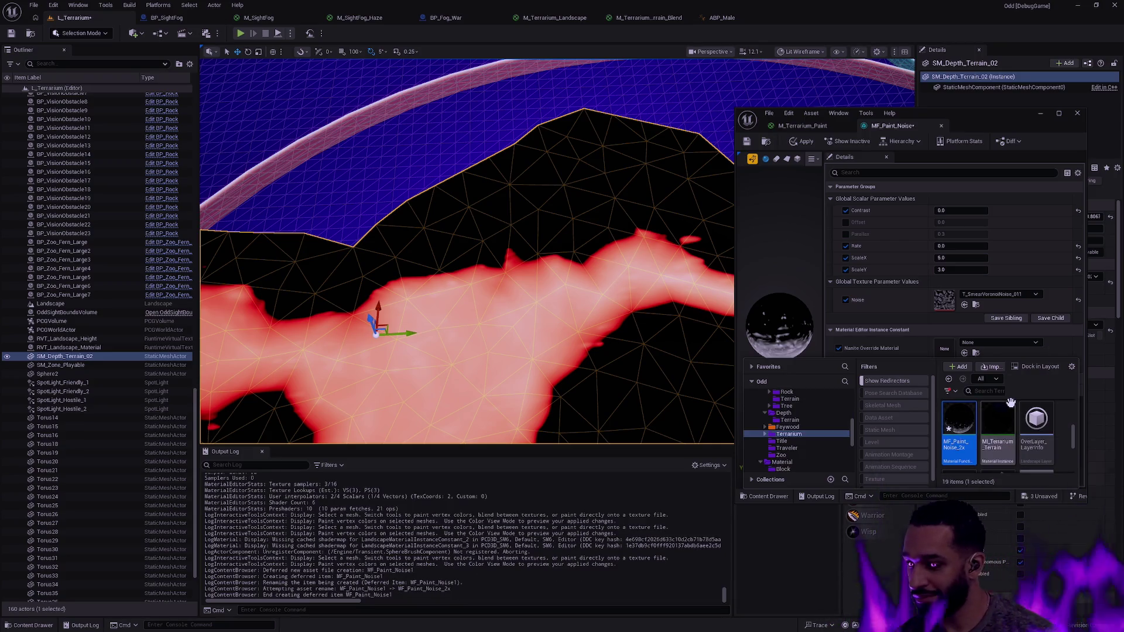
Add MF_Paint_Noise_2x to M_Terrarium_Paint, feeding the first noise into Mask and Result into Multiply B
left_click(802, 125)
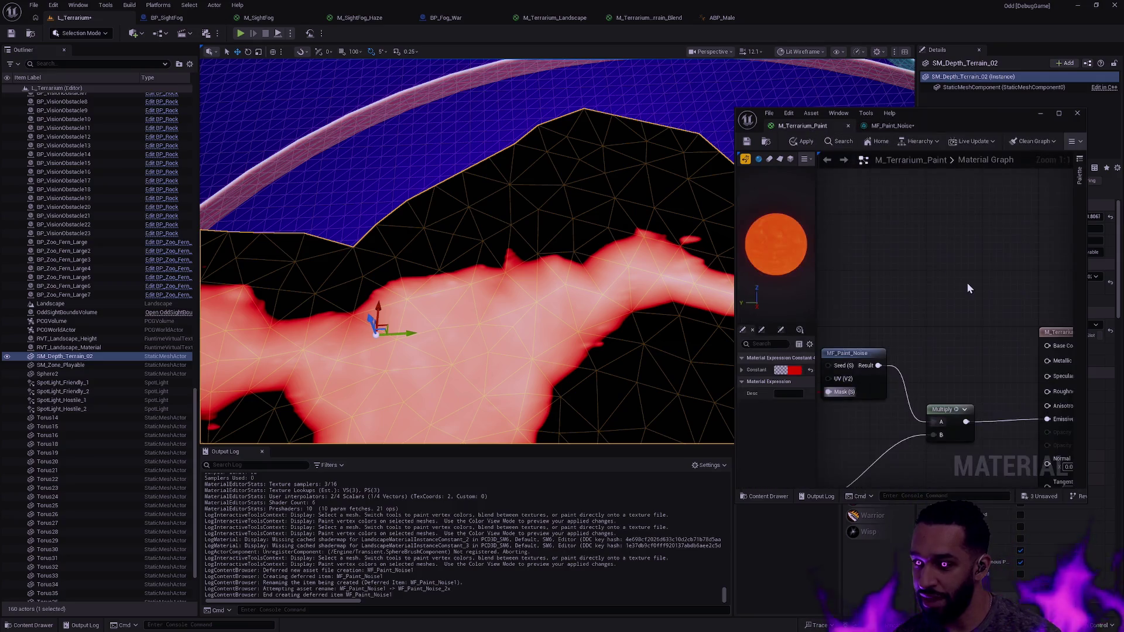
left_click_drag(1045, 330, 987, 251)
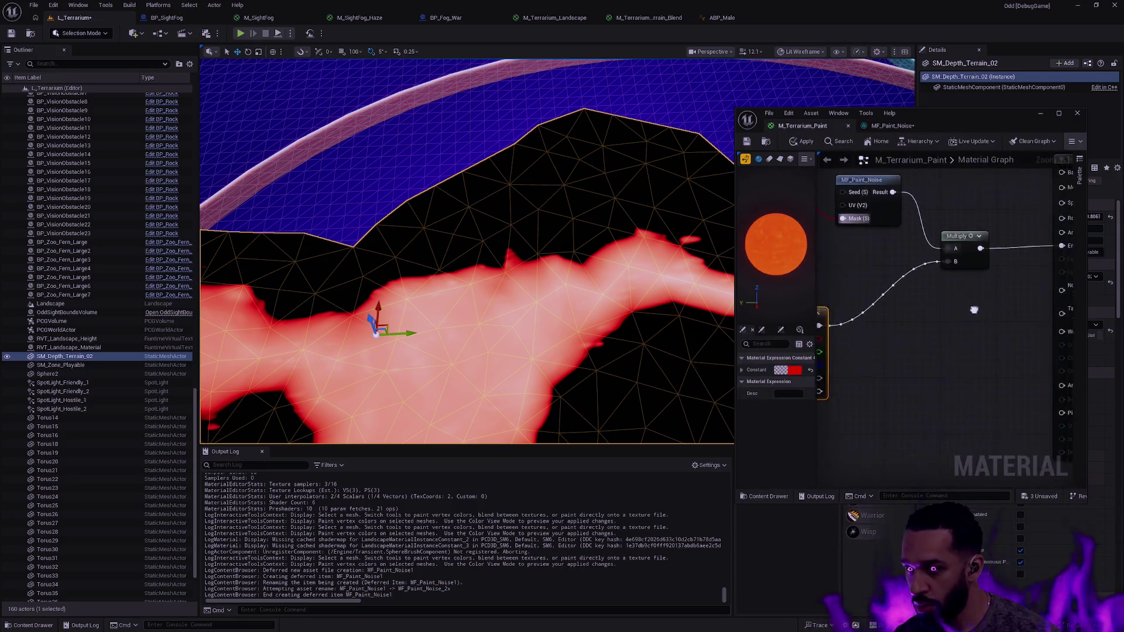
key("ctrl+space")
left_click_drag(961, 398, 952, 294)
mouse_move(906, 187)
left_mouse_down()
mouse_move(976, 215)
mouse_move(962, 326)
left_mouse_up()
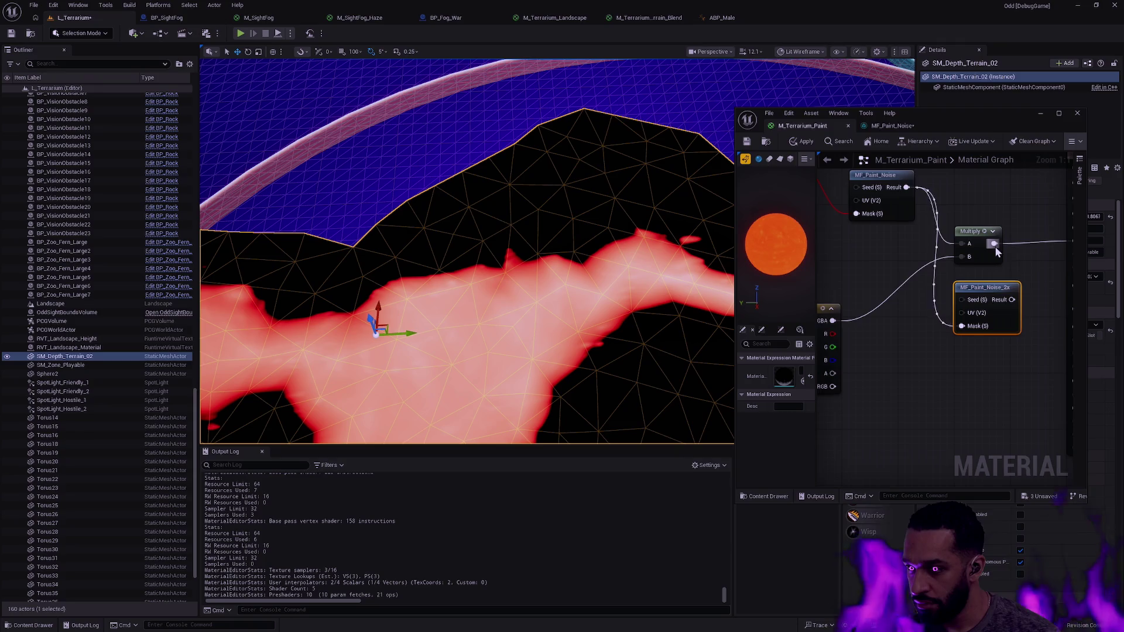
mouse_move(1012, 300)
left_mouse_down()
mouse_move(962, 256)
mouse_move(1082, 405)
left_mouse_up()
Arrange both noise nodes above Multiply, then apply and save M_Terrarium_Paint
left_click_drag(949, 291, 908, 228)
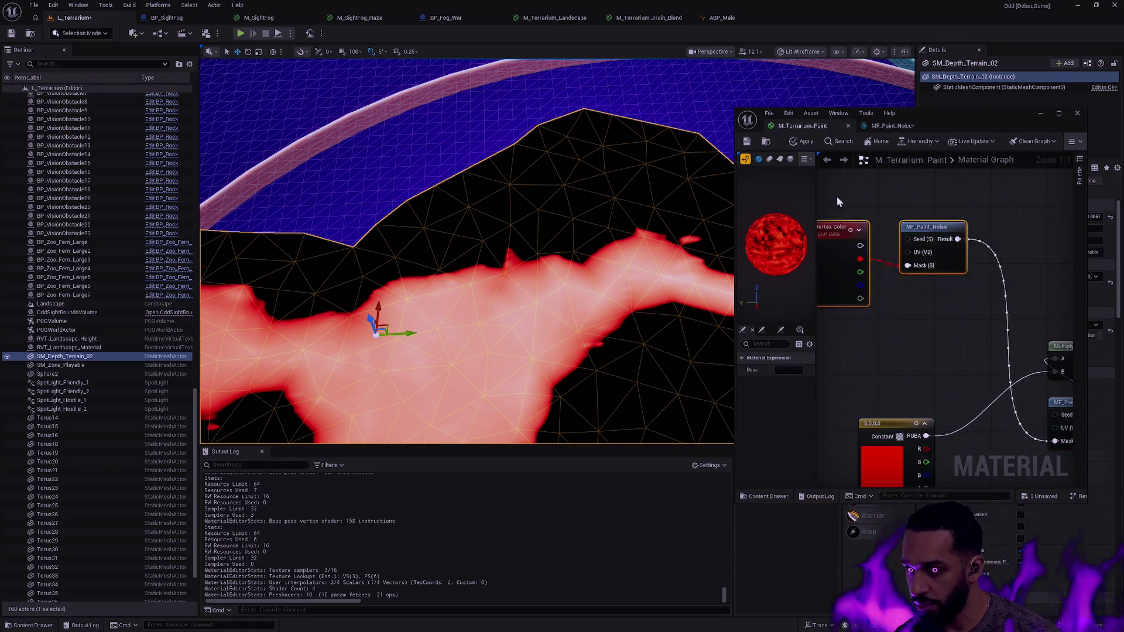
left_click_drag(997, 335, 949, 284)
left_click(1028, 352)
left_click_drag(1030, 365, 938, 239)
left_click(787, 142)
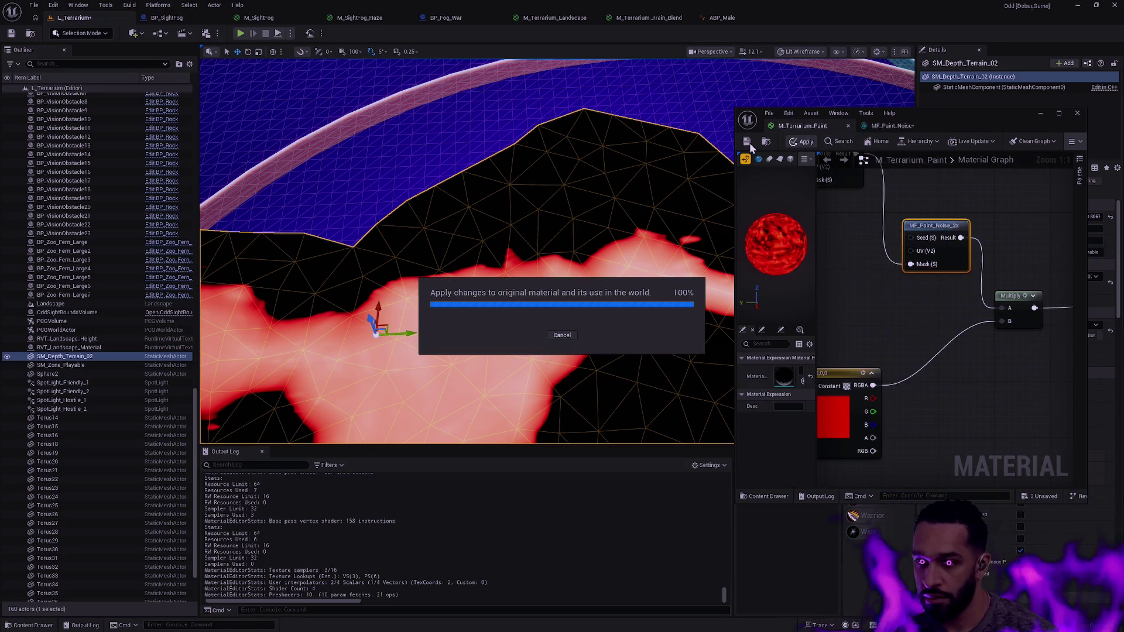
left_click(749, 143)
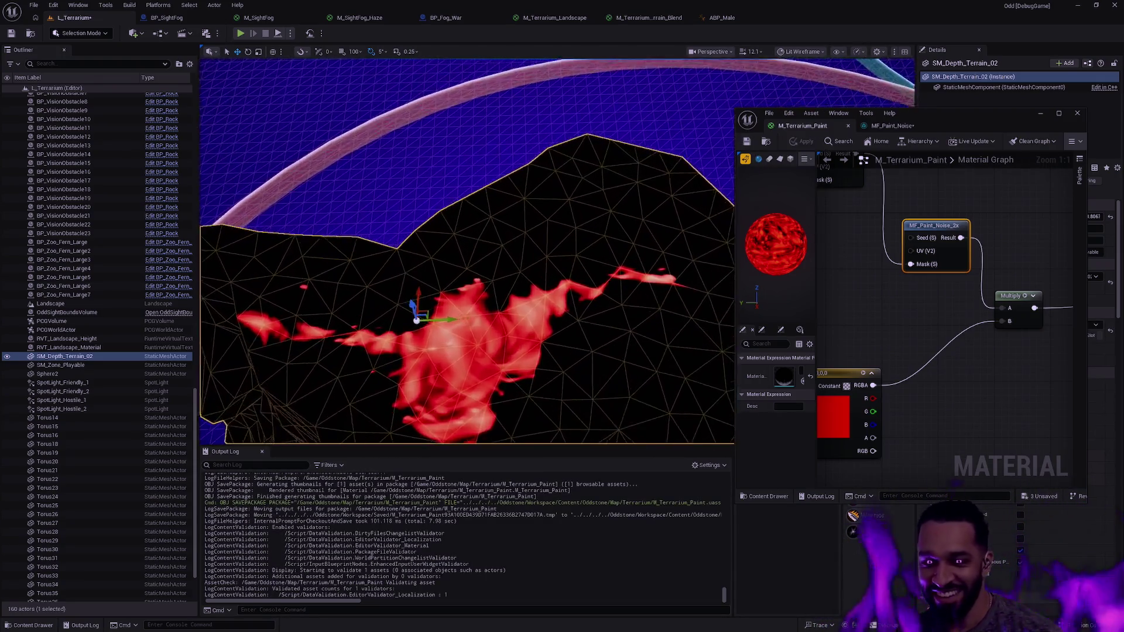
Save MF_Paint_Noise and open MF_Paint_Noise_2x, docking it beside the other material tabs
left_click(879, 126)
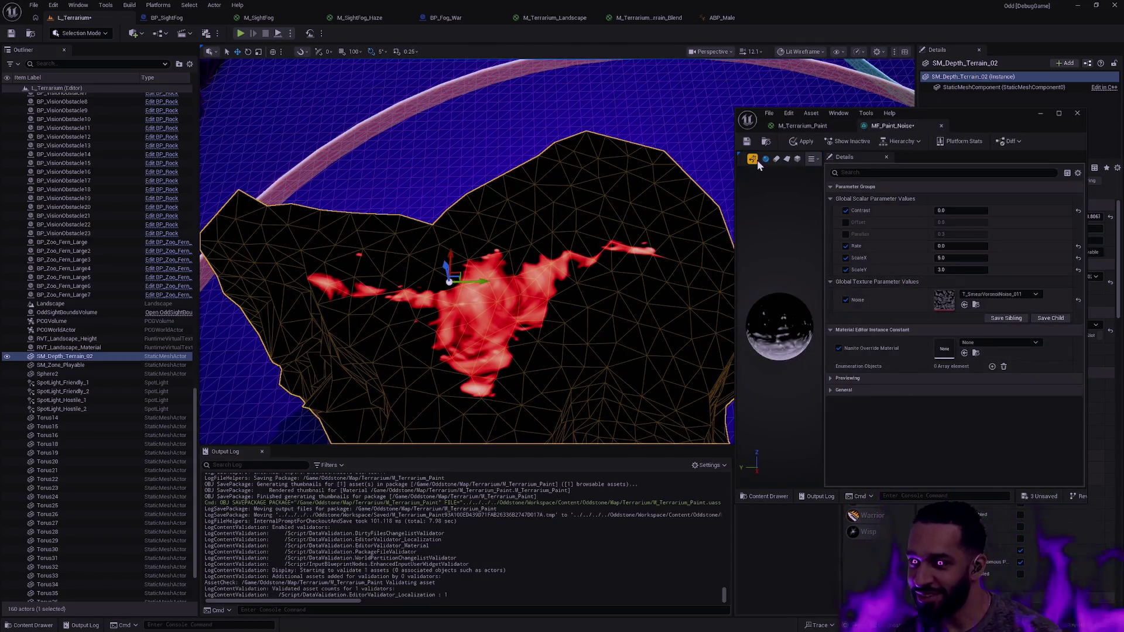
left_click(747, 144)
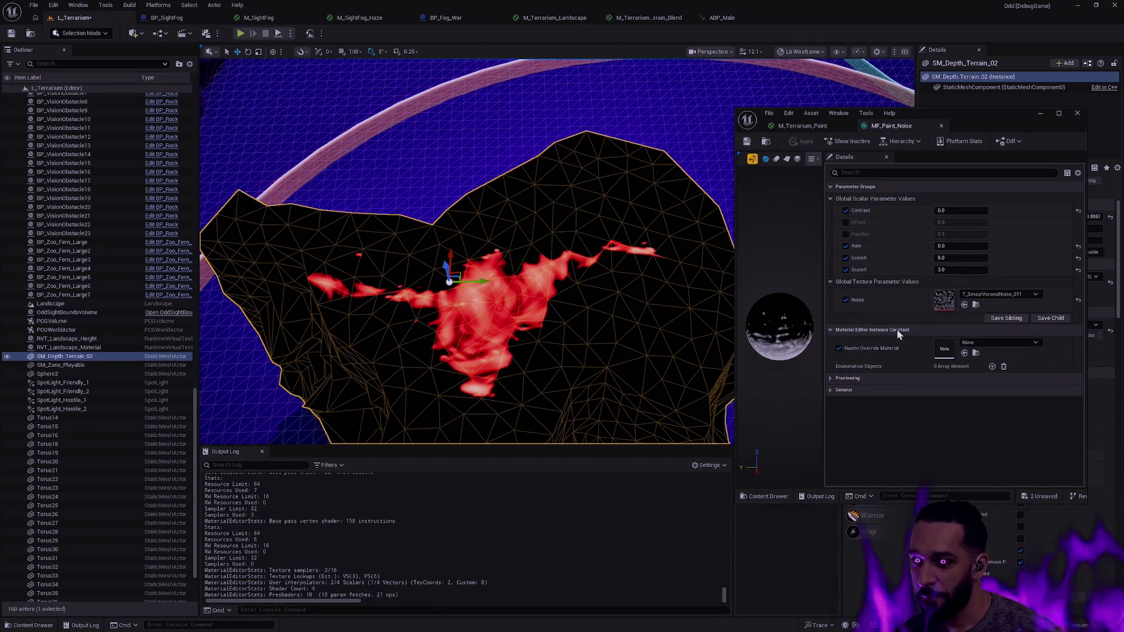
key("ctrl+space")
left_click(949, 445)
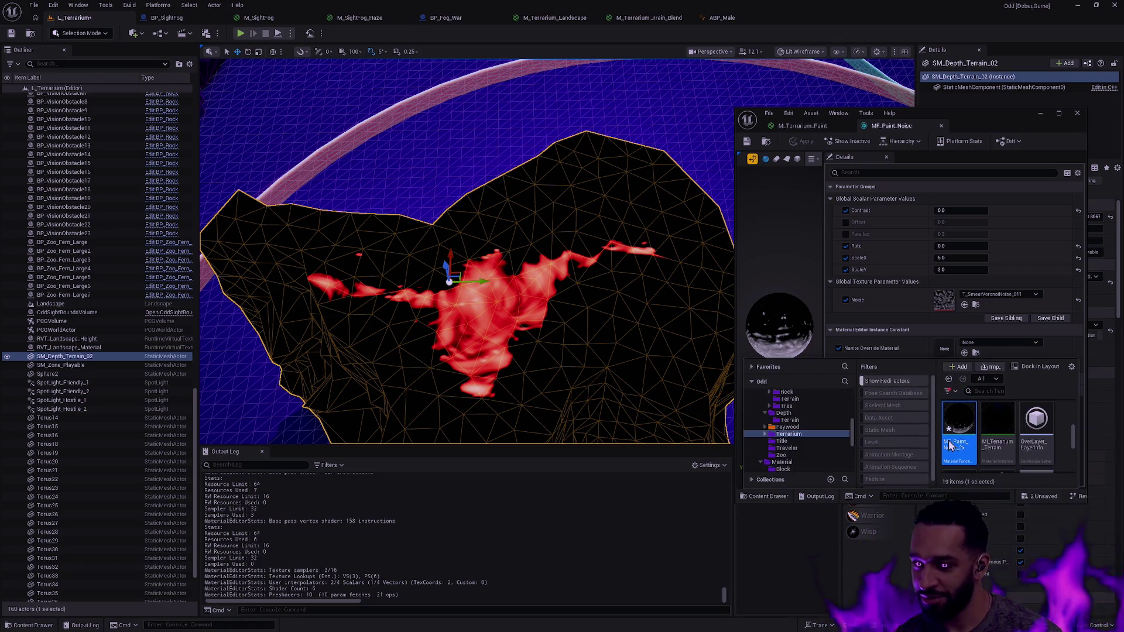
double_click(942, 400)
mouse_move(787, 20)
left_mouse_down()
mouse_move(949, 147)
mouse_move(979, 127)
mouse_move(927, 65)
left_mouse_up()
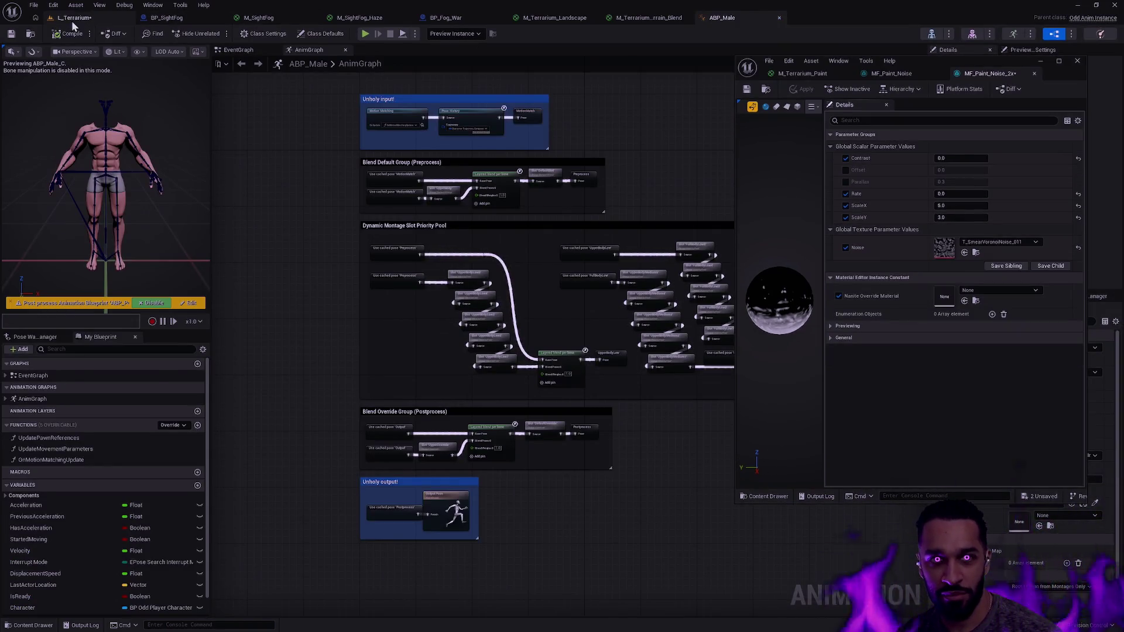
Set MF_Paint_Noise_2x ScaleX and ScaleY to 50, then bring the noise scale down to 25
left_click(71, 19)
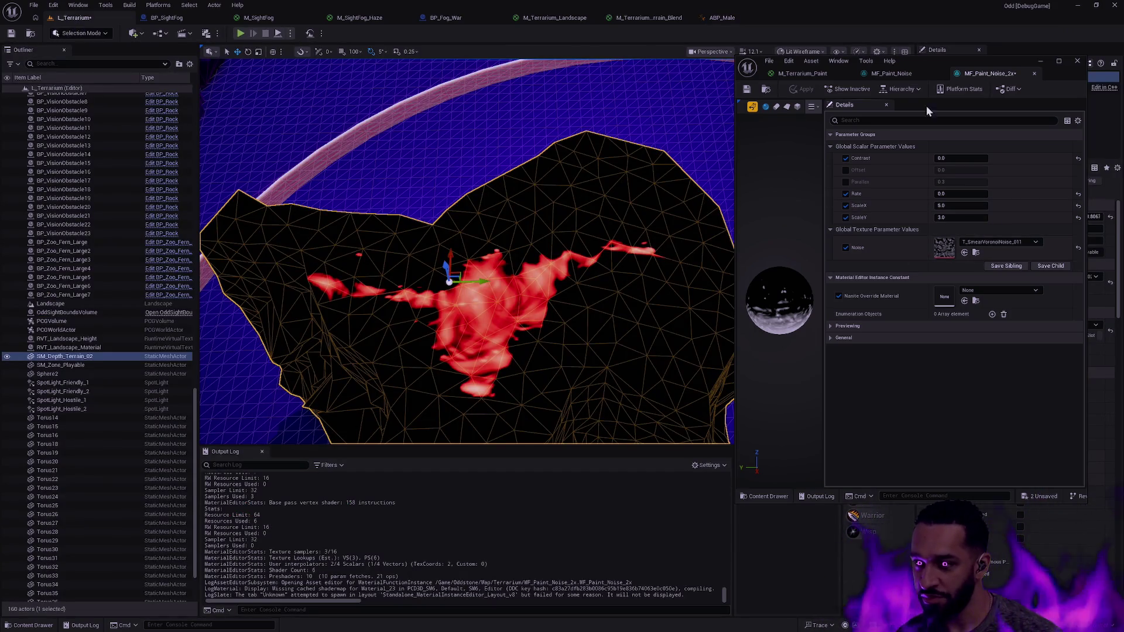
left_click(970, 206)
type("50")
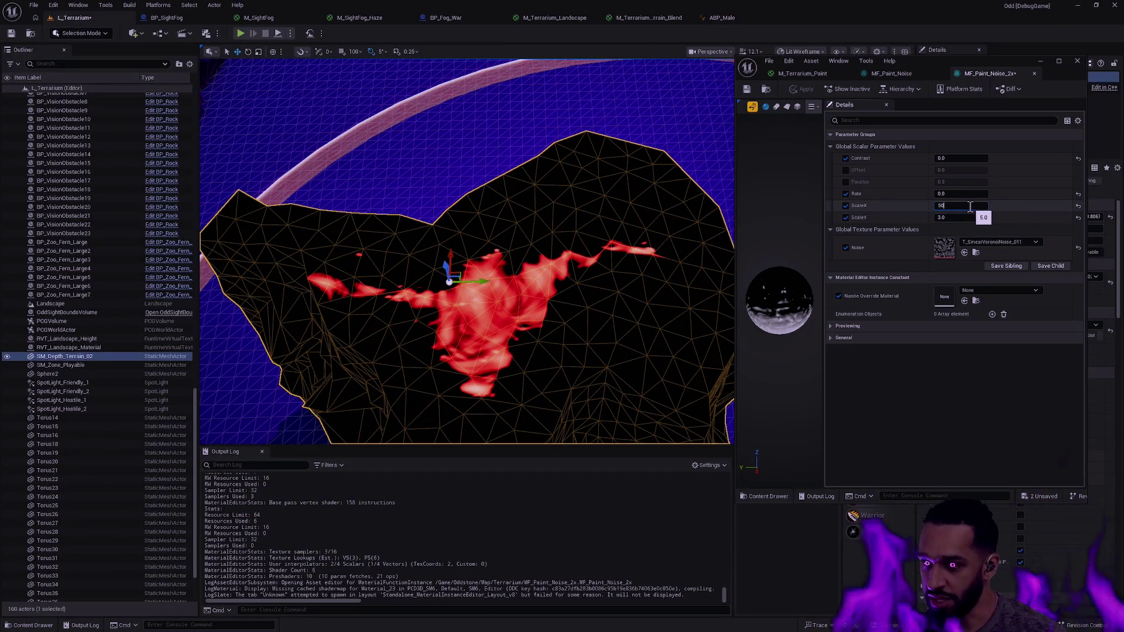
key("Return")
left_click(969, 218)
type("50")
key("Return")
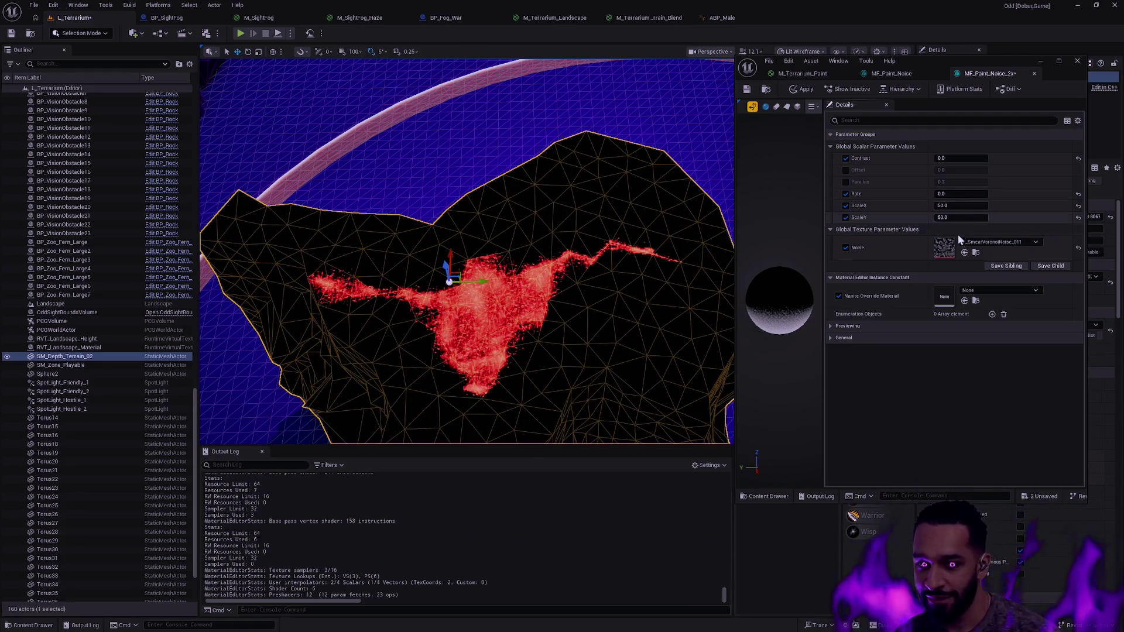
left_click(970, 206)
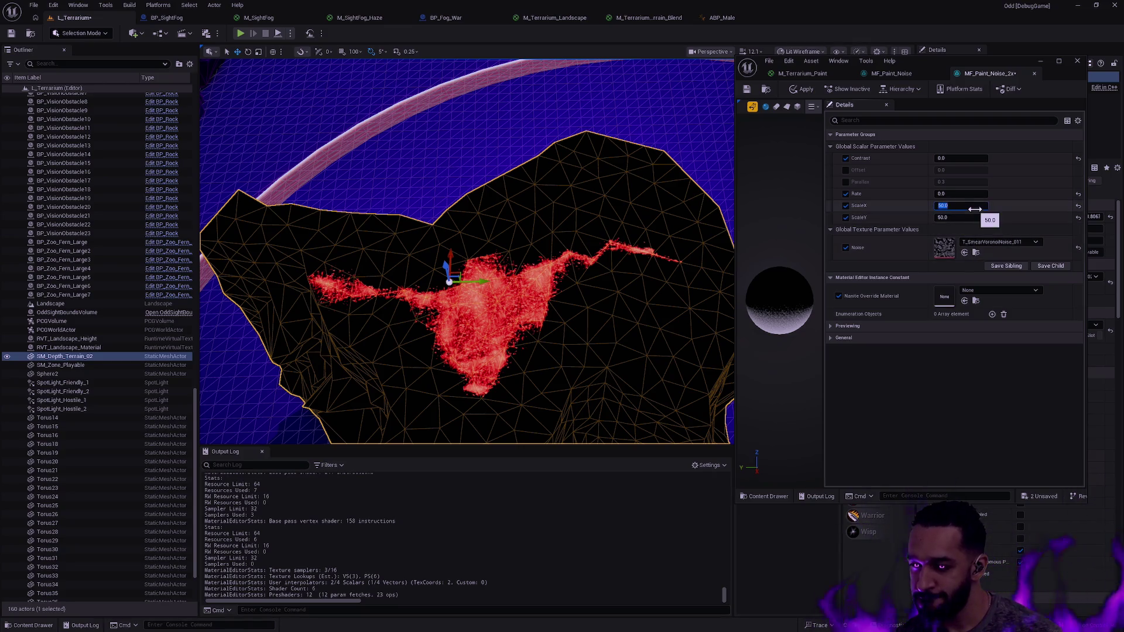
type("25")
key("Return")
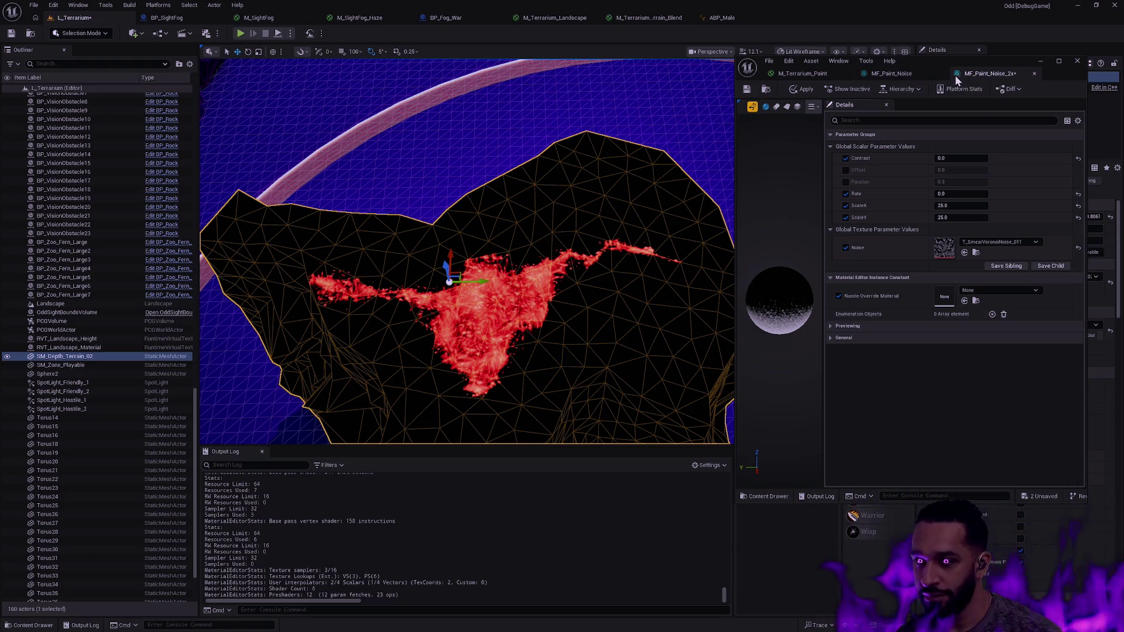
Set MF_Paint_Noise ScaleX to 12 and ScaleY to 6
left_click(891, 71)
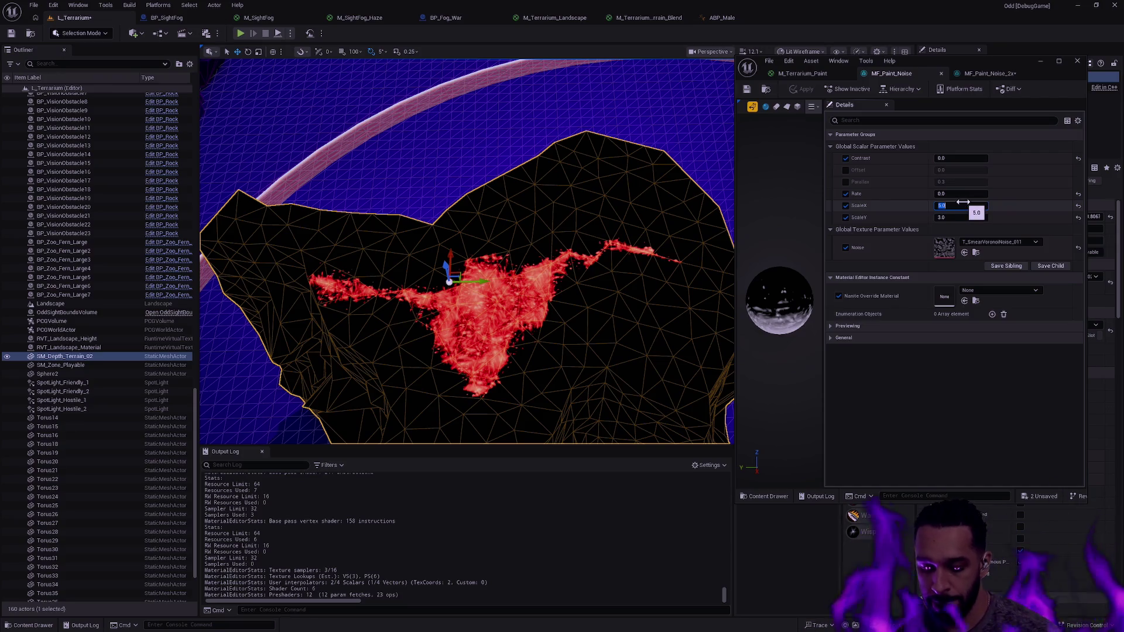
left_click(958, 204)
type("12")
key("Return")
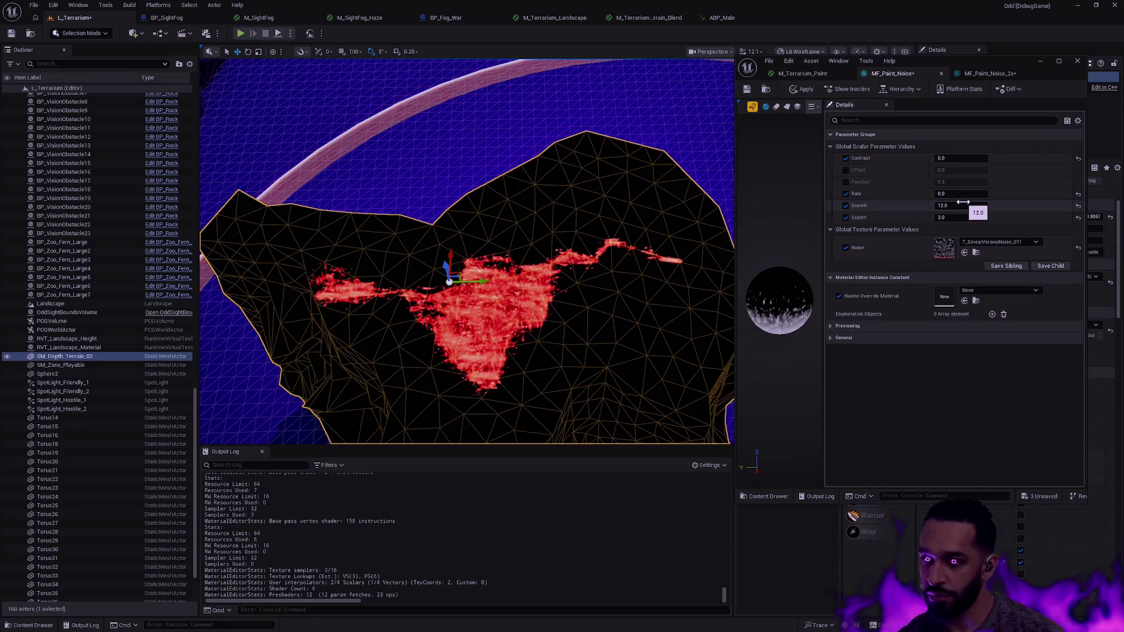
left_click(960, 218)
type("6")
key("Return")
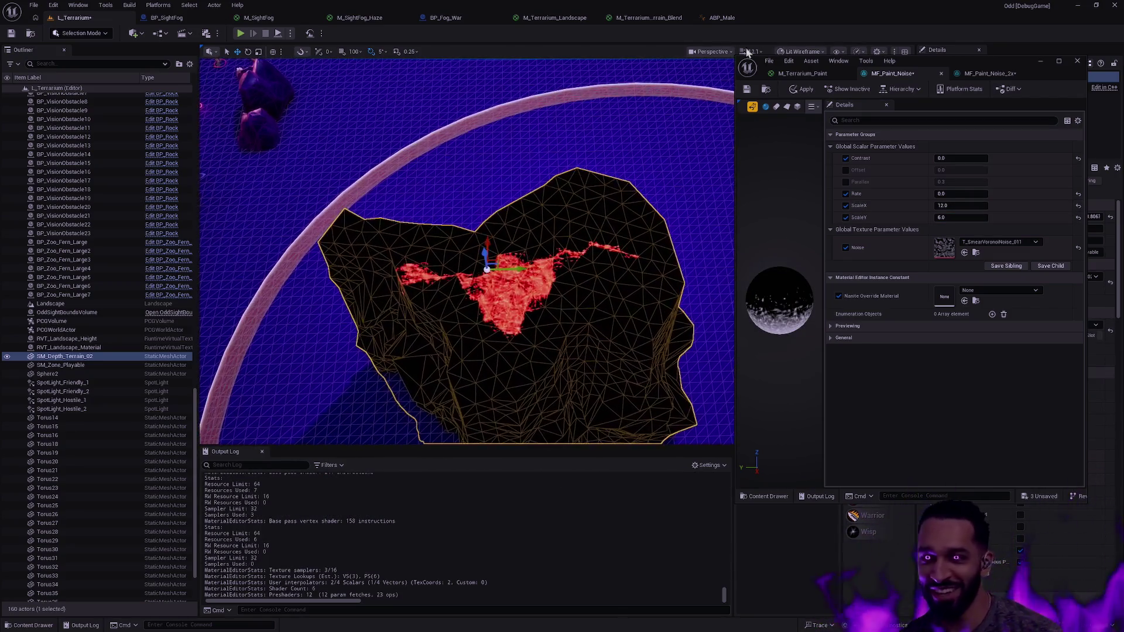
Switch the viewport to Lit shading and frame the terrain from above
left_click_drag(952, 55, 971, 136)
left_click(803, 52)
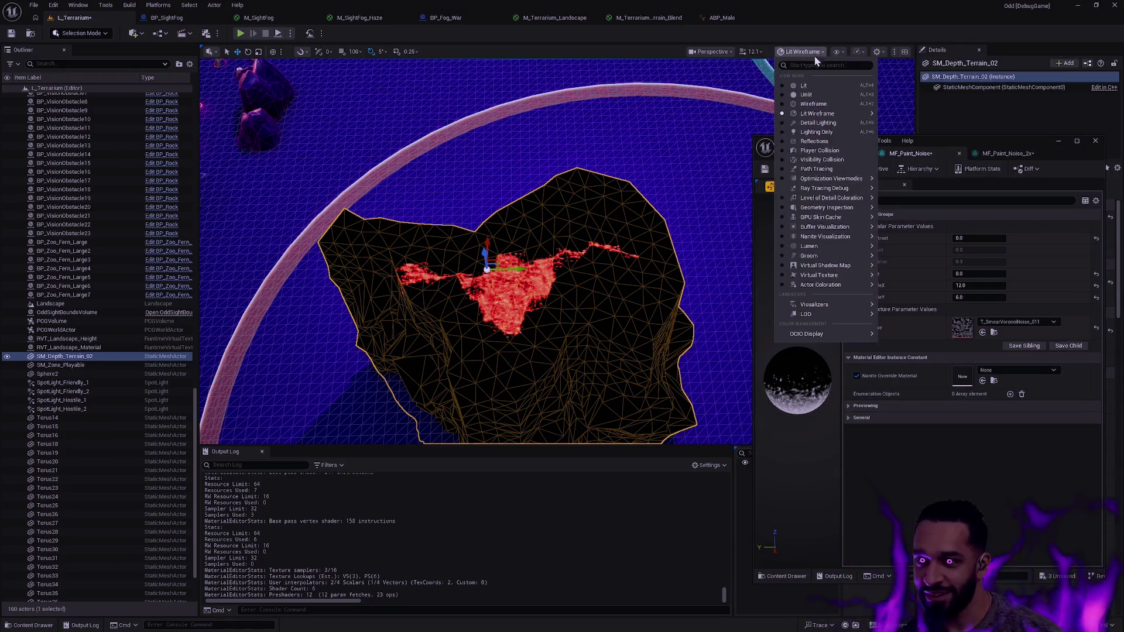
left_click(815, 86)
left_click_drag(603, 246, 521, 253)
left_click_drag(609, 270, 609, 257)
Enter Mesh Paint mode, pick the Paint tool, and orbit around the painted terrain
key("shift+4")
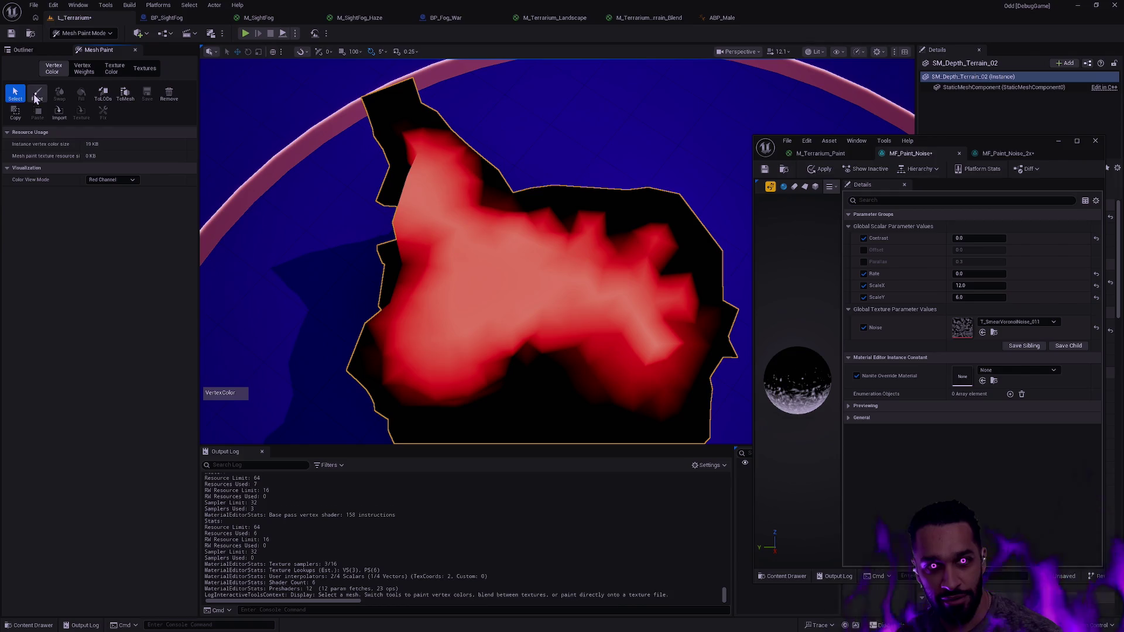
left_click(37, 95)
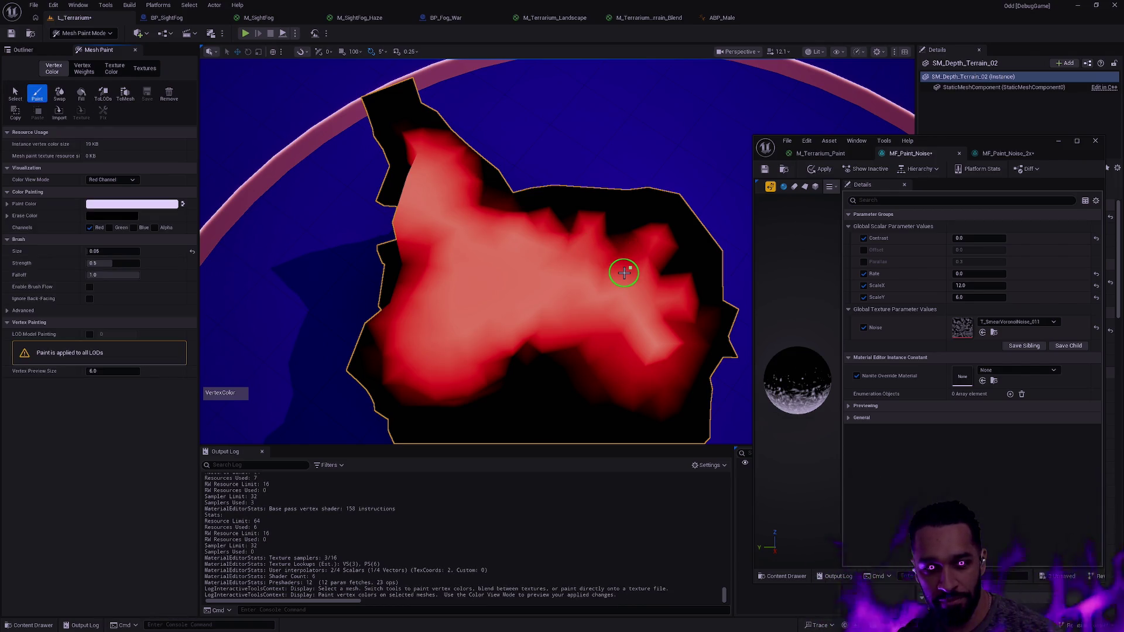
mouse_move(638, 265)
left_mouse_down()
mouse_move(657, 289)
mouse_move(635, 301)
mouse_move(431, 294)
mouse_move(533, 352)
mouse_move(467, 326)
mouse_move(431, 271)
mouse_move(381, 293)
mouse_move(497, 421)
mouse_move(534, 419)
mouse_move(502, 341)
mouse_move(522, 426)
mouse_move(477, 322)
mouse_move(534, 273)
mouse_move(578, 272)
left_mouse_up()
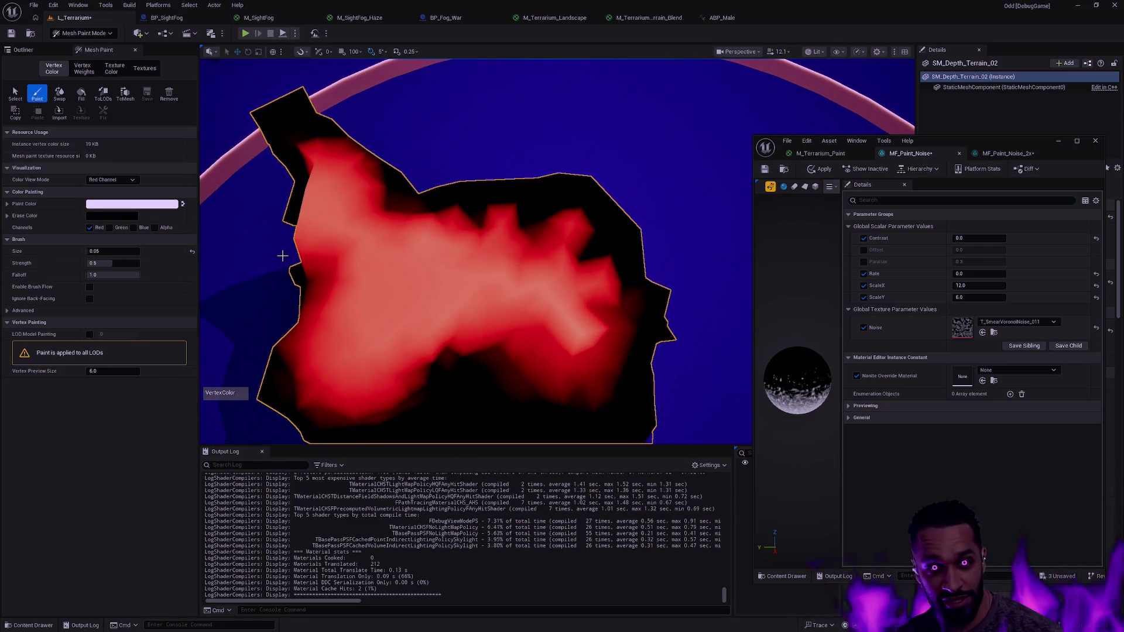
Turn the vertex colour view off and return to Selection mode to view the red terrain
left_click(114, 179)
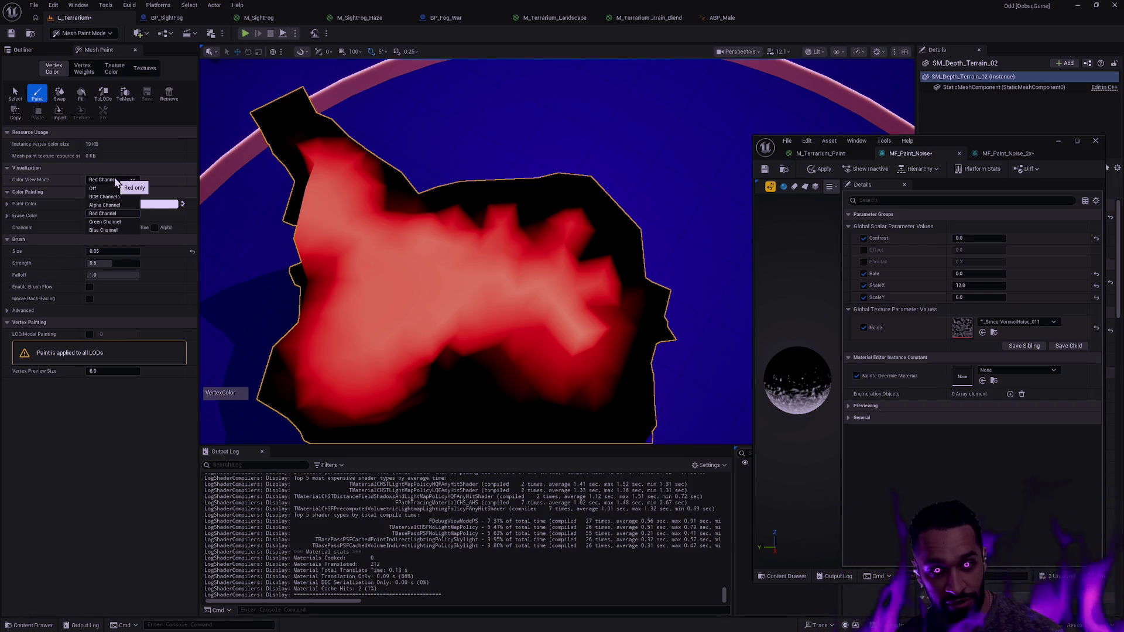
left_click(105, 188)
mouse_move(533, 274)
left_mouse_down()
mouse_move(553, 243)
mouse_move(584, 276)
mouse_move(486, 254)
mouse_move(529, 321)
left_mouse_up()
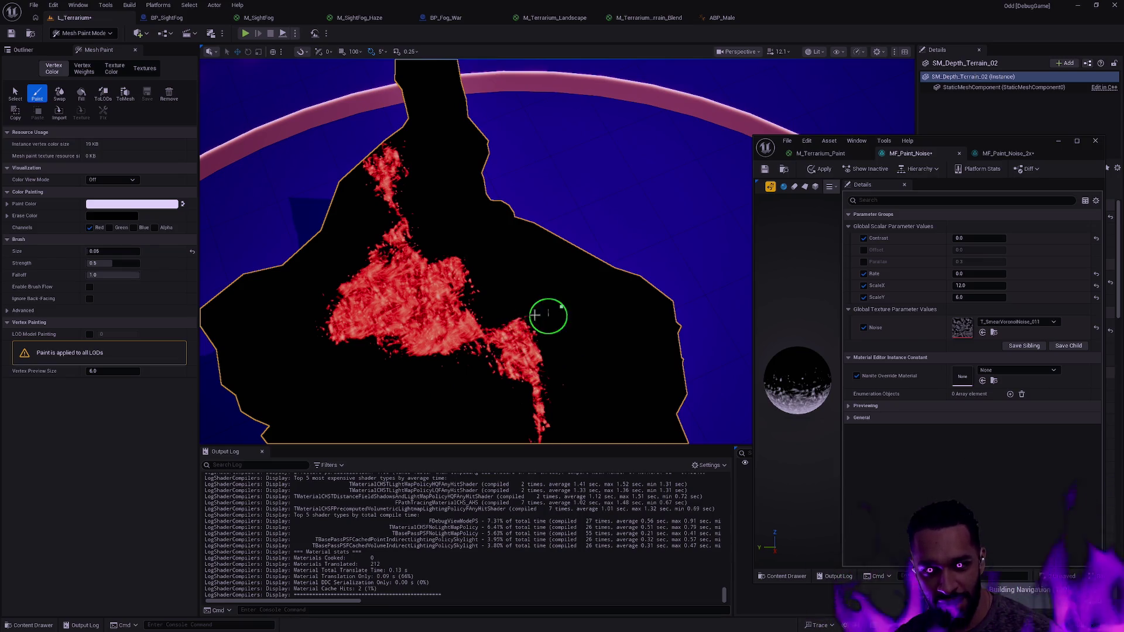
mouse_move(564, 321)
left_mouse_down()
mouse_move(568, 287)
mouse_move(529, 250)
left_mouse_up()
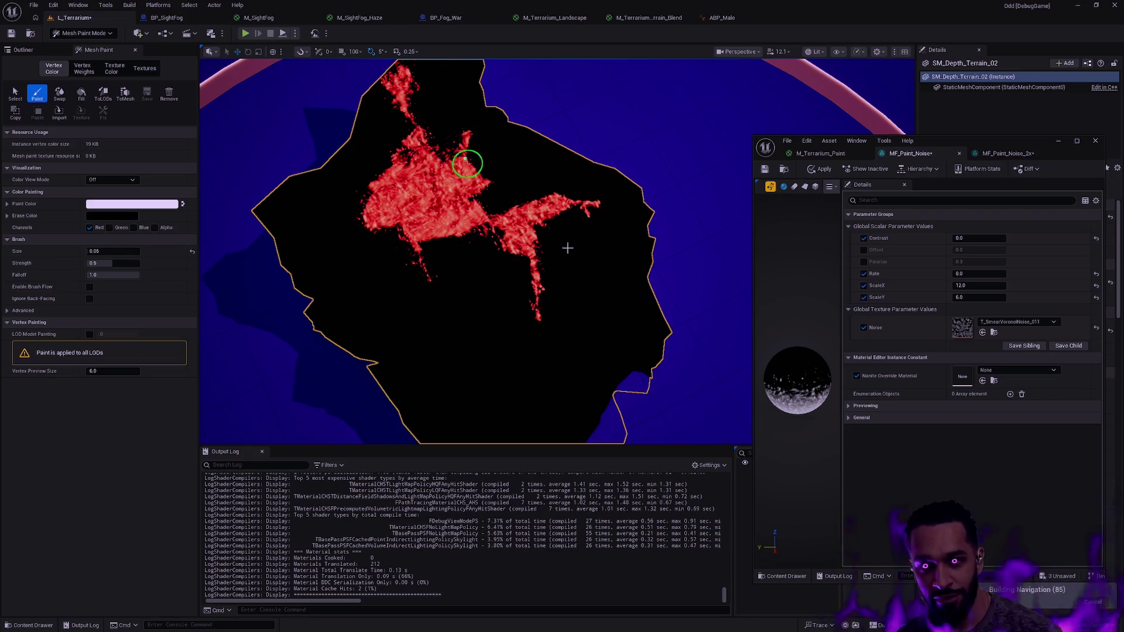
scroll(561, 247, "up", 5)
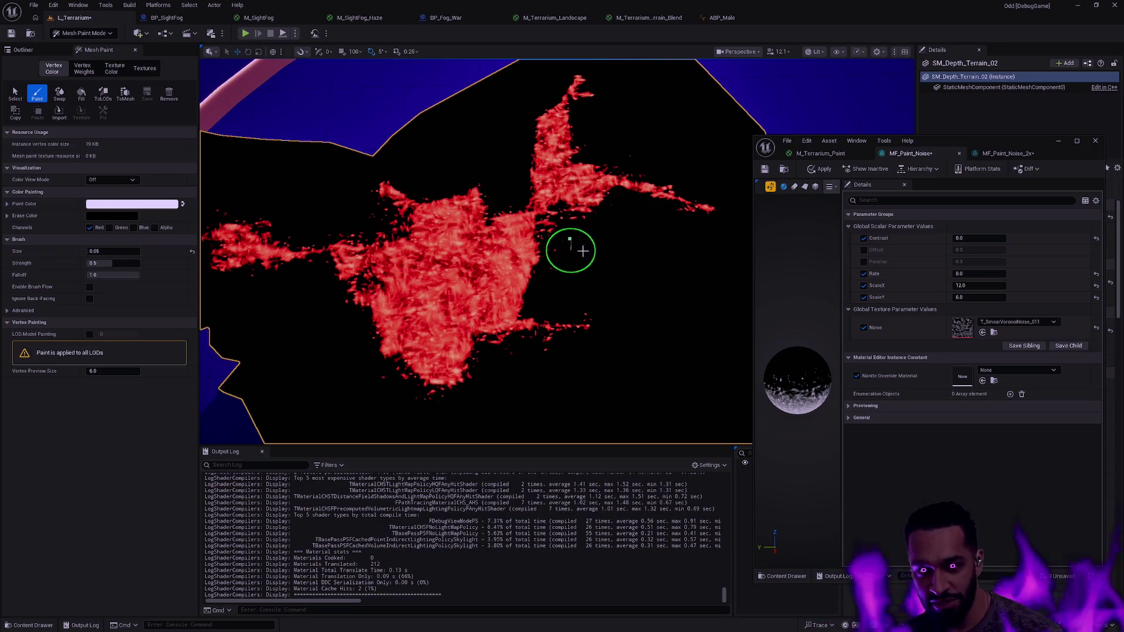
key("shift+1")
mouse_move(469, 252)
left_mouse_down()
mouse_move(445, 246)
mouse_move(491, 251)
mouse_move(468, 258)
mouse_move(469, 293)
left_mouse_up()
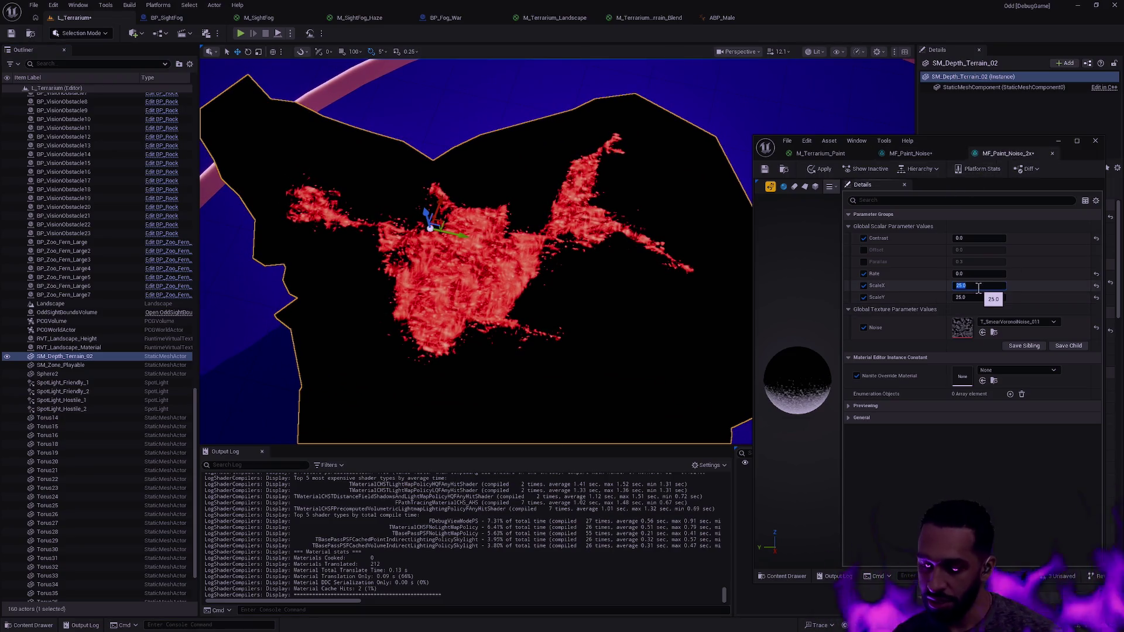
Set MF_Paint_Noise_2x scale to 16, then try ScaleX 8 on MF_Paint_Noise
type("16")
key("Tab")
type("16")
key("Return")
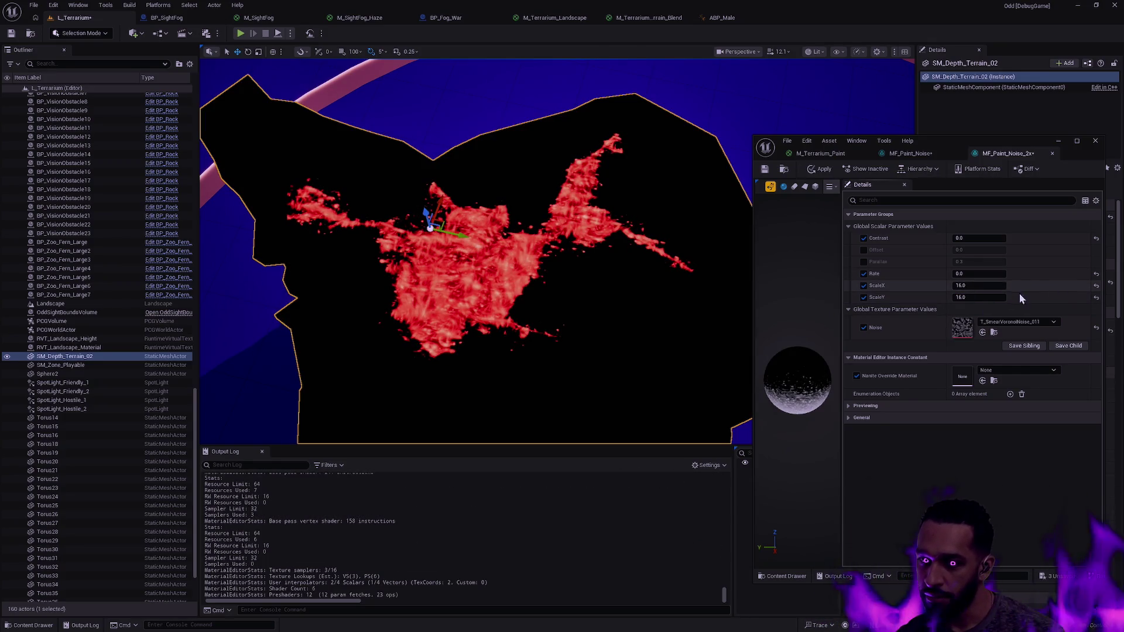
left_click(914, 153)
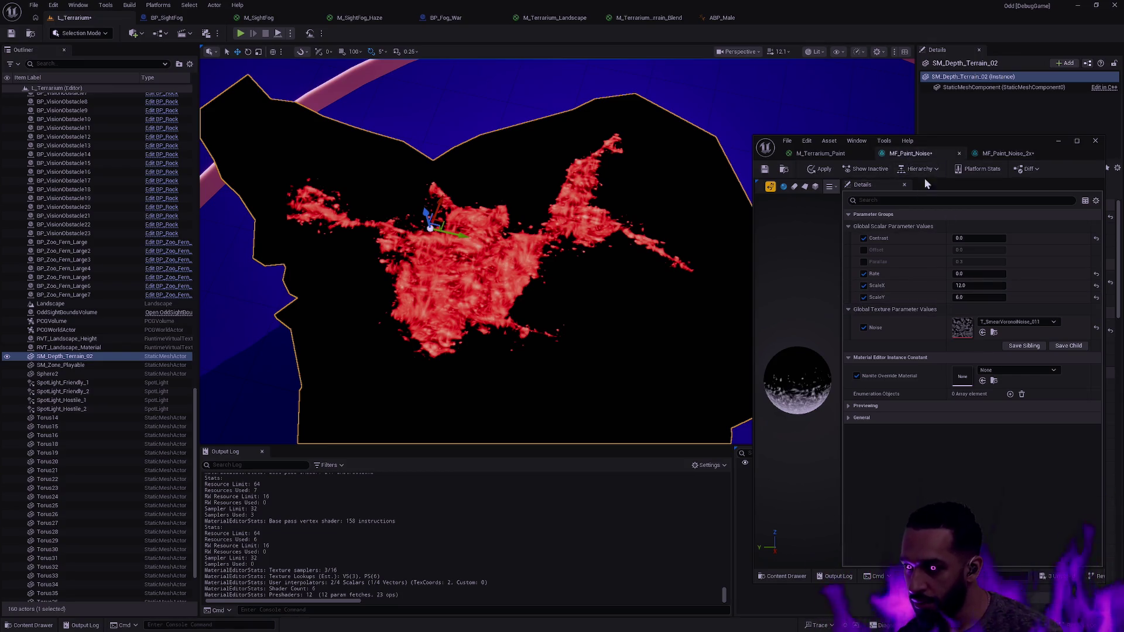
left_click(981, 288)
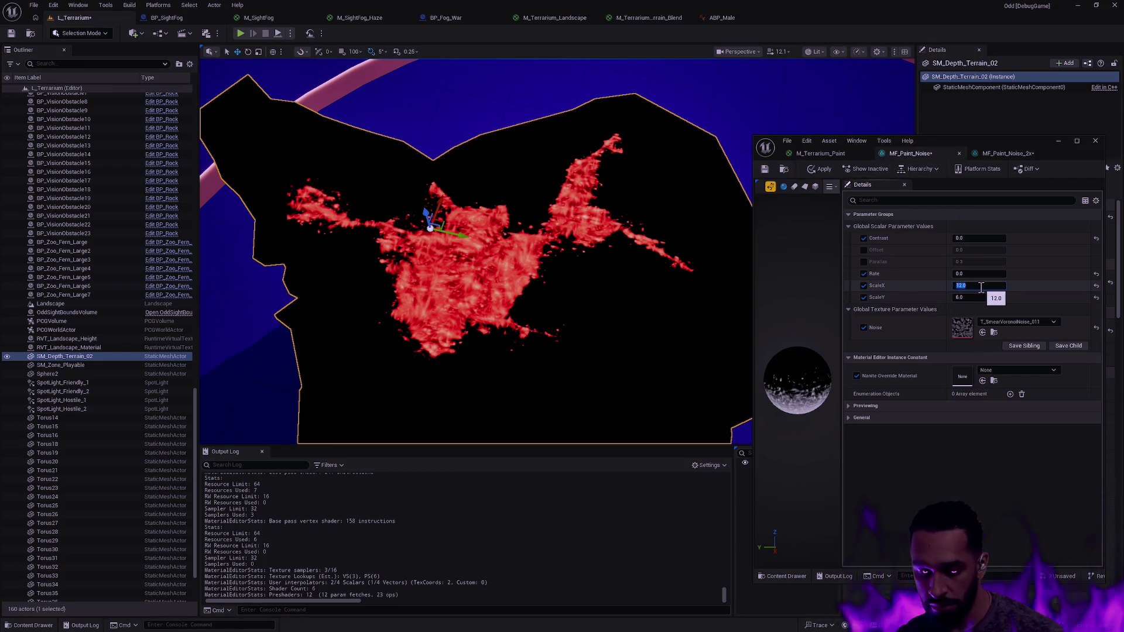
type("8")
key("Return")
Settle MF_Paint_Noise at ScaleX 16 and ScaleY 8, then open the M_Terrarium_Paint graph
left_click_drag(977, 297, 963, 297)
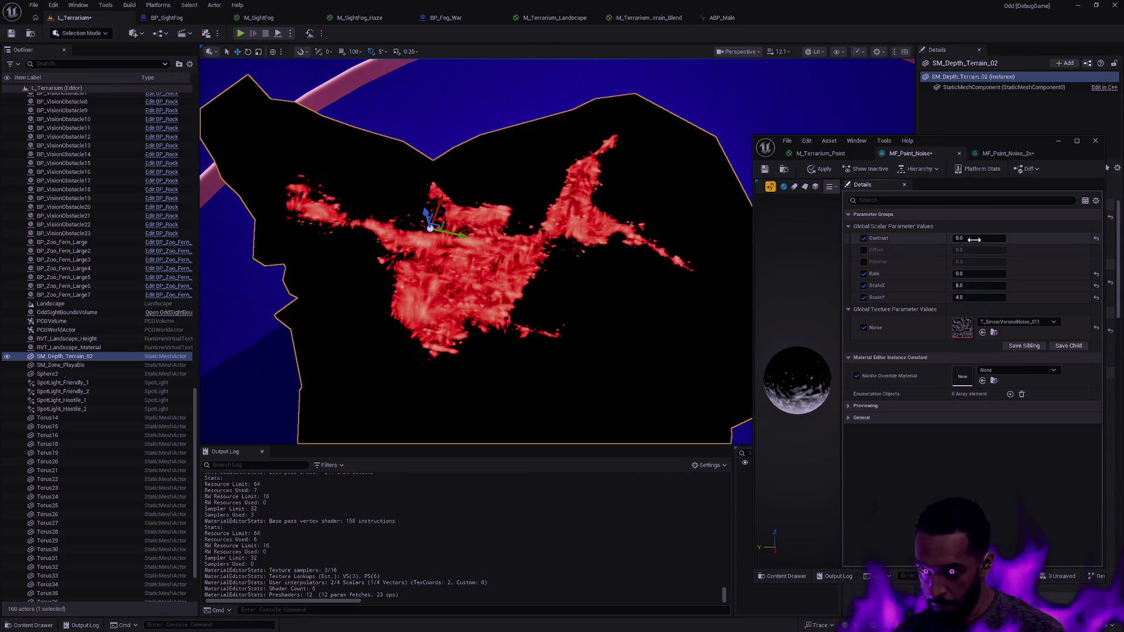
left_click(987, 286)
type("16")
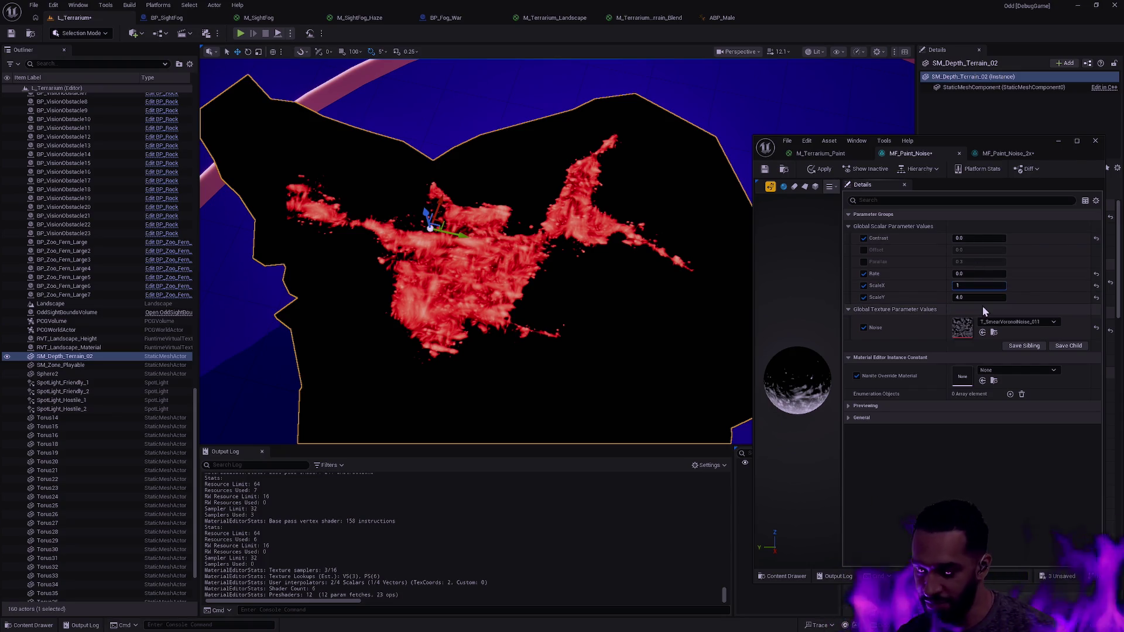
left_click(983, 298)
type("8")
key("Return")
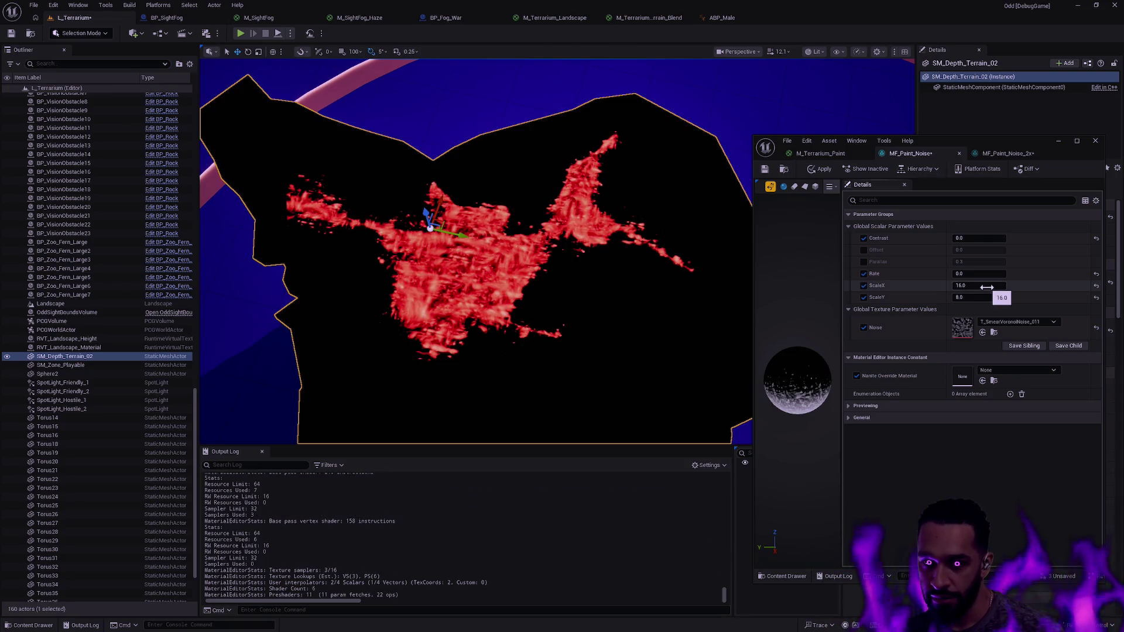
left_click(1011, 322)
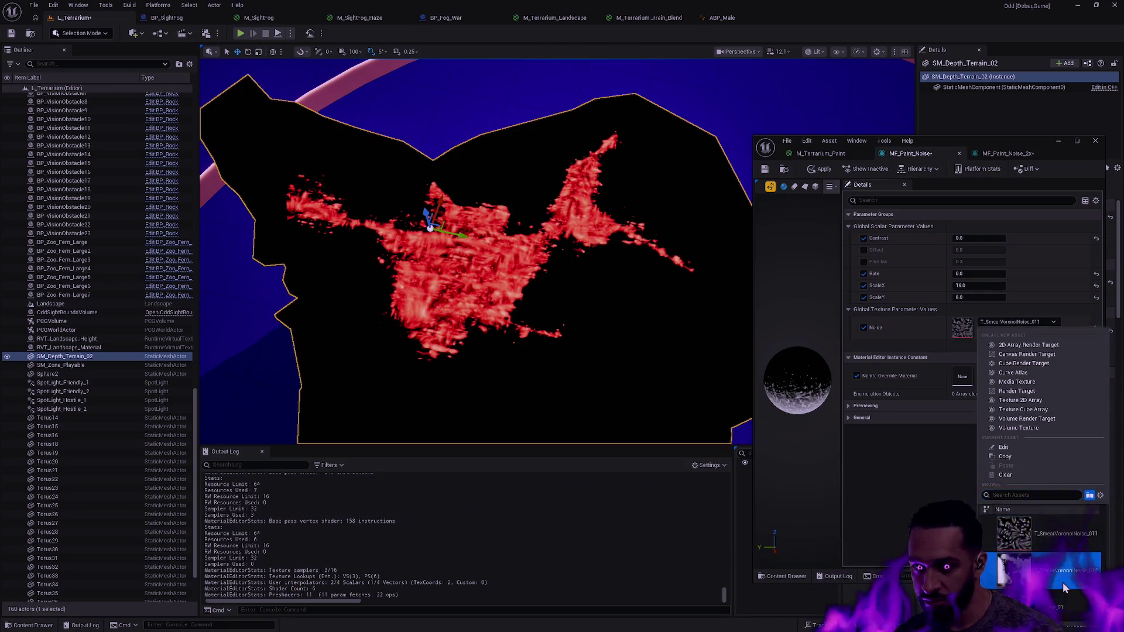
left_click(1062, 582)
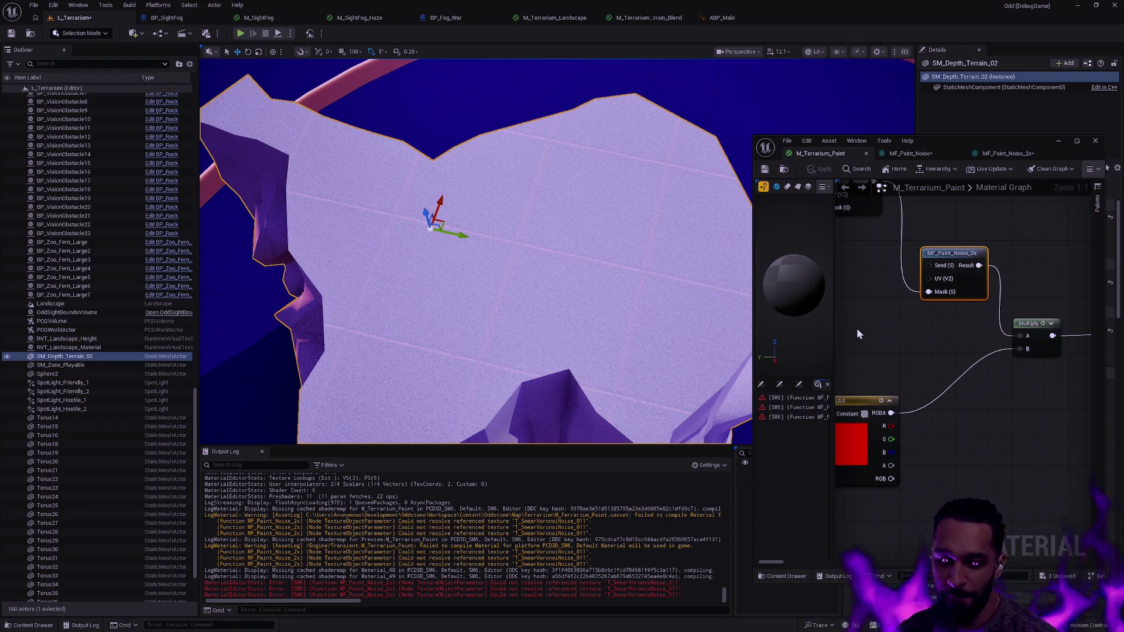
Move the red Constant node beside Multiply, then apply and save the material past compile warnings
mouse_move(883, 363)
left_mouse_down()
mouse_move(936, 377)
mouse_move(923, 389)
mouse_move(929, 353)
mouse_move(969, 404)
left_mouse_up()
scroll(931, 358, "down", 1)
mouse_move(939, 478)
left_mouse_down()
mouse_move(979, 450)
mouse_move(1015, 444)
left_mouse_up()
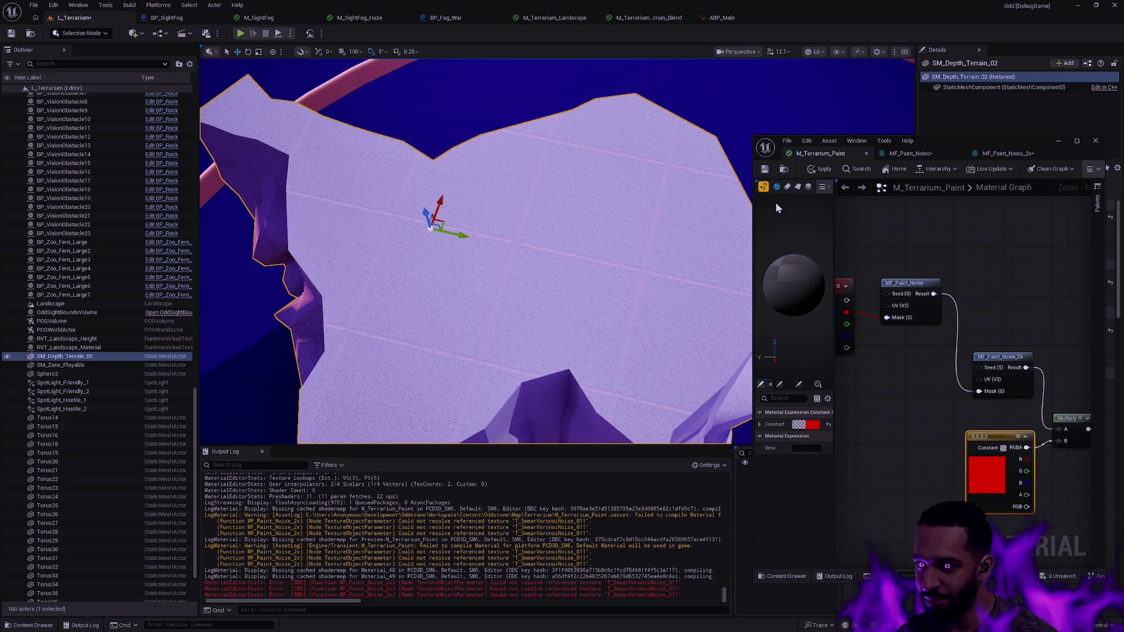
left_click(821, 169)
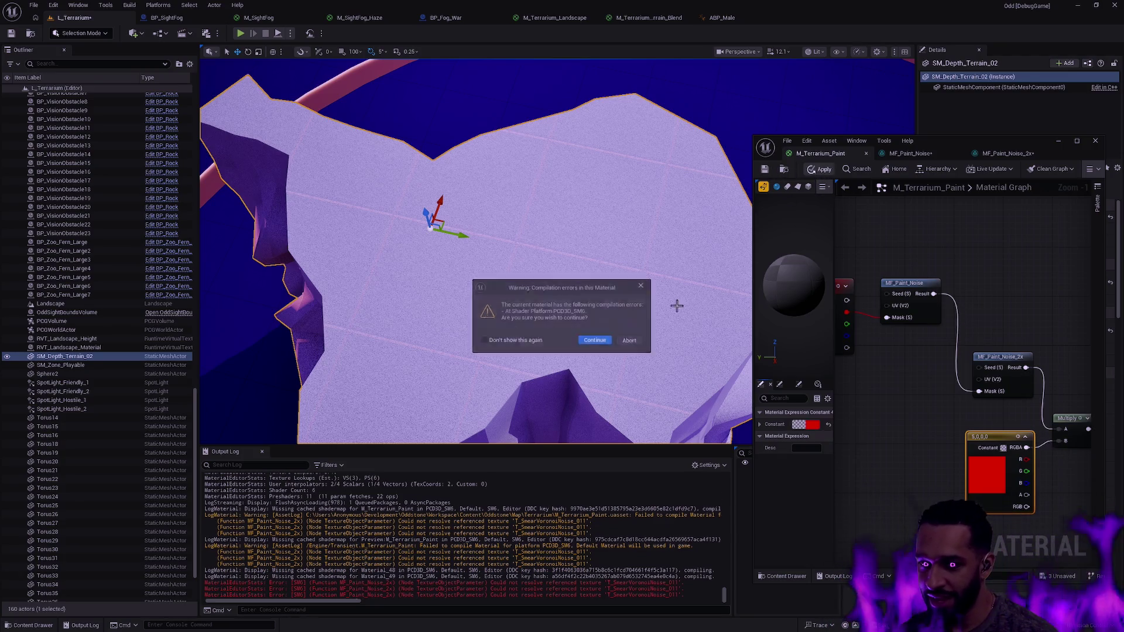
key("Return")
left_click(767, 170)
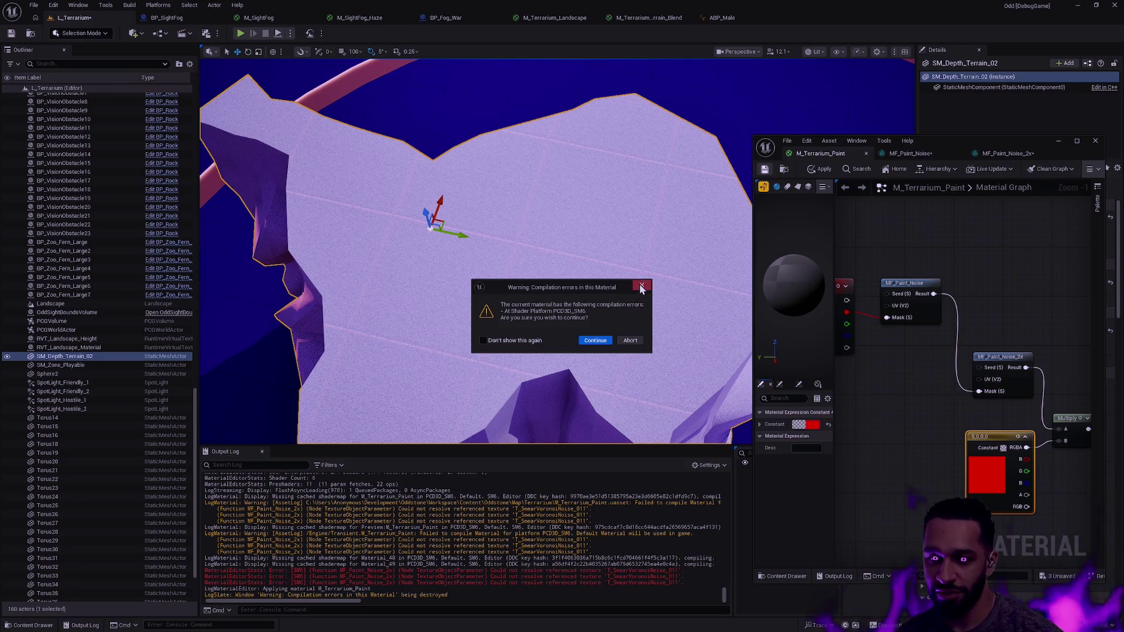
key("Return")
Minimize the floating material instance editor and return to the level viewport
left_click_drag(1034, 319, 935, 263)
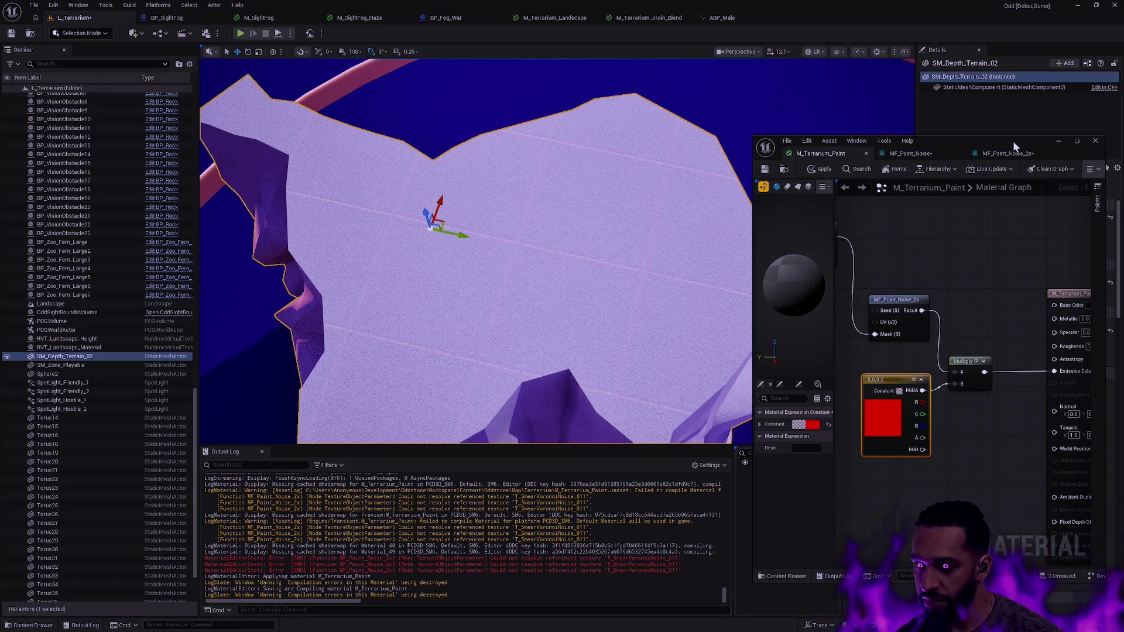
left_click_drag(1016, 146, 976, 124)
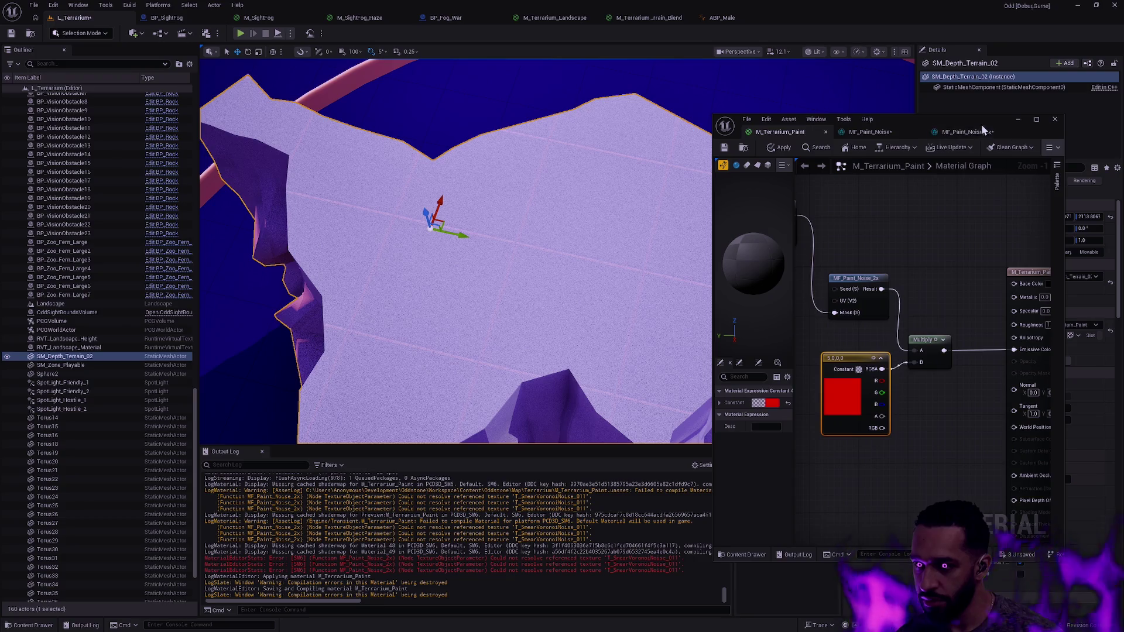
left_click(979, 129)
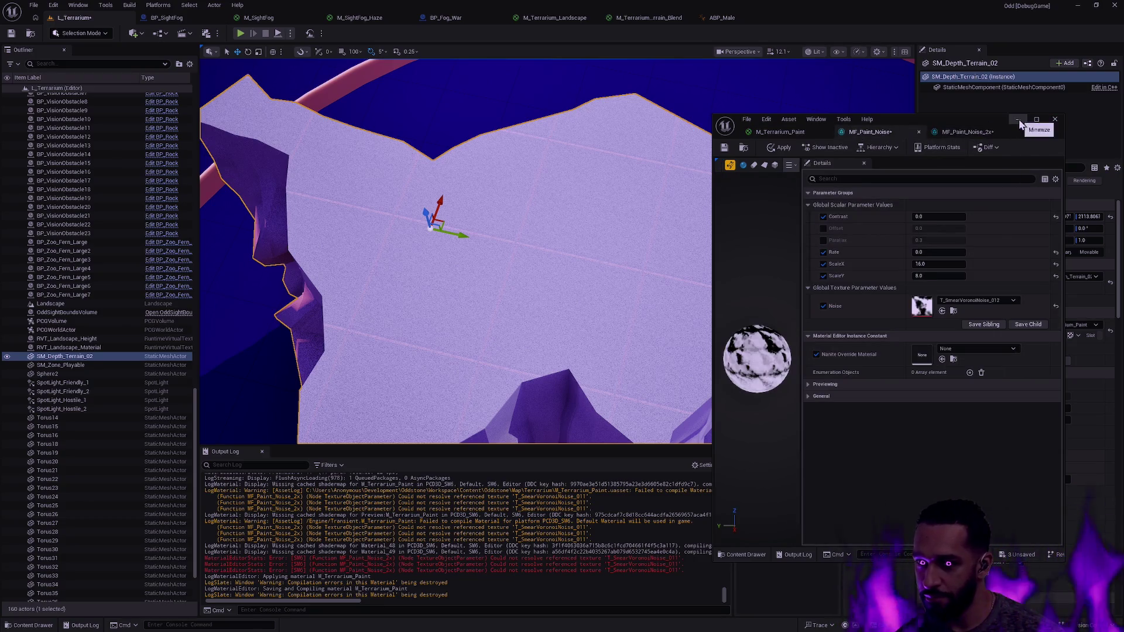
left_click(1019, 125)
scroll(548, 254, "down", 5)
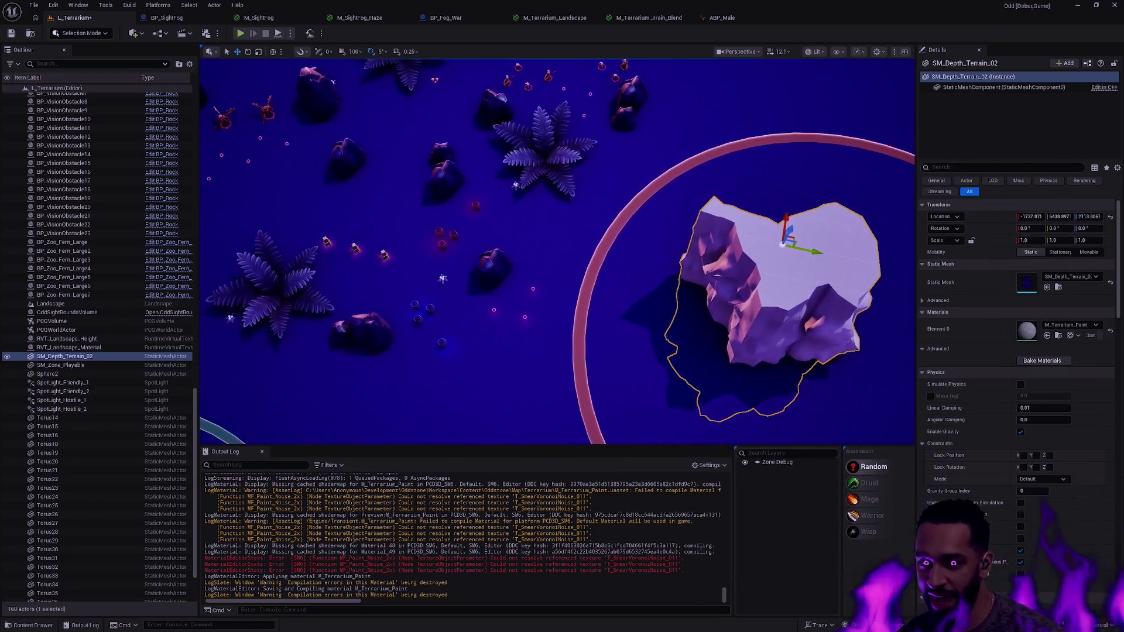
Launch Play In Editor on L_Terrarium with Alt+P
scroll(530, 264, "up", 6)
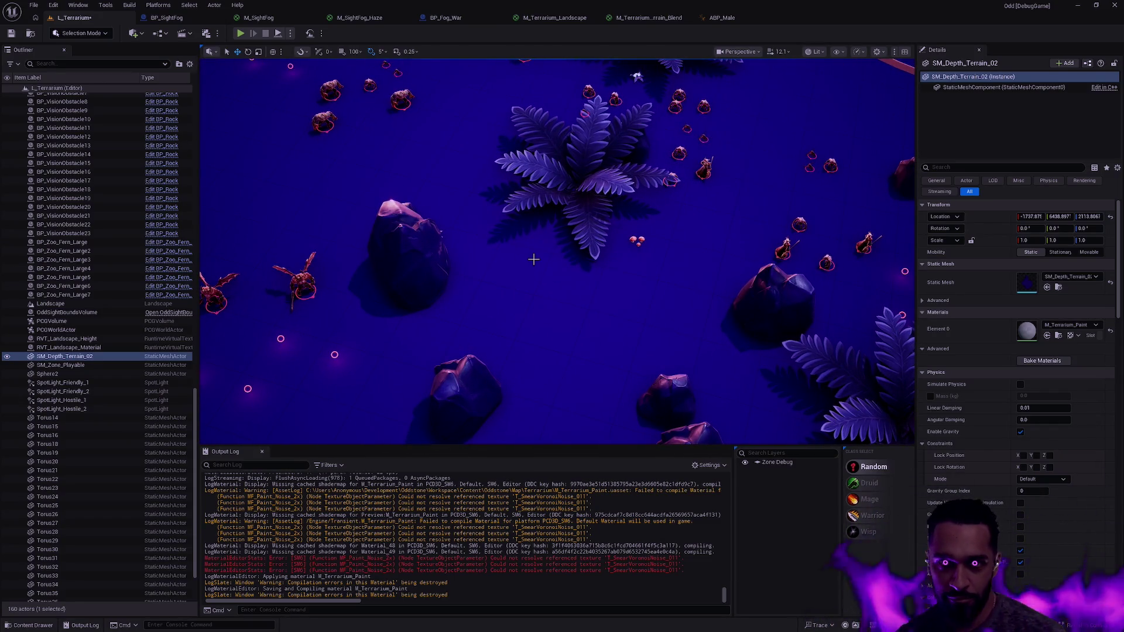
key("alt+p")
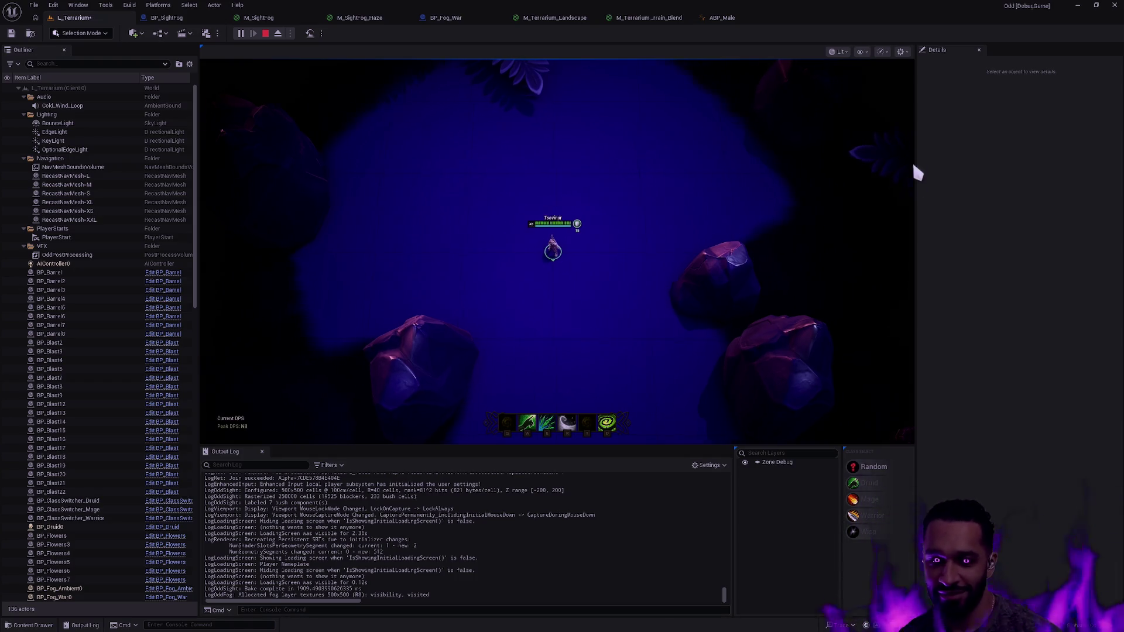
Walk the character, go fullscreen with F11, and run Odd.Sight.DrawVisibleCells from the console
right_click(557, 234)
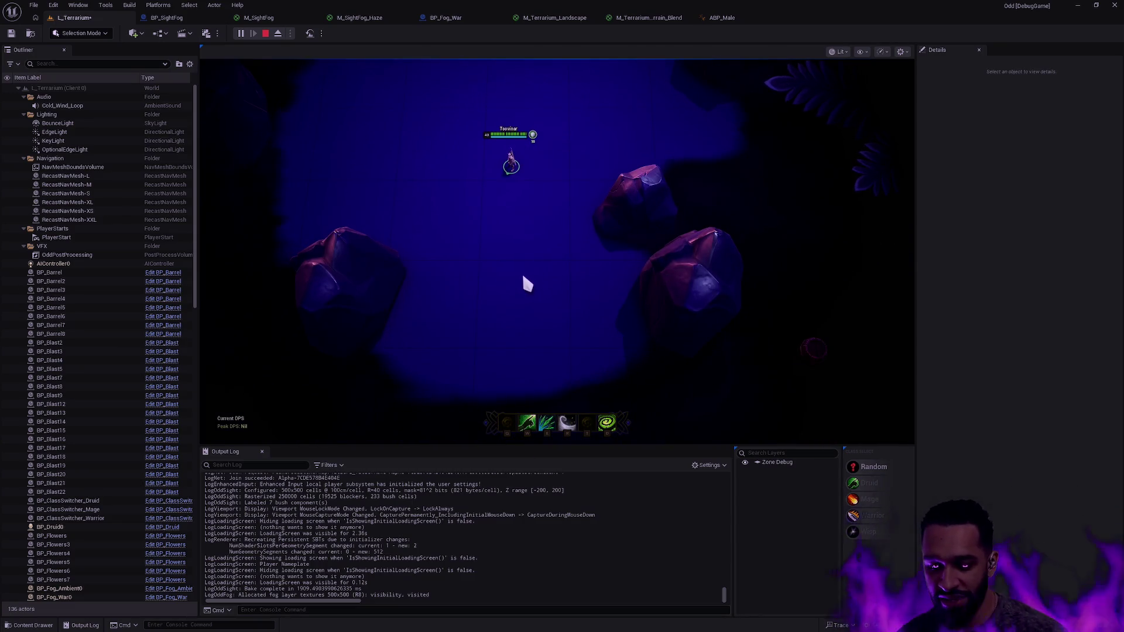
key("F11")
right_click(461, 398)
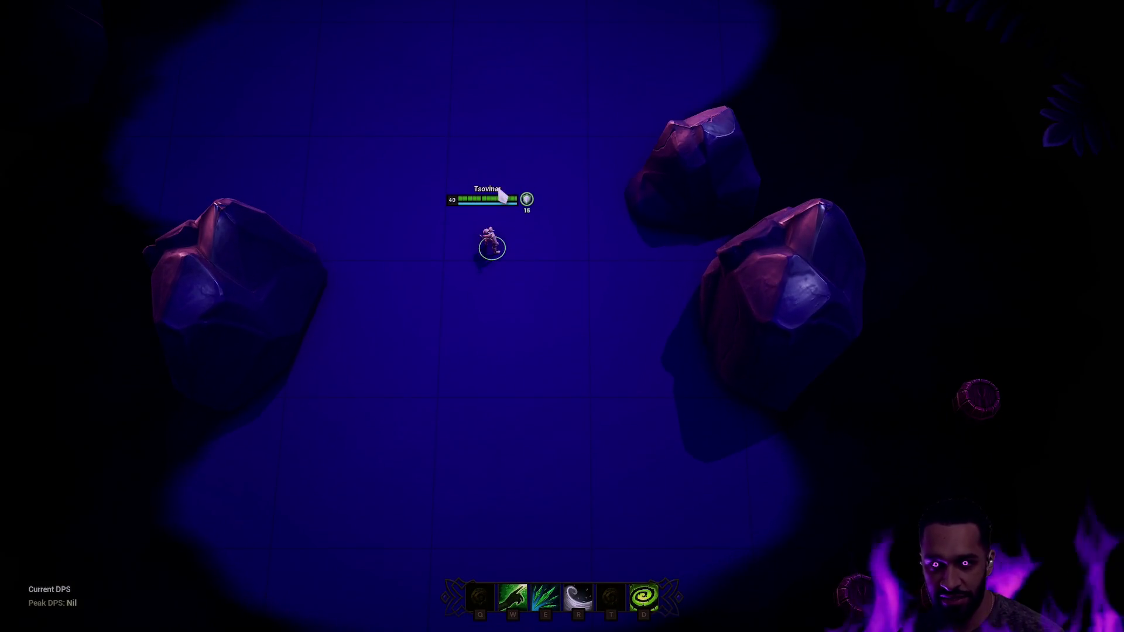
key("grave")
key("Up")
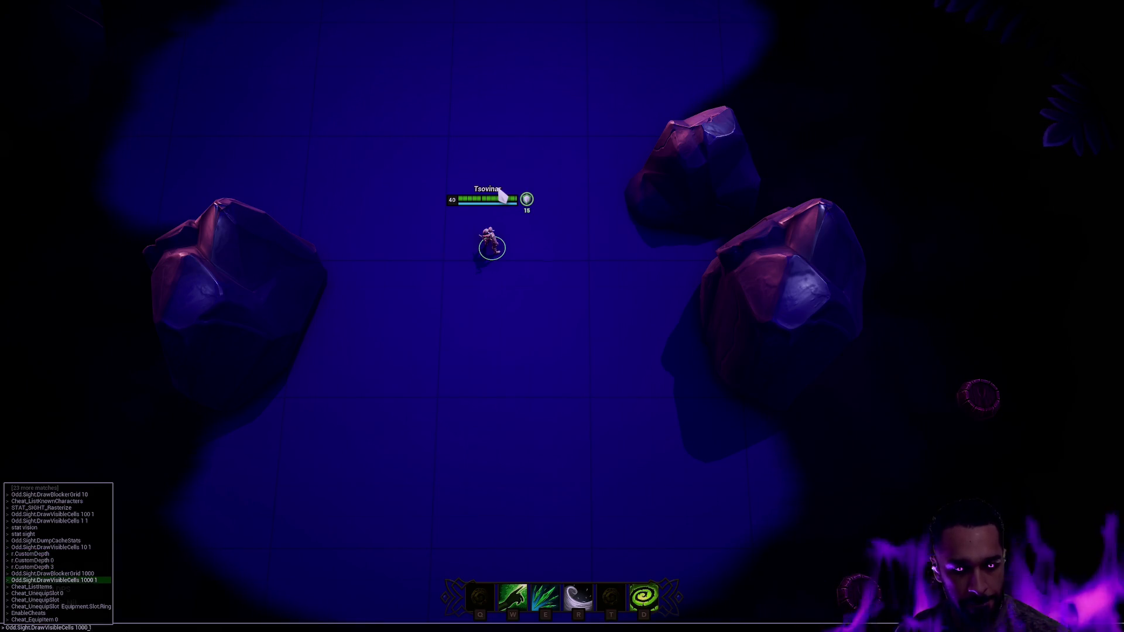
key("Return")
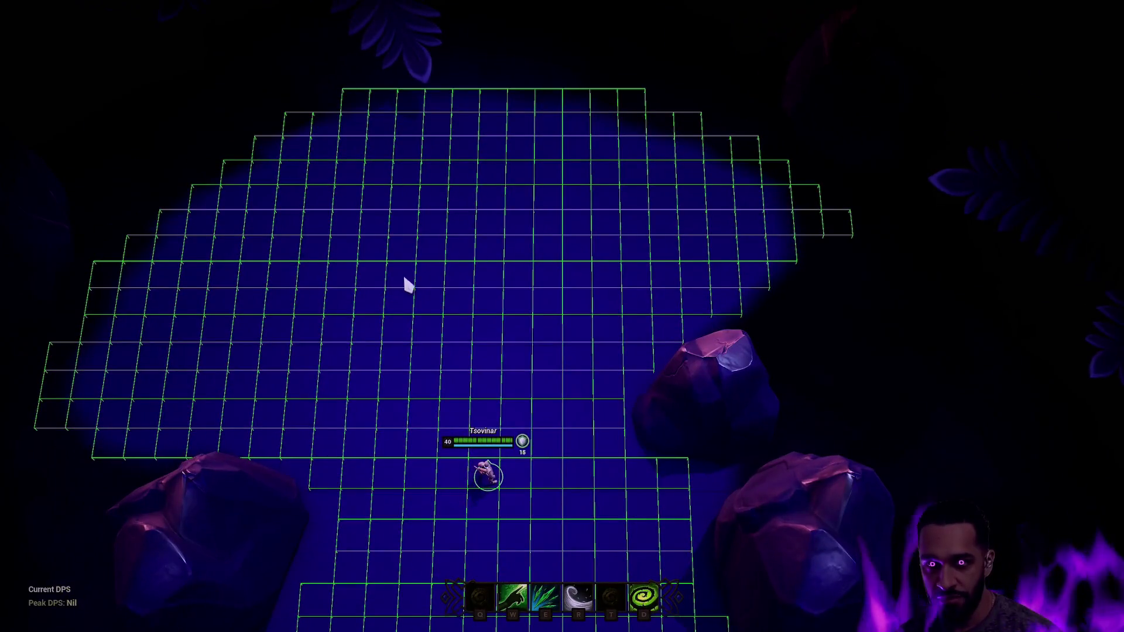
Walk the character up and down under the sight-cell grid, then recall earlier console commands
right_click(478, 375)
right_click(469, 419)
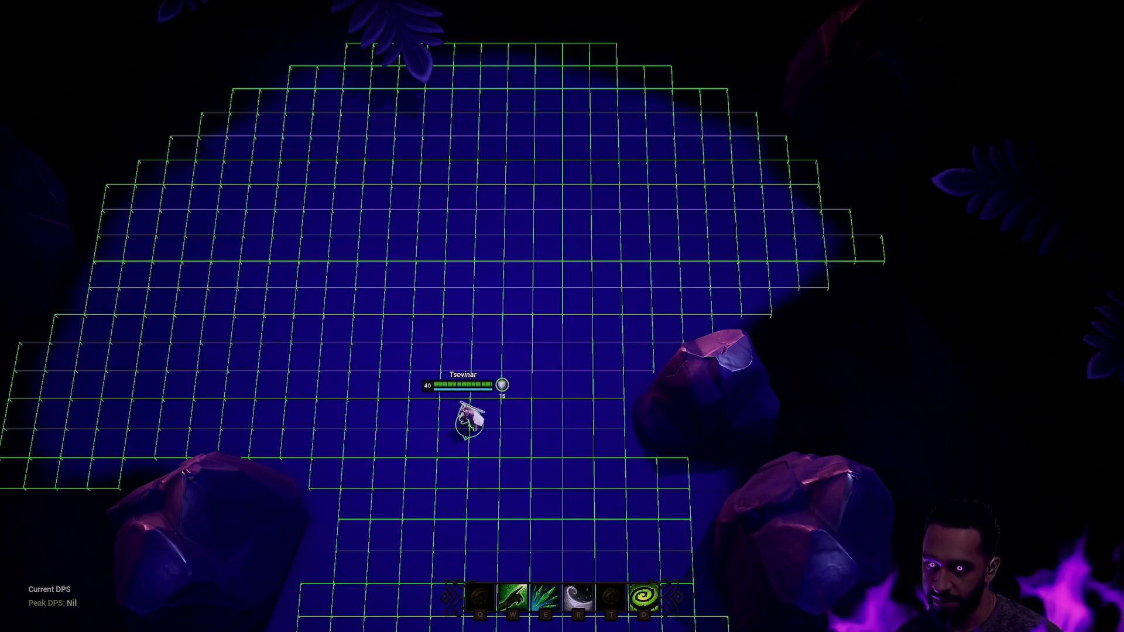
right_click(495, 349)
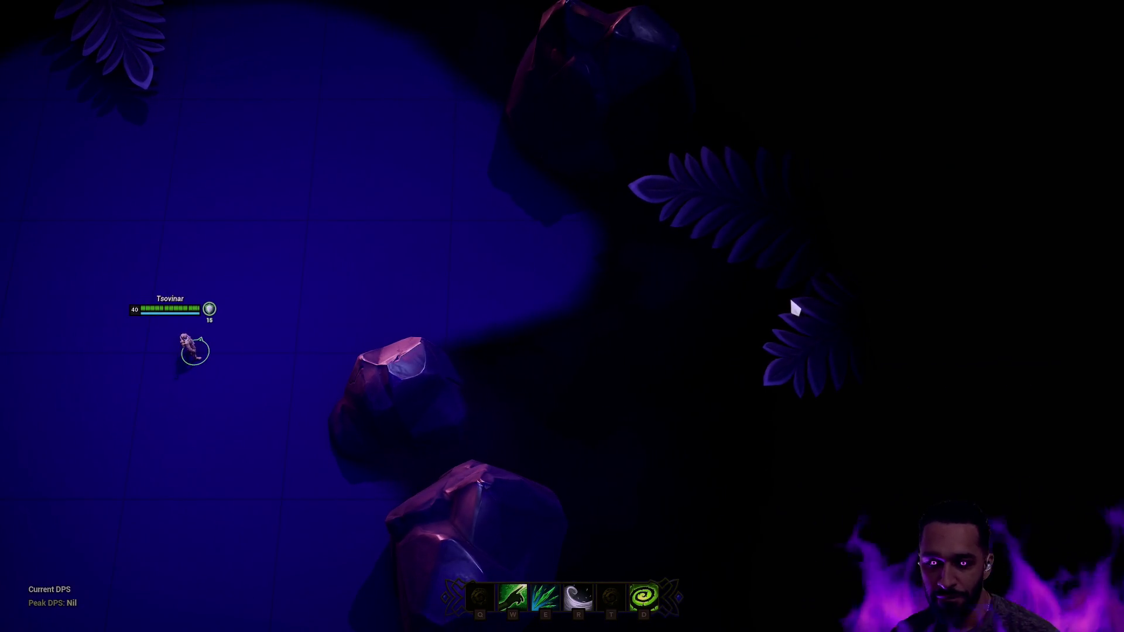
key("grave")
key("Up")
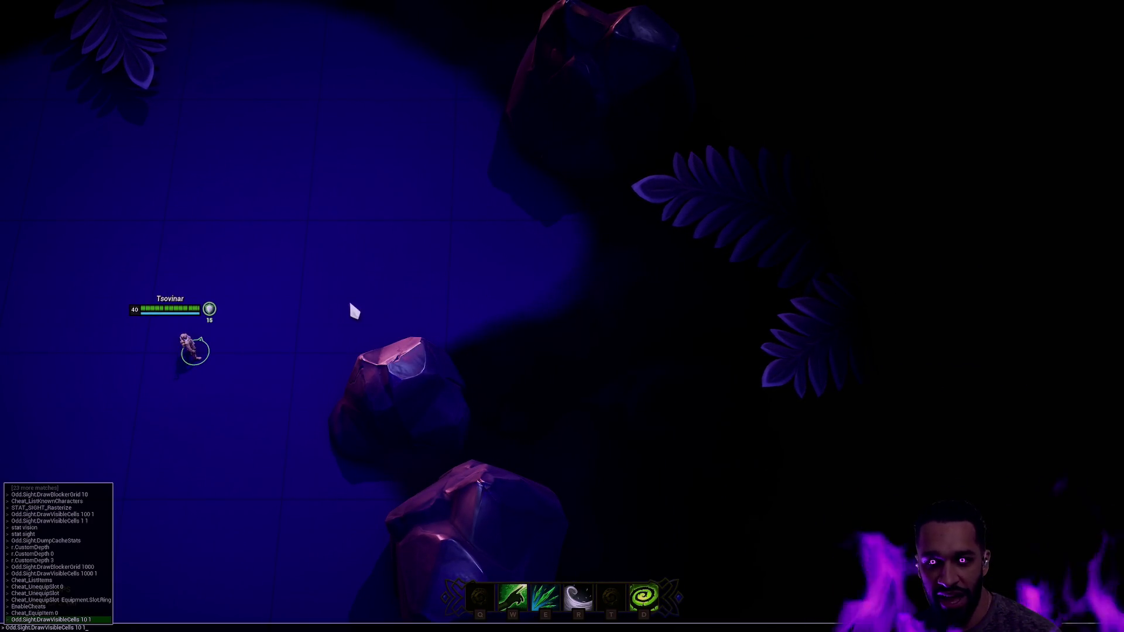
key("Up")
key("Up")
key("Up")
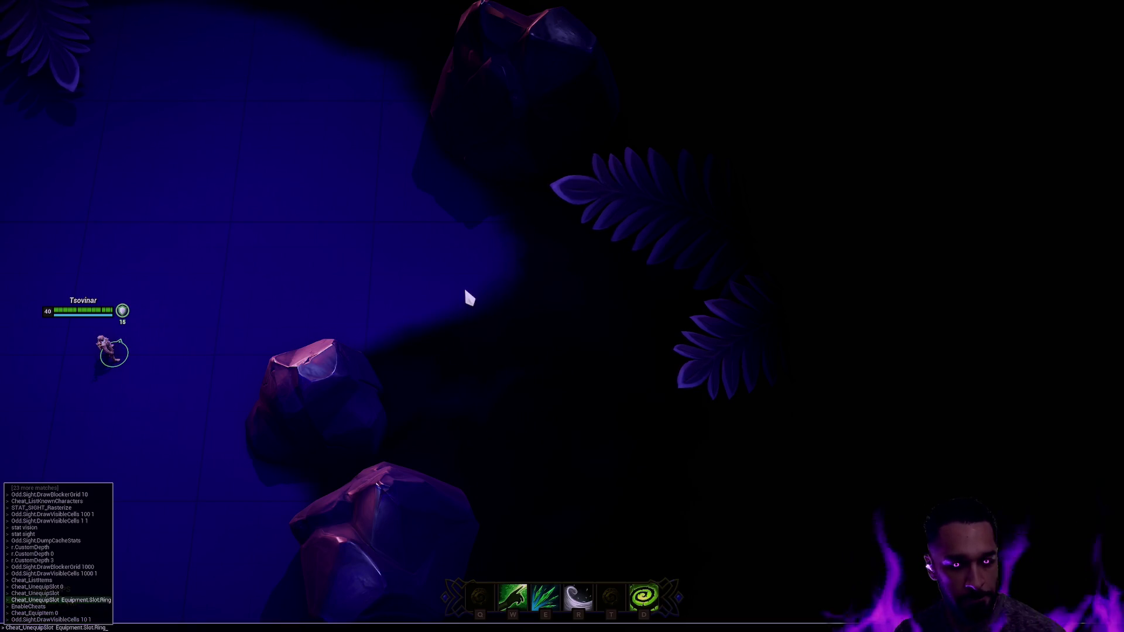
Rerun Odd.Sight.DrawBlockerGrid to show the red blocker-cell outlines and start walking the character
key("Up")
key("Up")
key("Up")
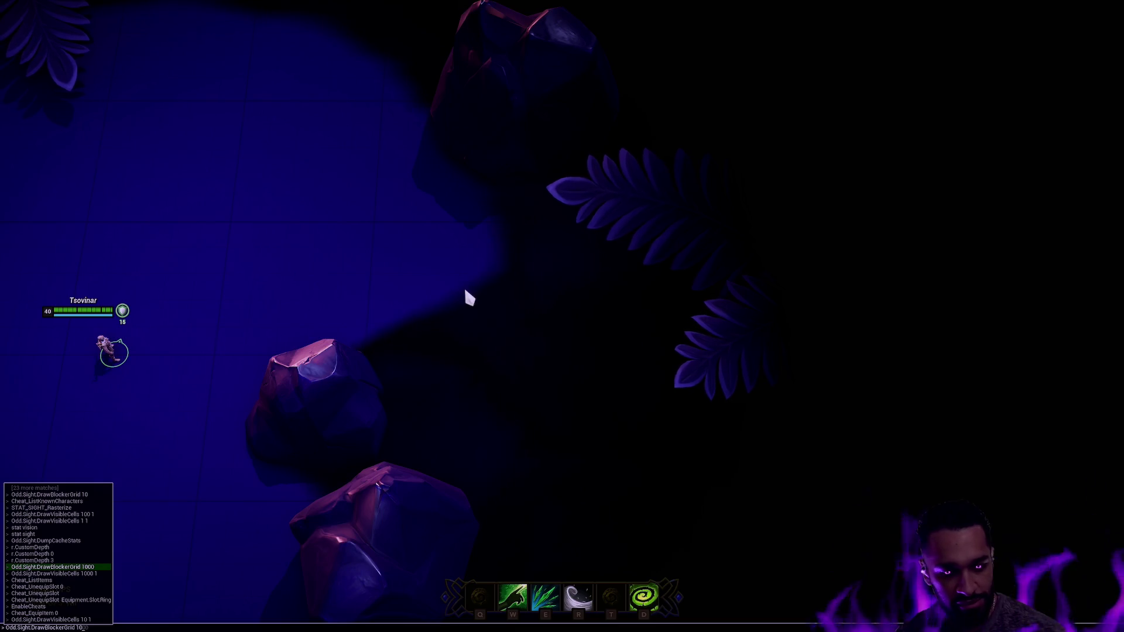
key("Return")
left_click(464, 275)
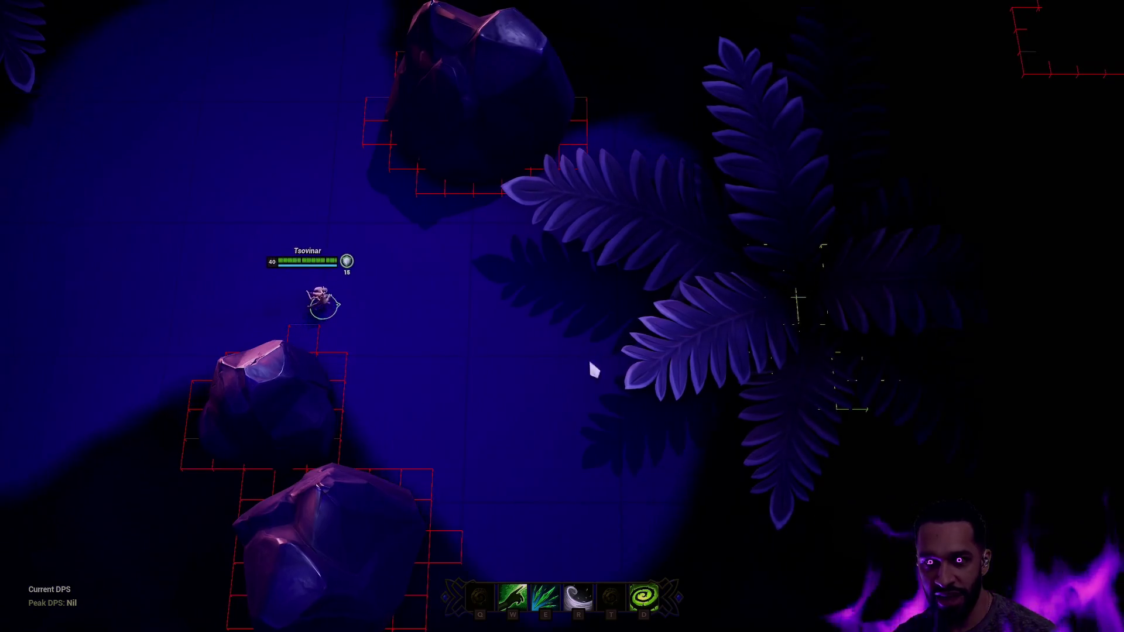
left_click(446, 357)
Walk the character rightward through the fog toward the large fern, panning the camera to follow
key("Down")
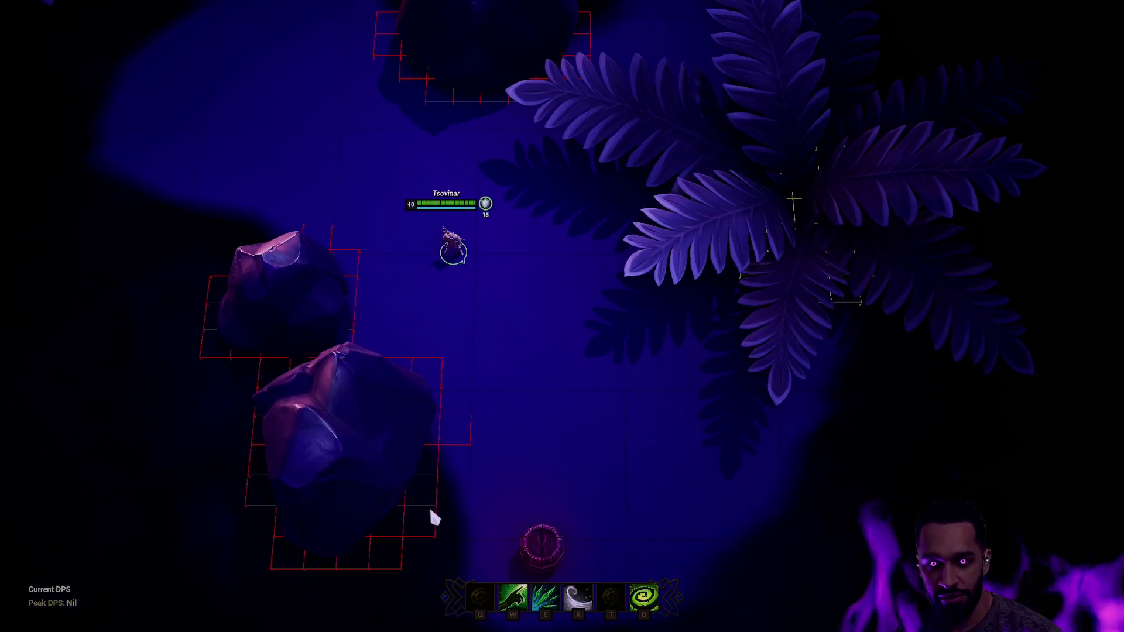
key("Down")
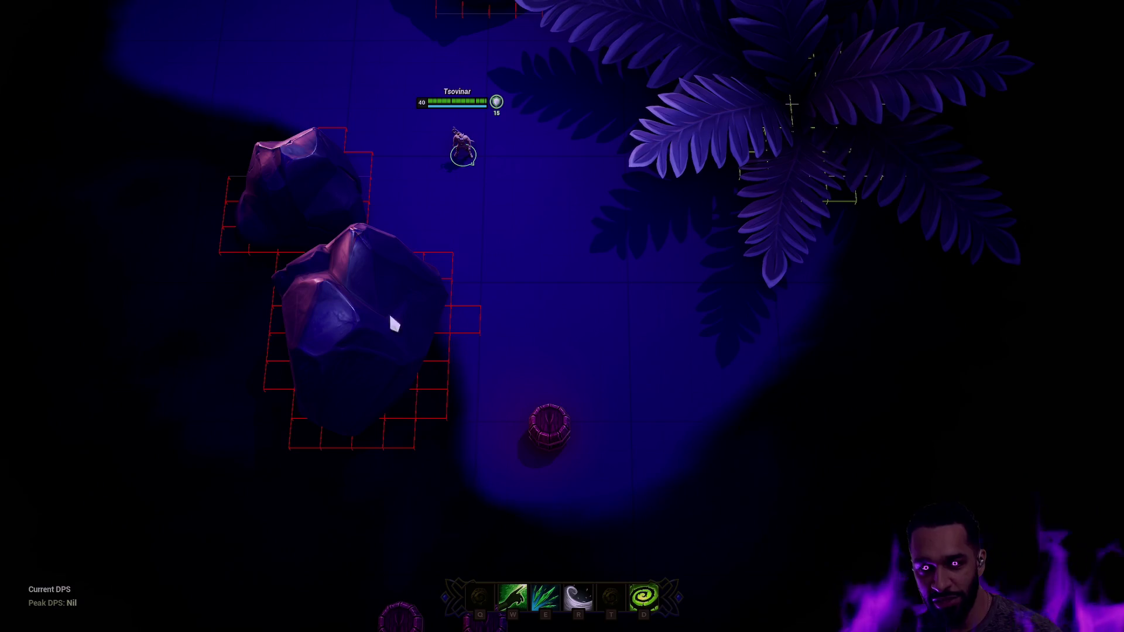
key("Up")
key("Up")
key("Right")
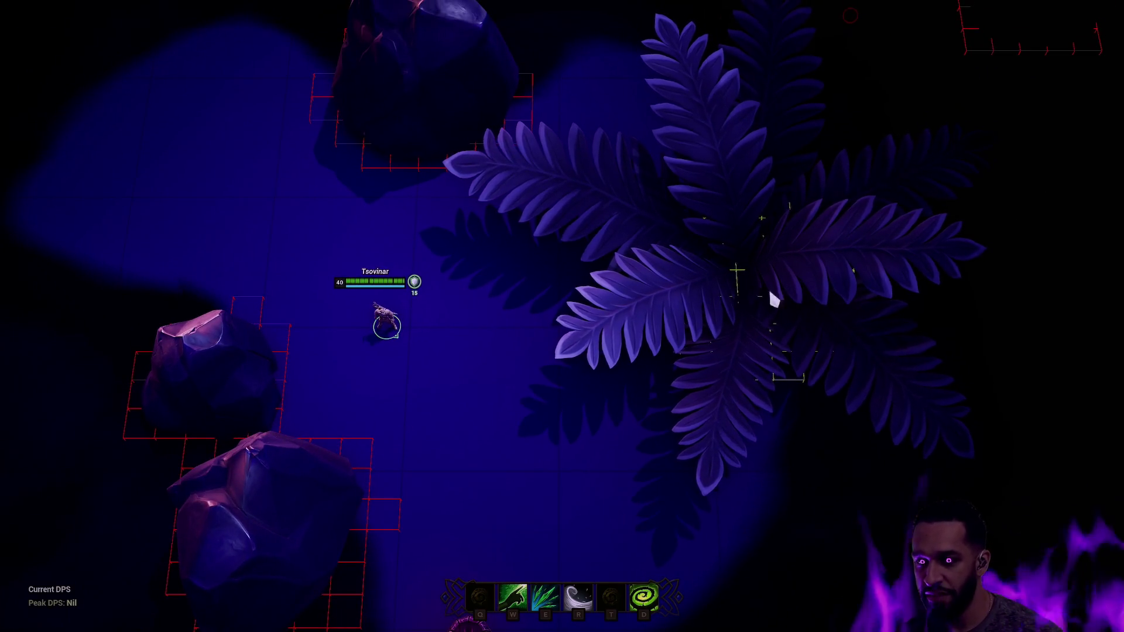
left_click(605, 323)
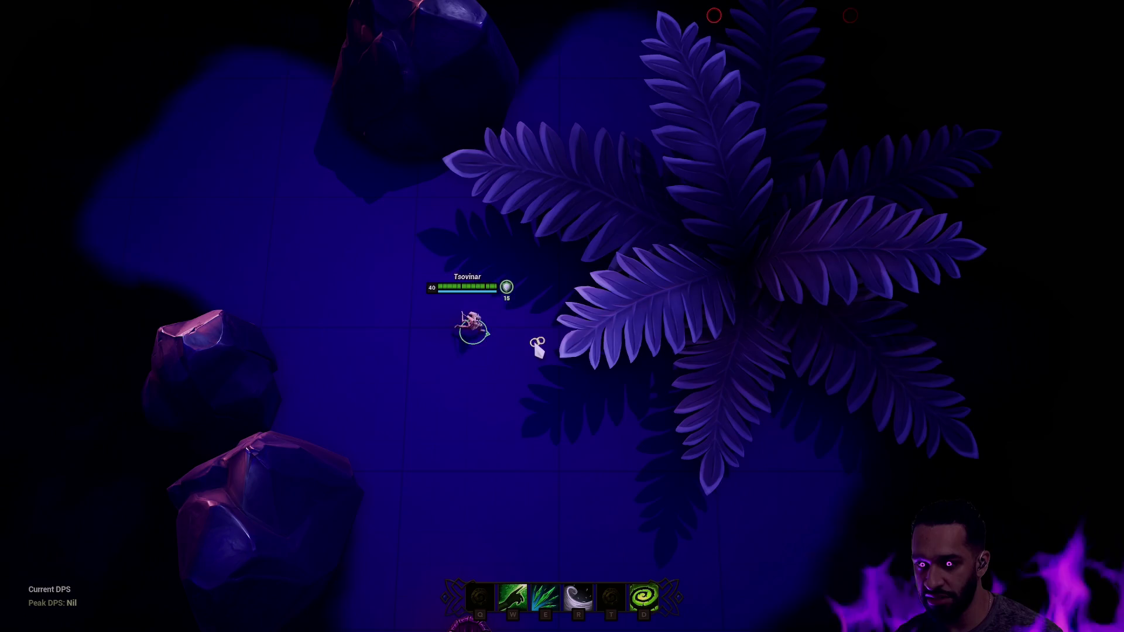
key("Right")
left_click(544, 414)
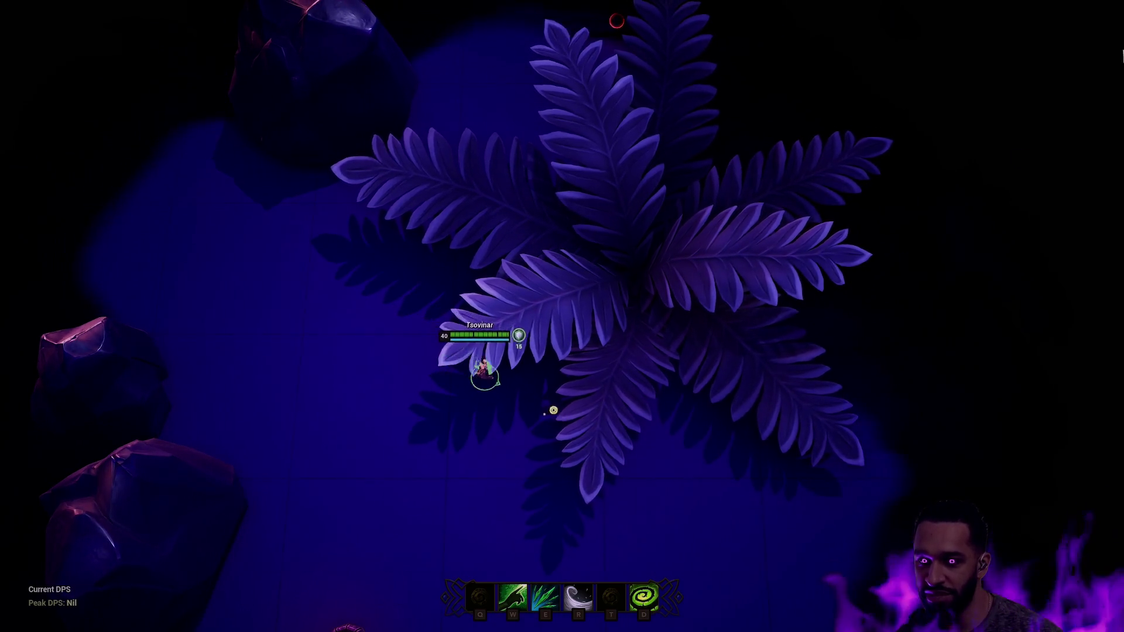
key("Up")
key("Right")
key("Up")
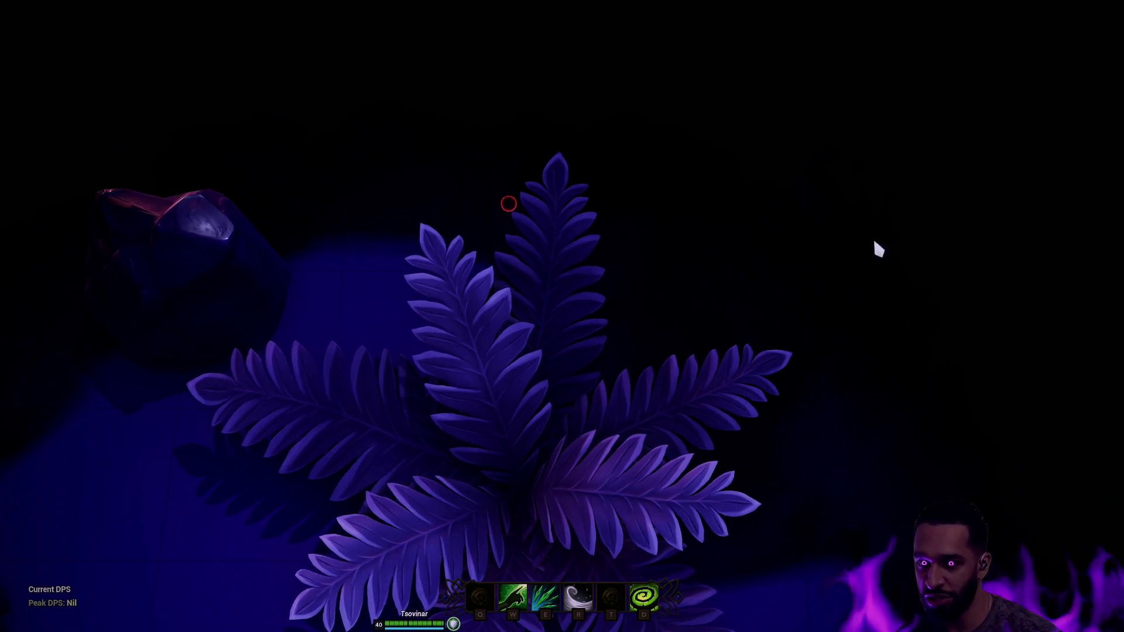
key("Down")
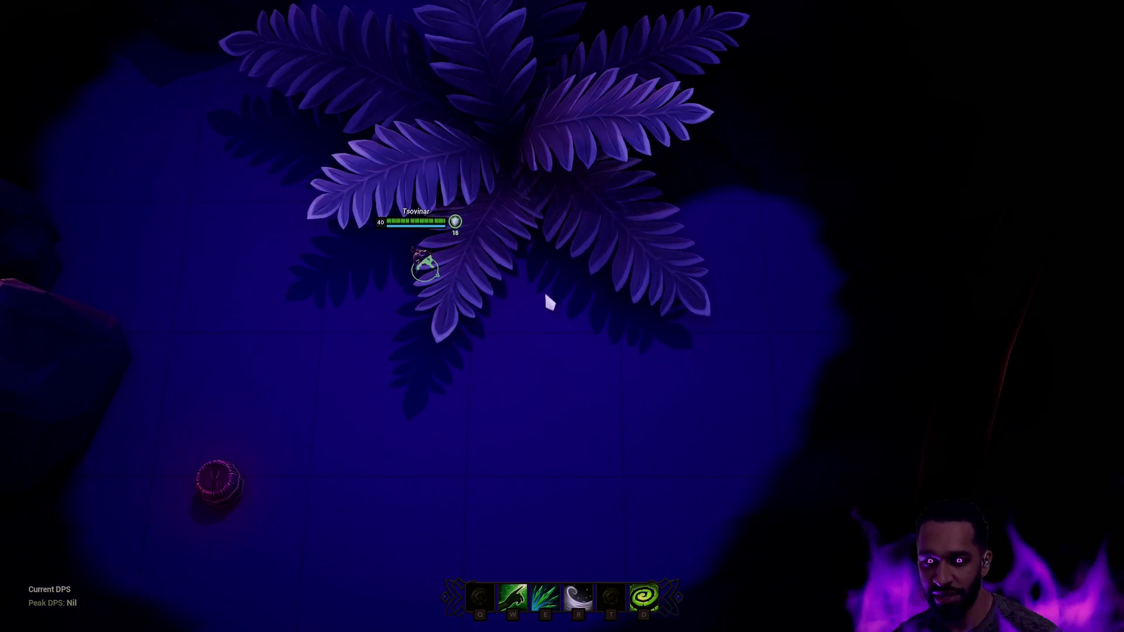
left_click(509, 337)
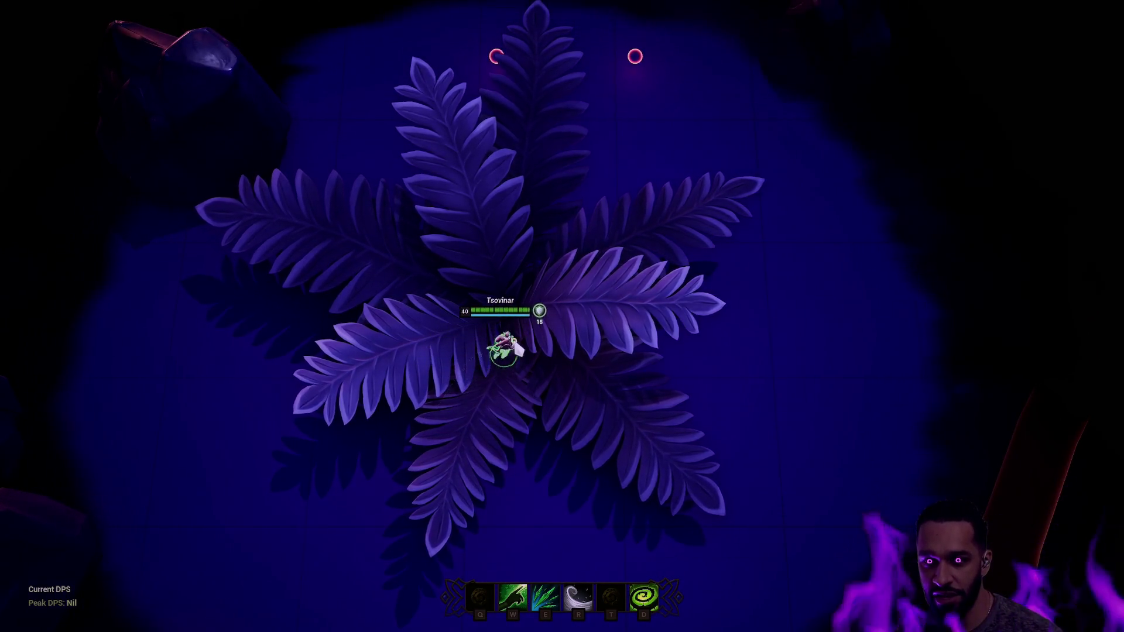
Cast the green-glow ability inside the fern bush and recentre the camera on the character
key("Up")
key("Down")
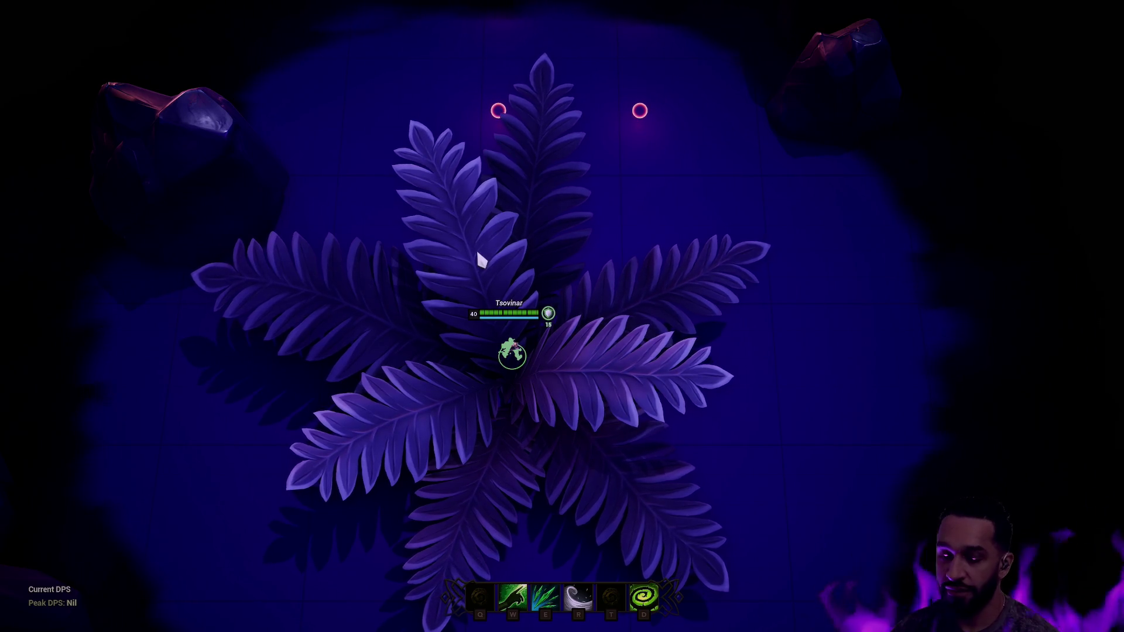
mouse_move(283, 8)
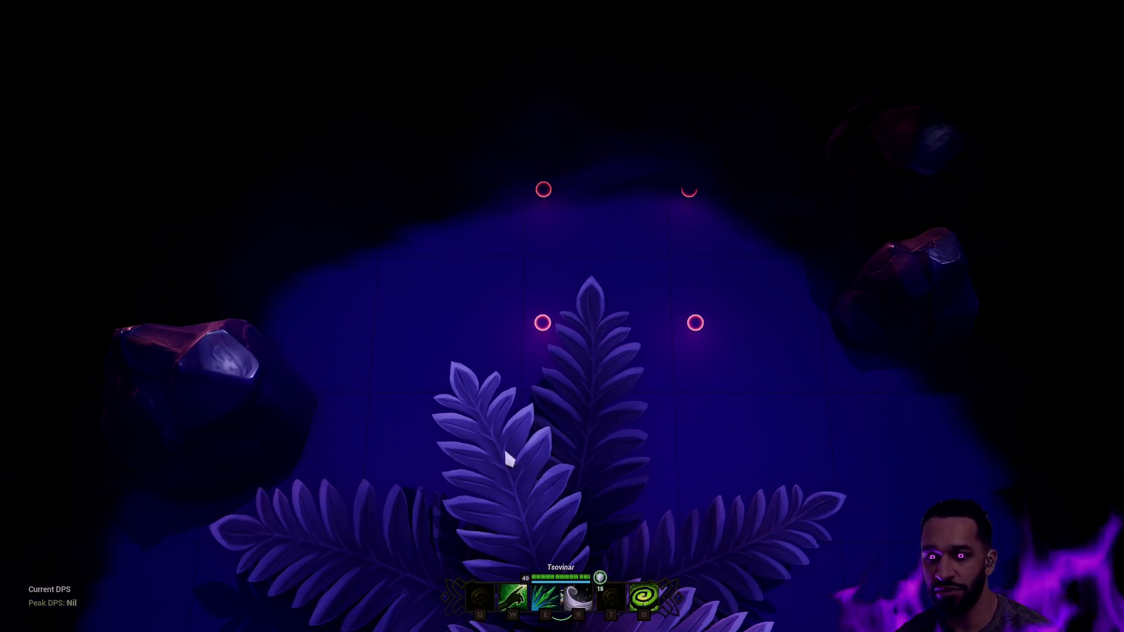
key("space")
mouse_move(477, 9)
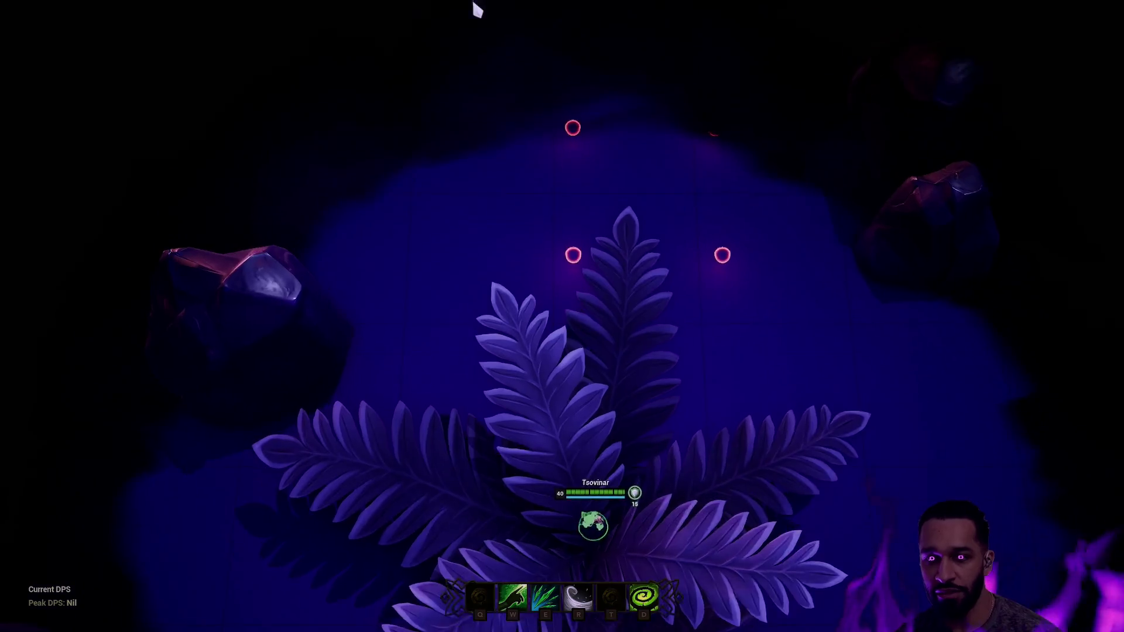
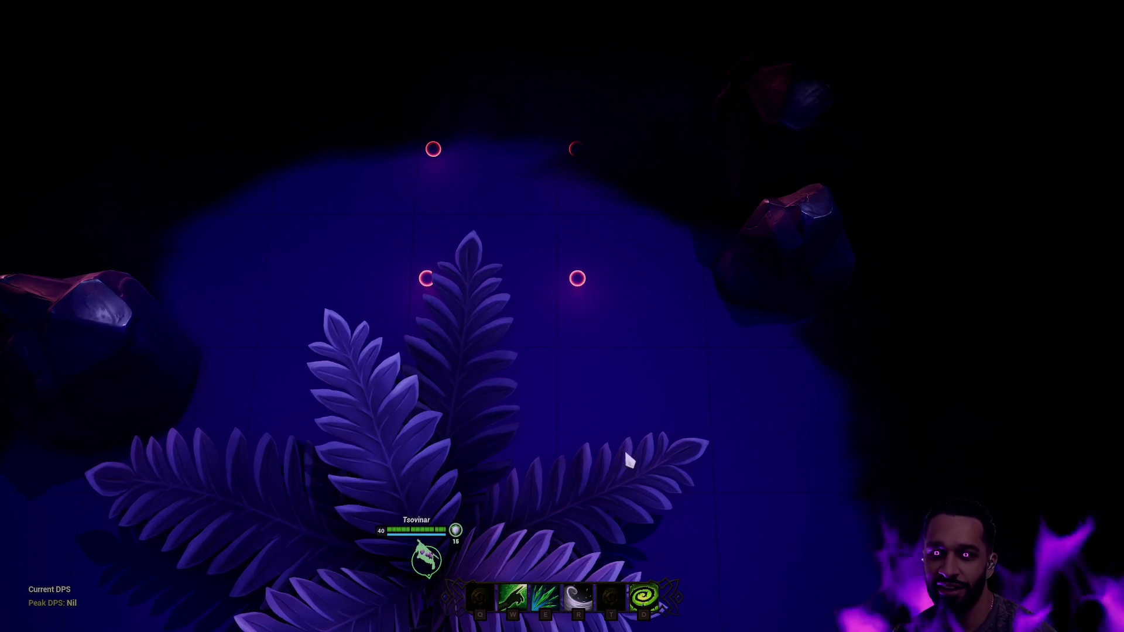
Walk the champion around the arena, then open the console with 'Odd.Sight.DrawBlockerGrid 10' recalled
key("space")
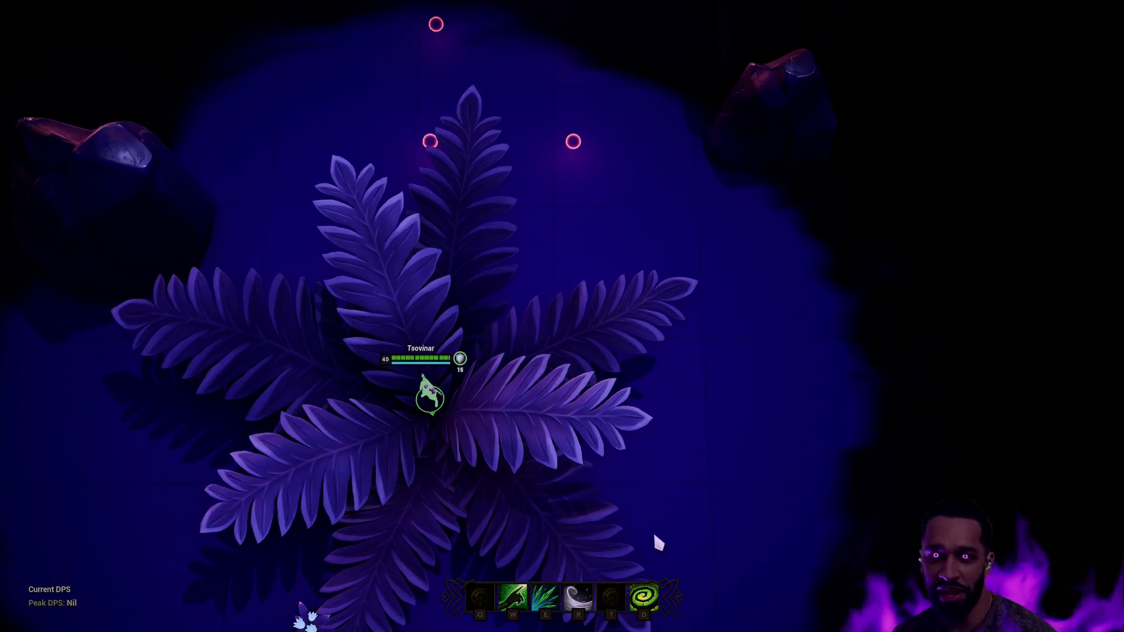
key("space")
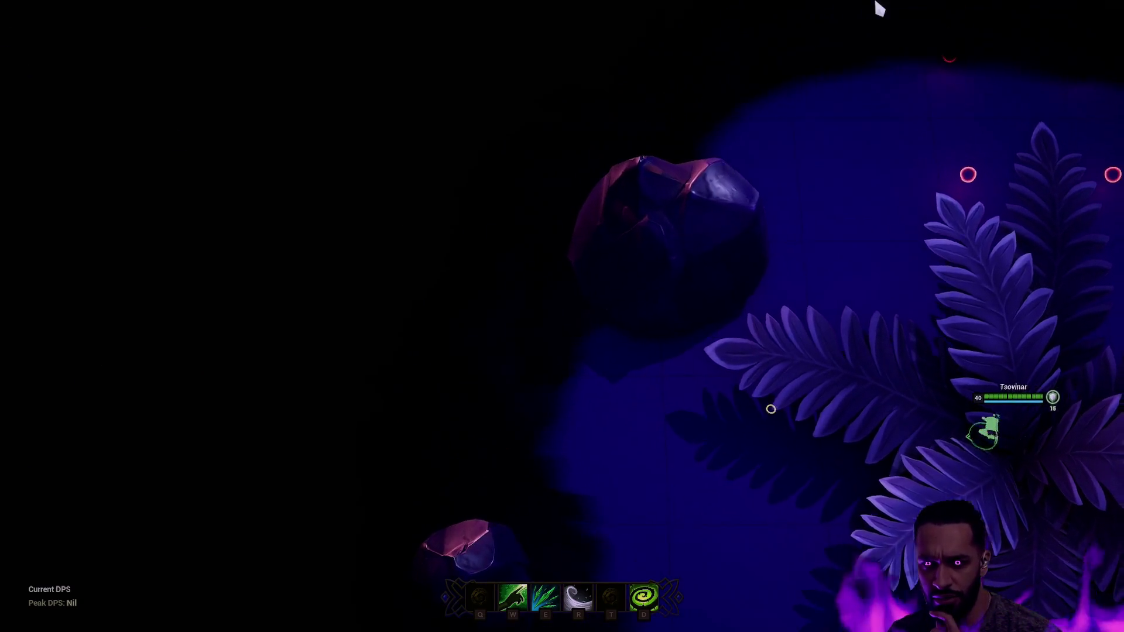
right_click(914, 582)
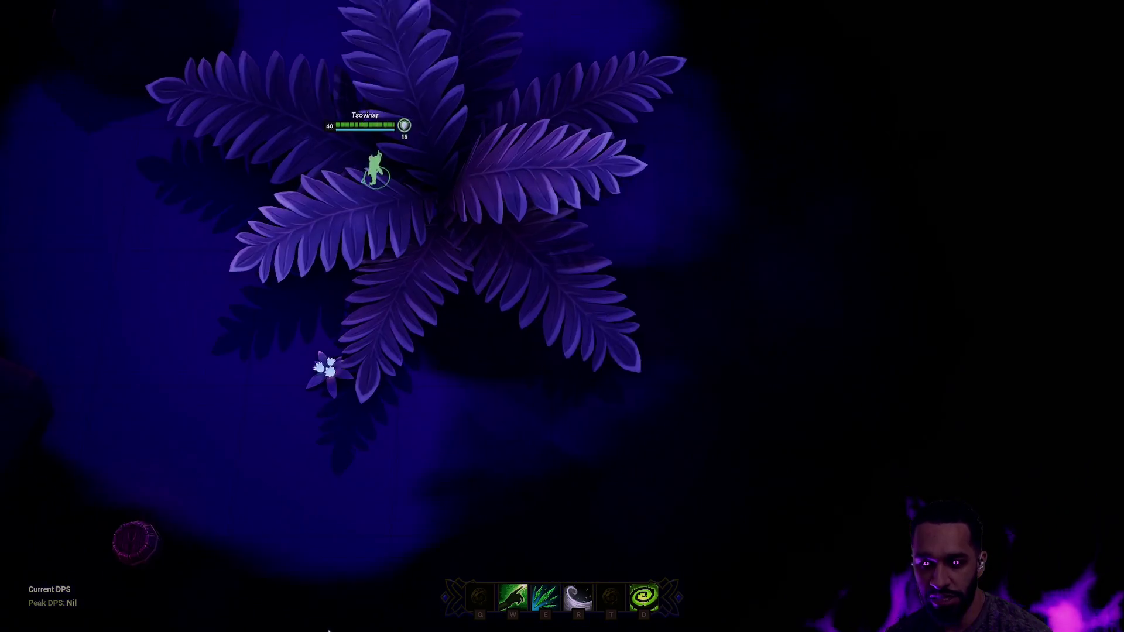
right_click(93, 254)
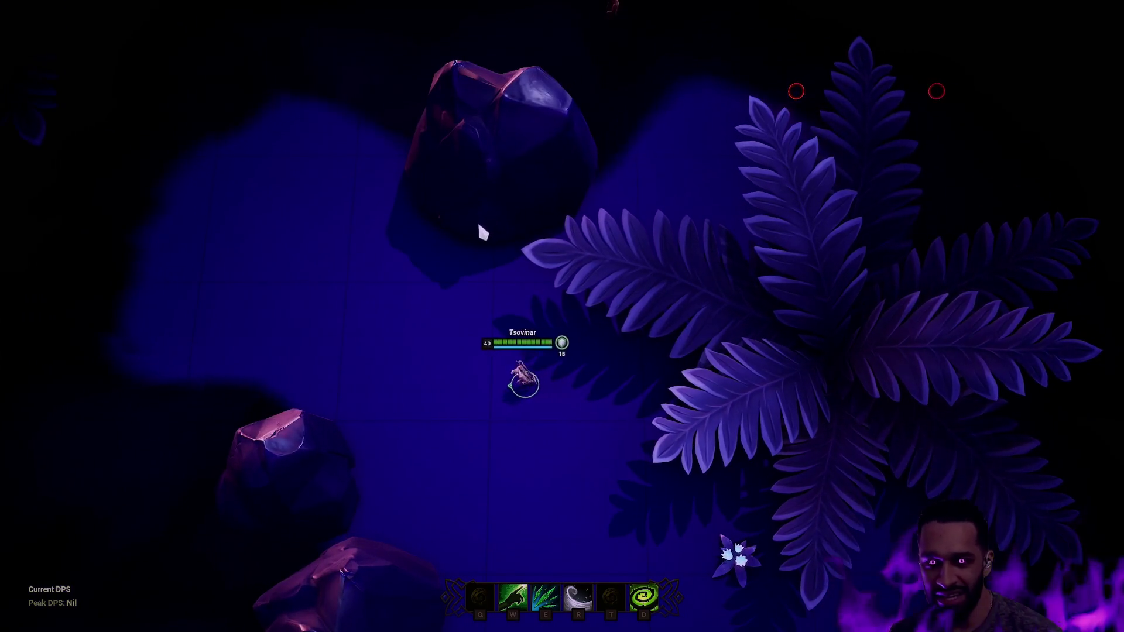
right_click(484, 283)
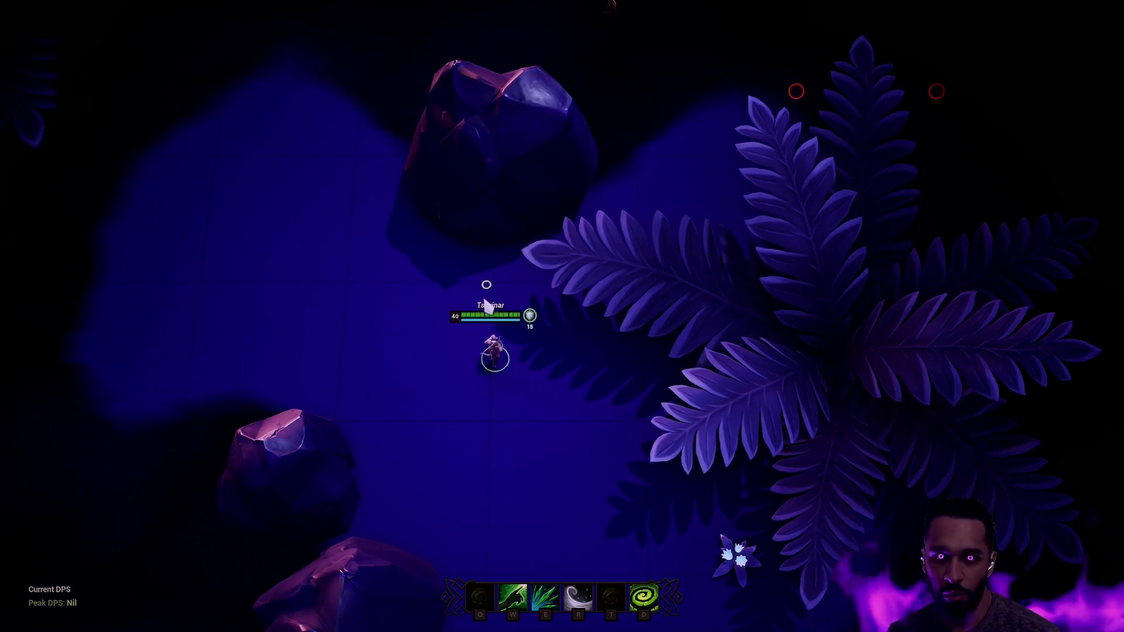
key("grave")
key("Up")
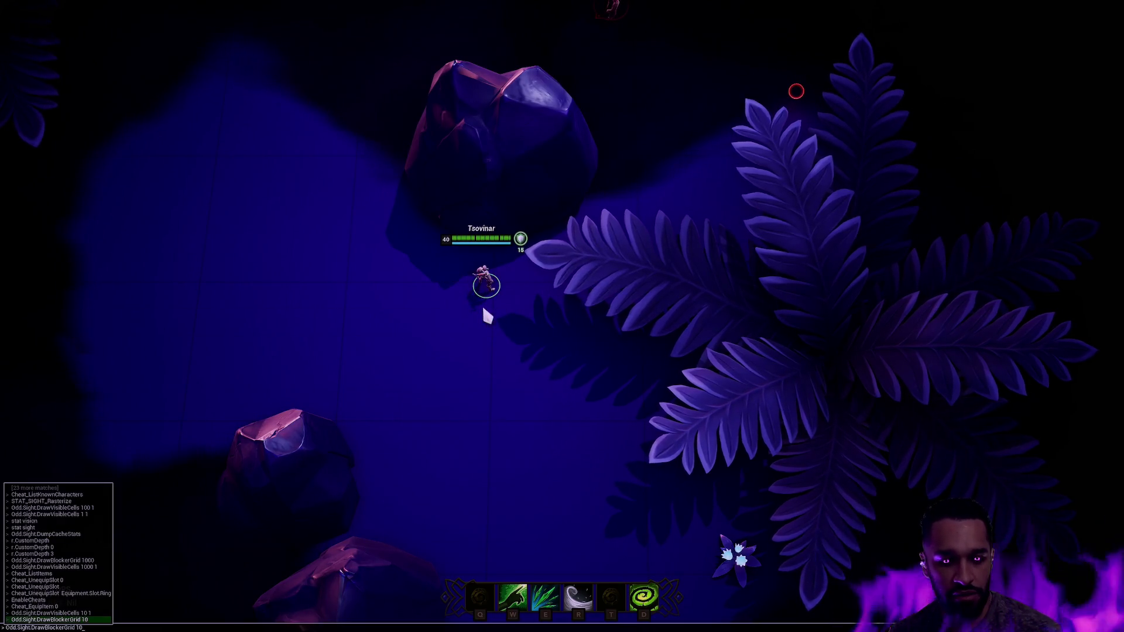
Run the blocker-grid command and walk the champion left and up across the green grid
key("Return")
right_click(349, 529)
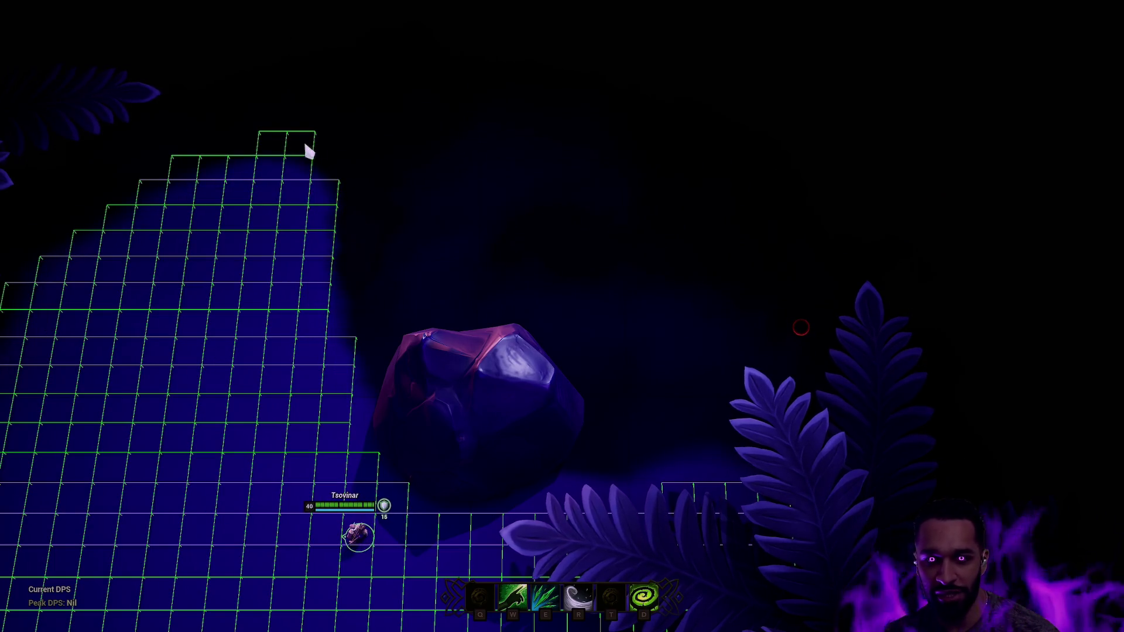
right_click(272, 530)
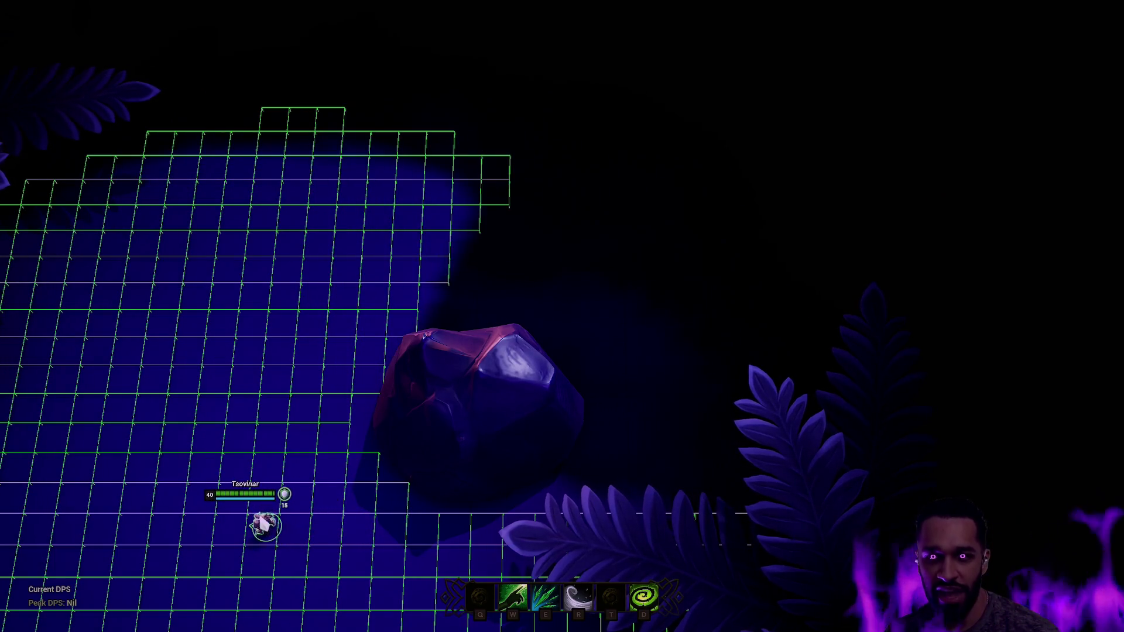
right_click(305, 479)
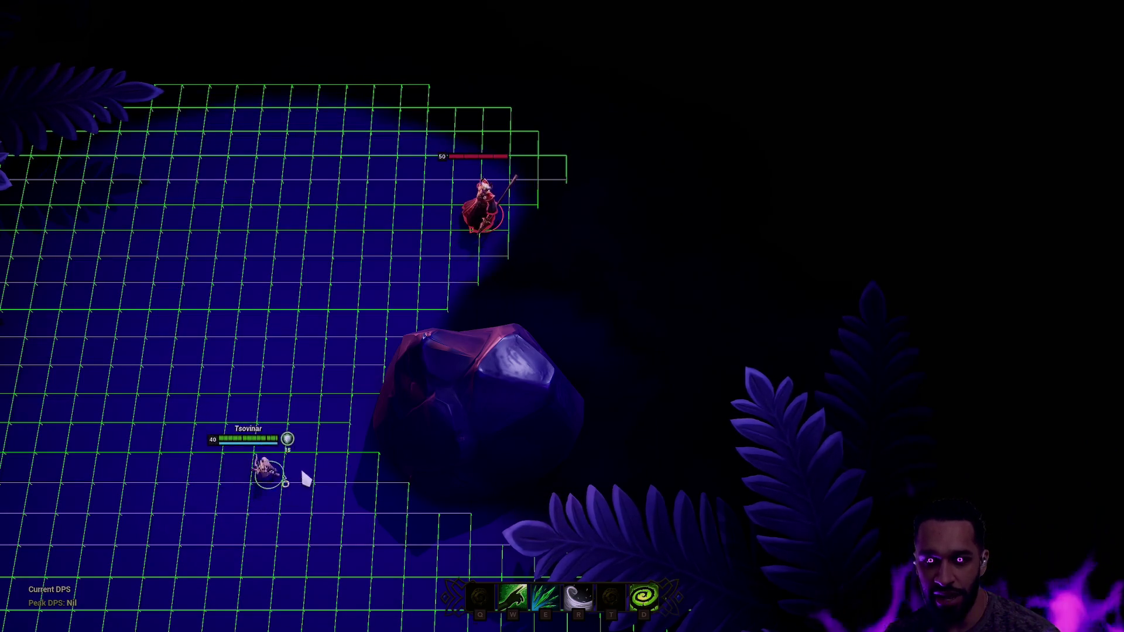
right_click(301, 473)
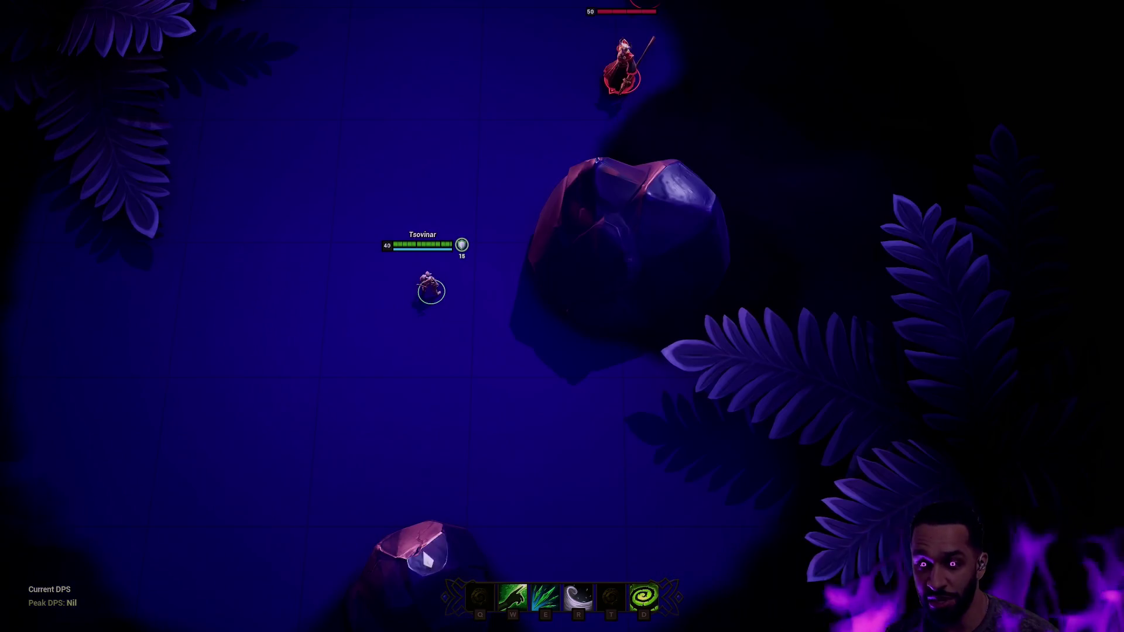
Walk the champion beside the rock, recentre the camera, and end the play session
right_click(290, 420)
right_click(410, 426)
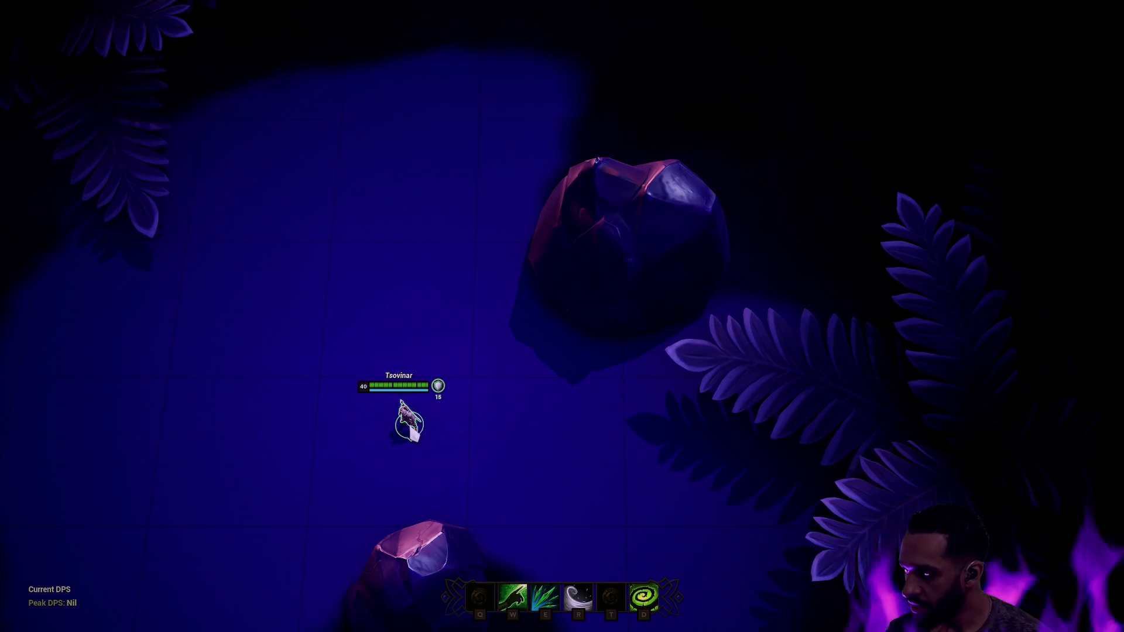
key("space")
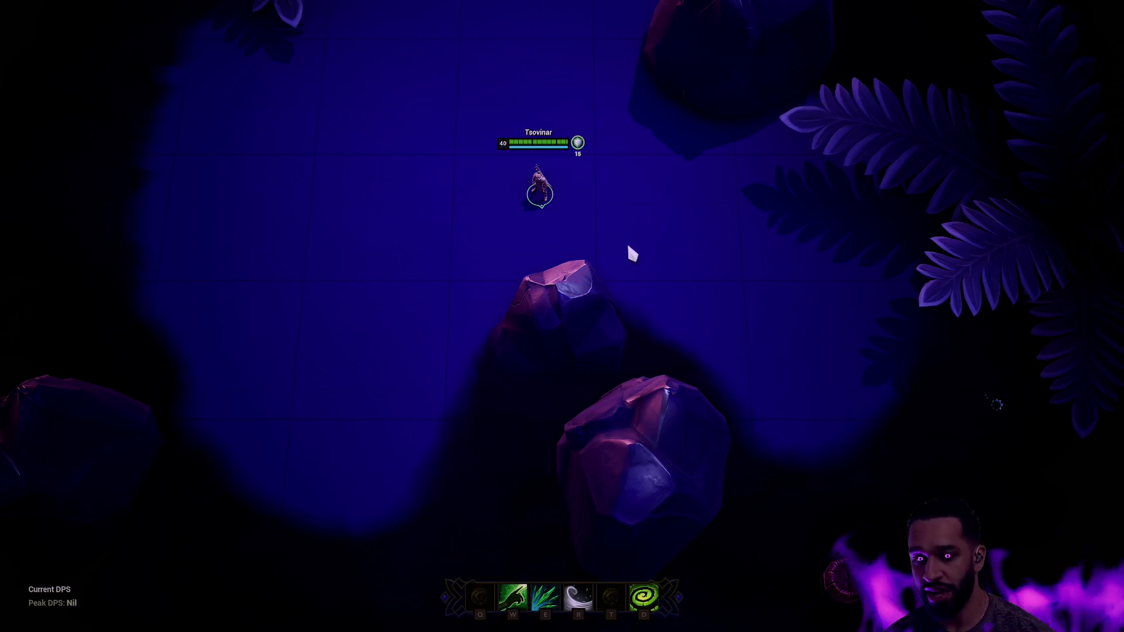
key("Escape")
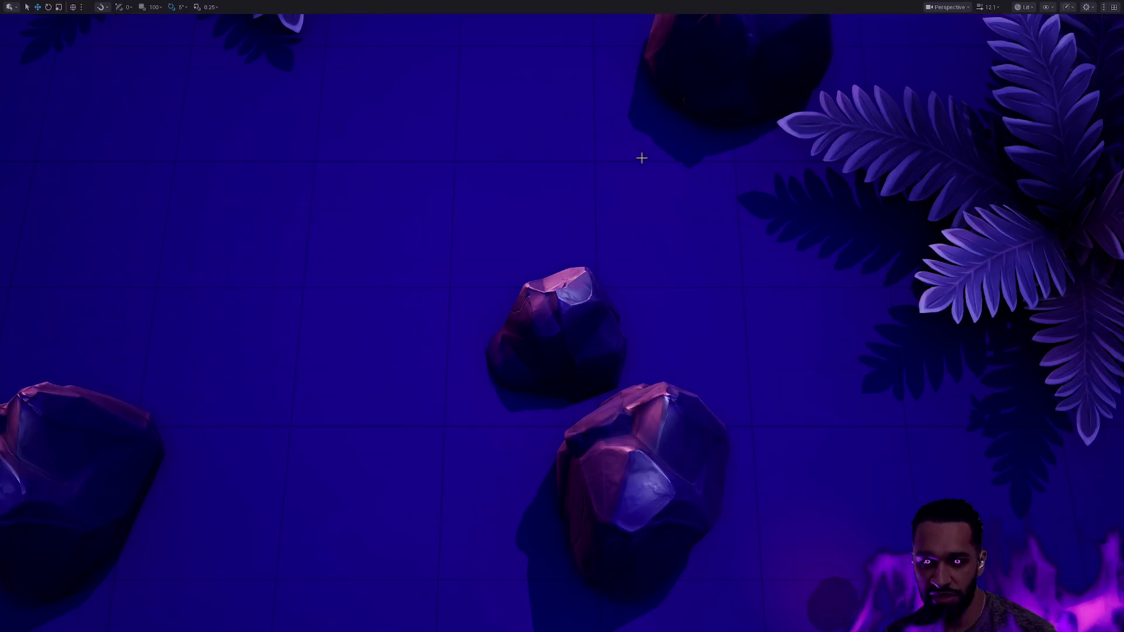
scroll(642, 159, "down", 15)
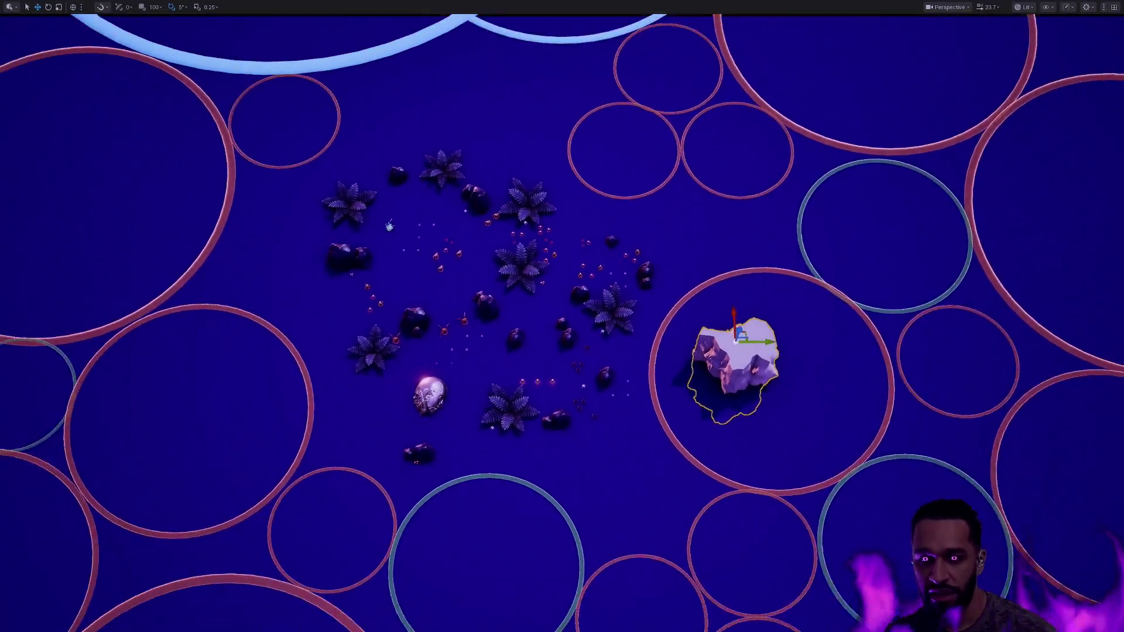
scroll(685, 239, "down", 10)
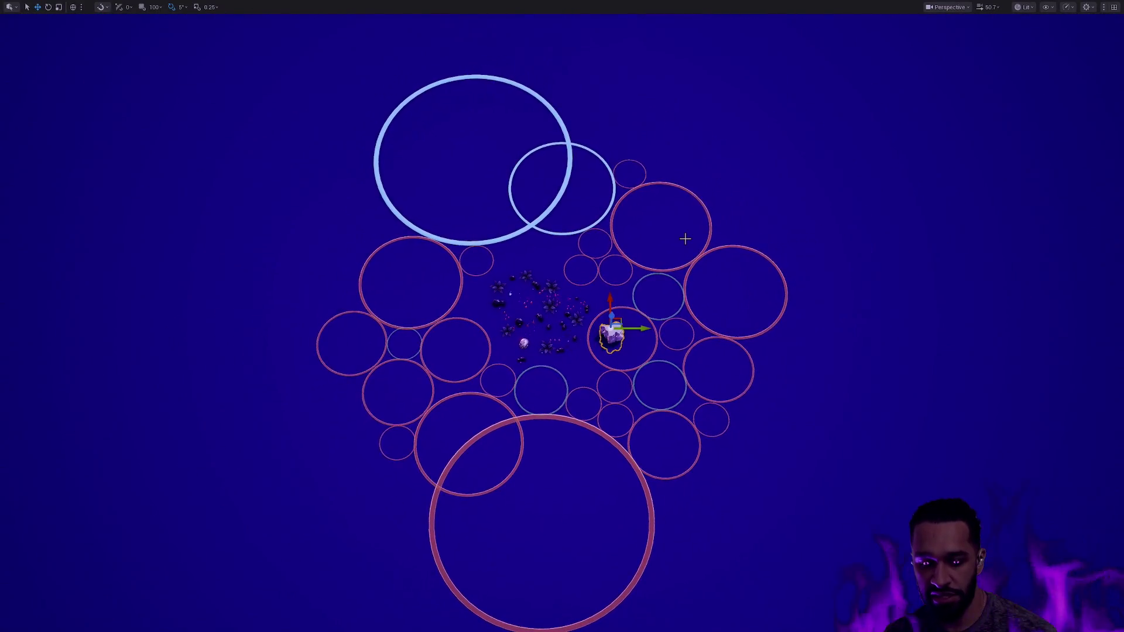
scroll(685, 239, "up", 5)
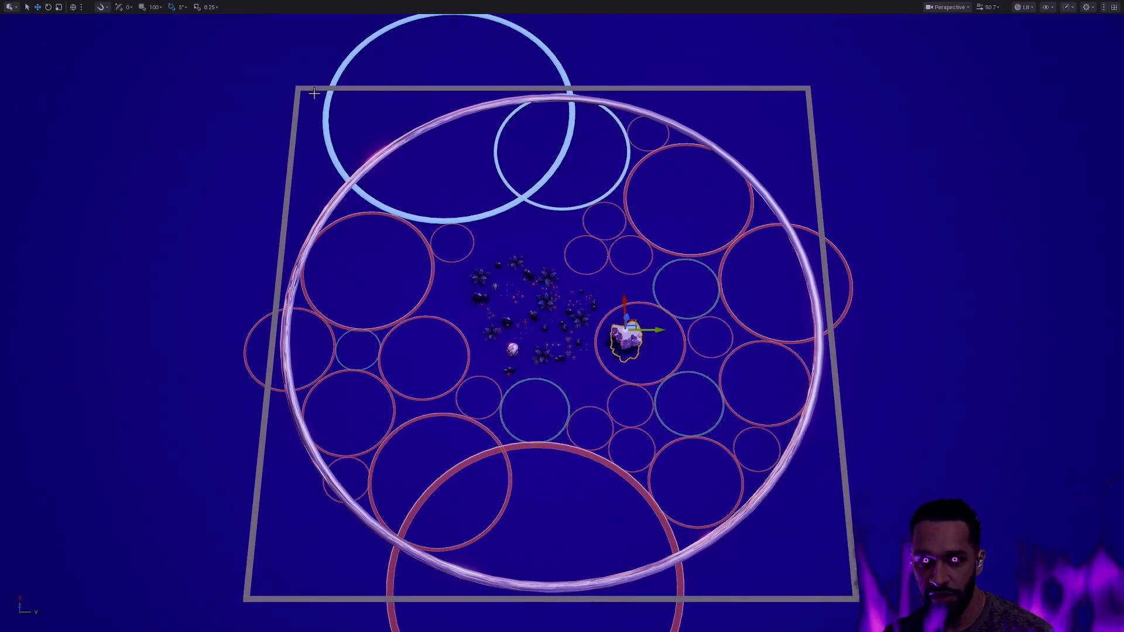
left_click(310, 91)
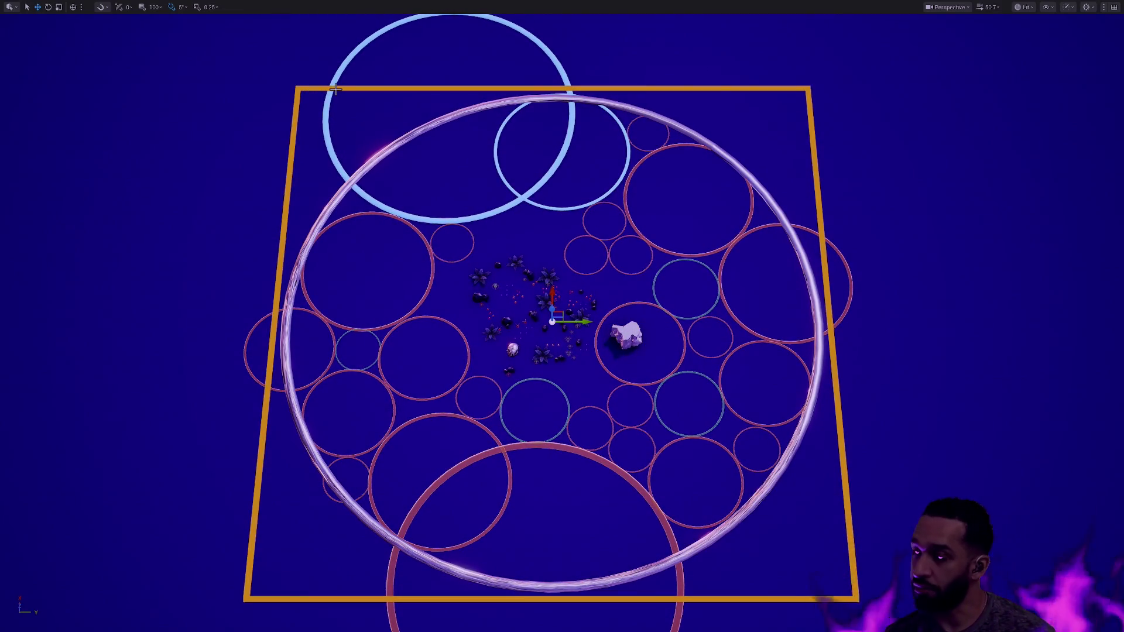
left_click(462, 141)
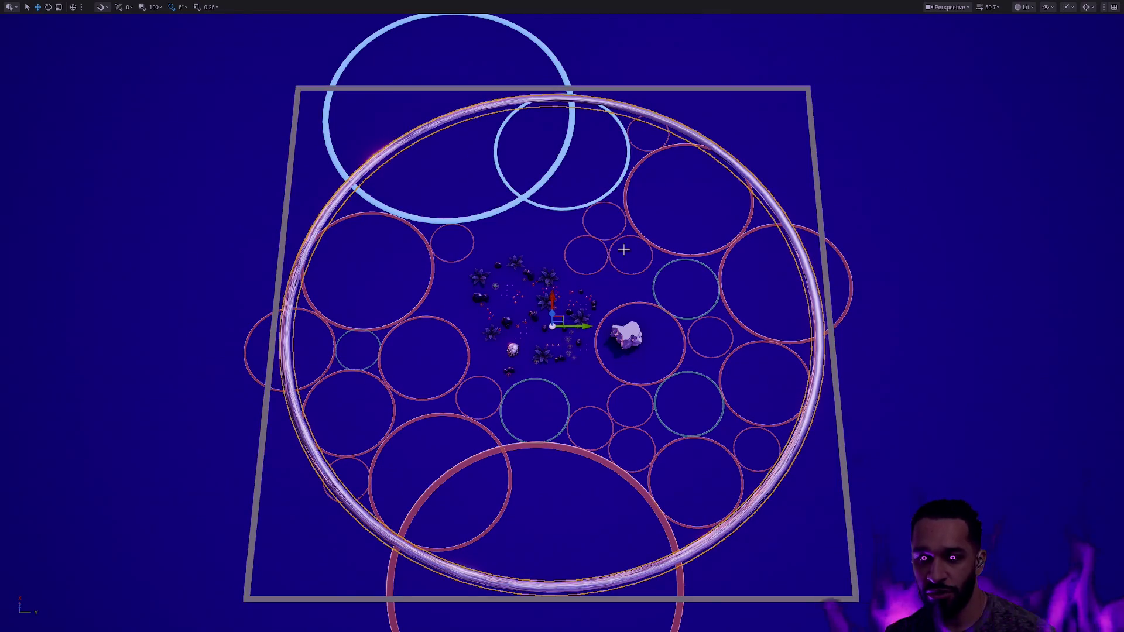
scroll(690, 317, "up", 3)
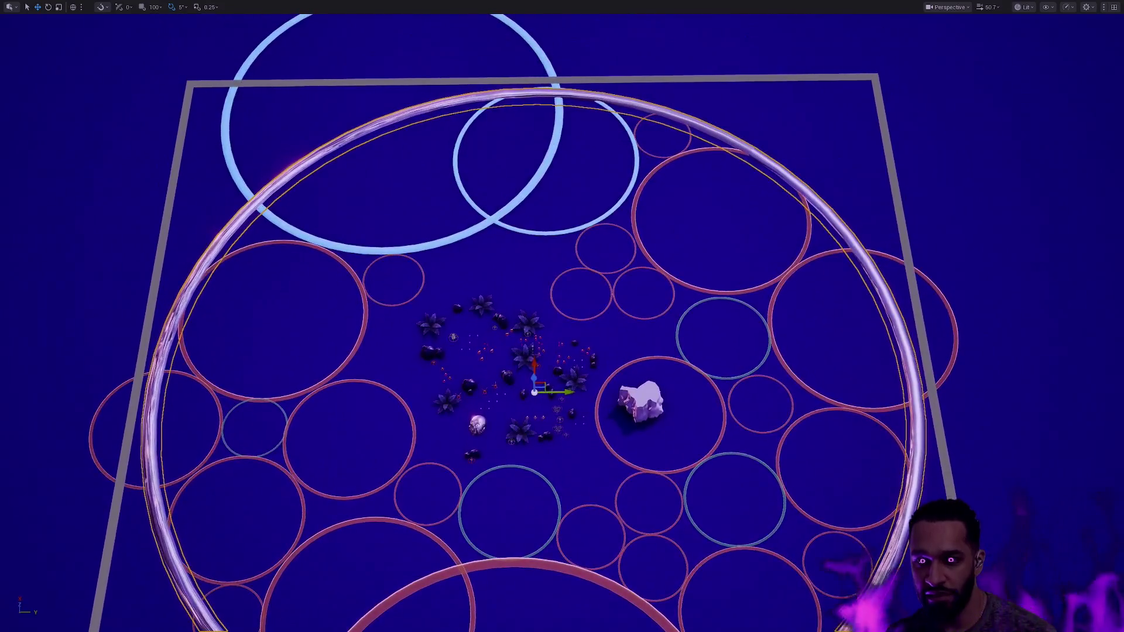
scroll(527, 323, "down", 3)
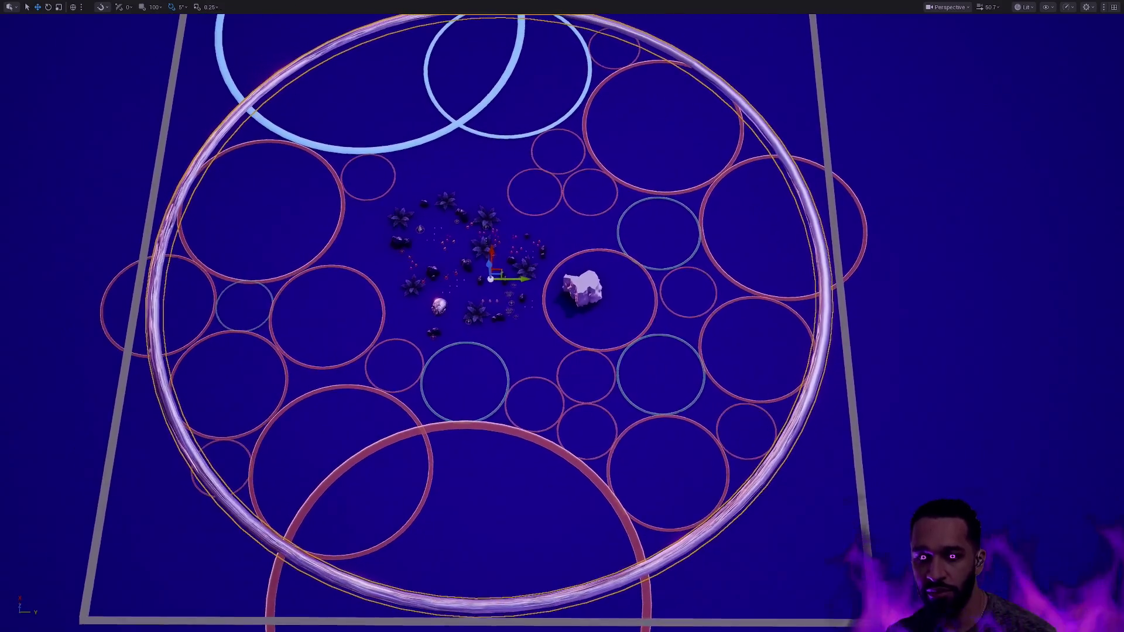
left_click_drag(703, 318, 692, 318)
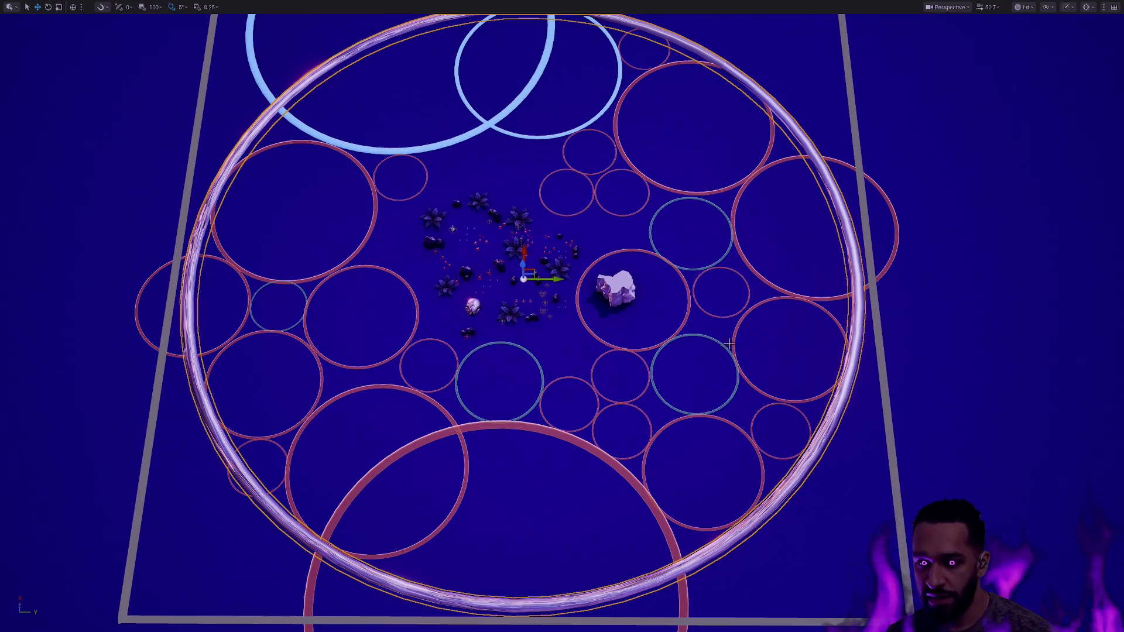
scroll(767, 243, "down", 5)
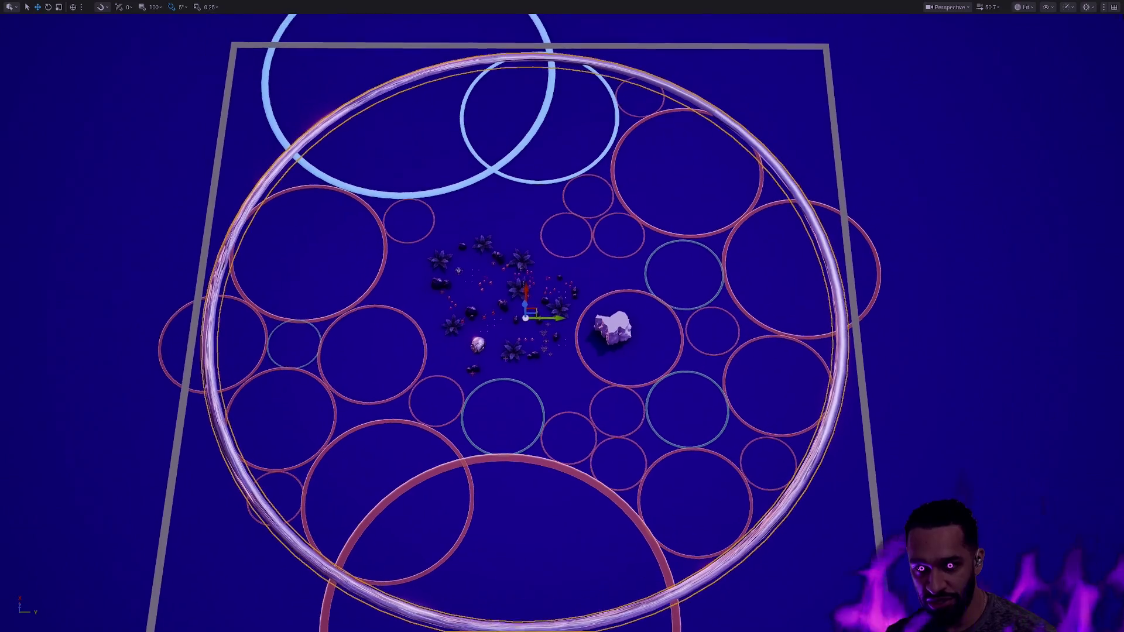
scroll(799, 278, "up", 10)
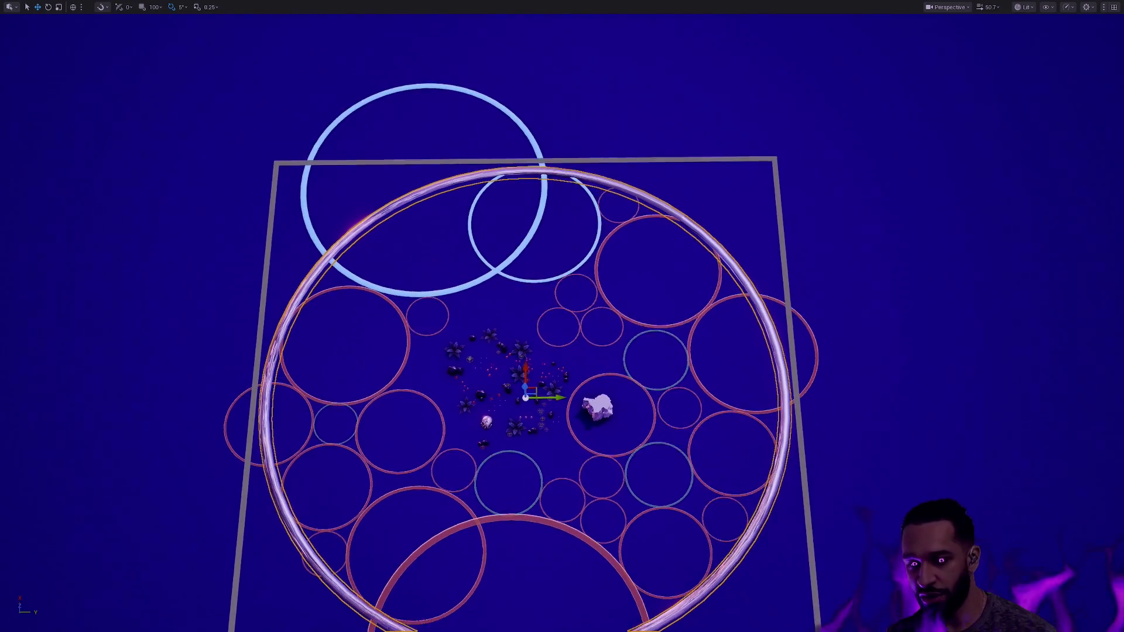
scroll(420, 238, "up", 2)
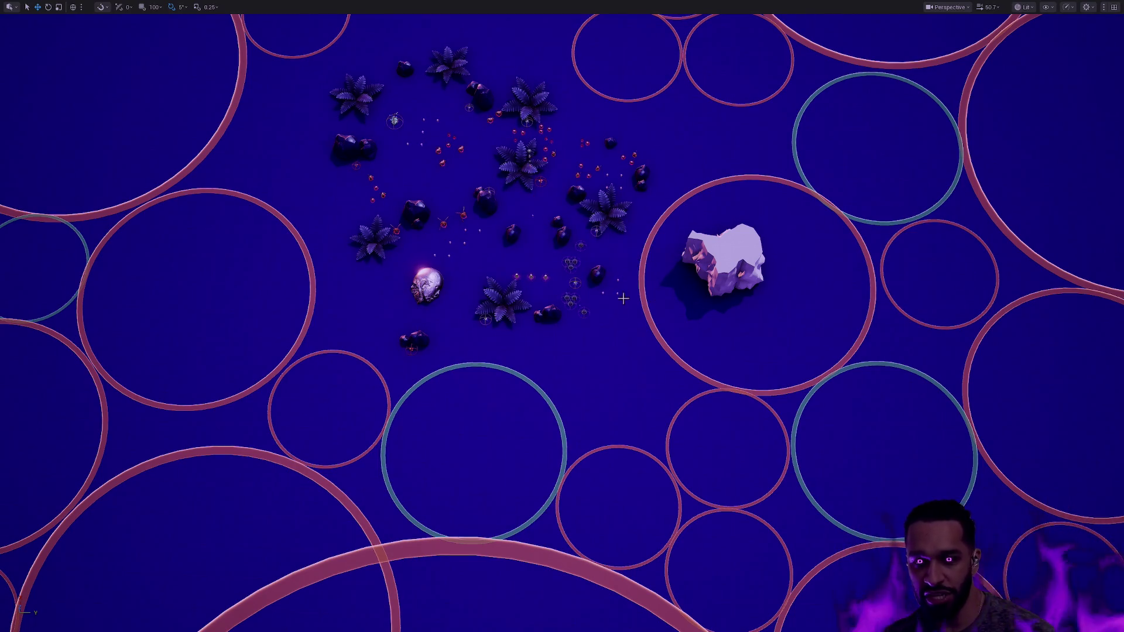
scroll(628, 285, "down", 6)
scroll(628, 286, "up", 3)
scroll(562, 316, "up", 3)
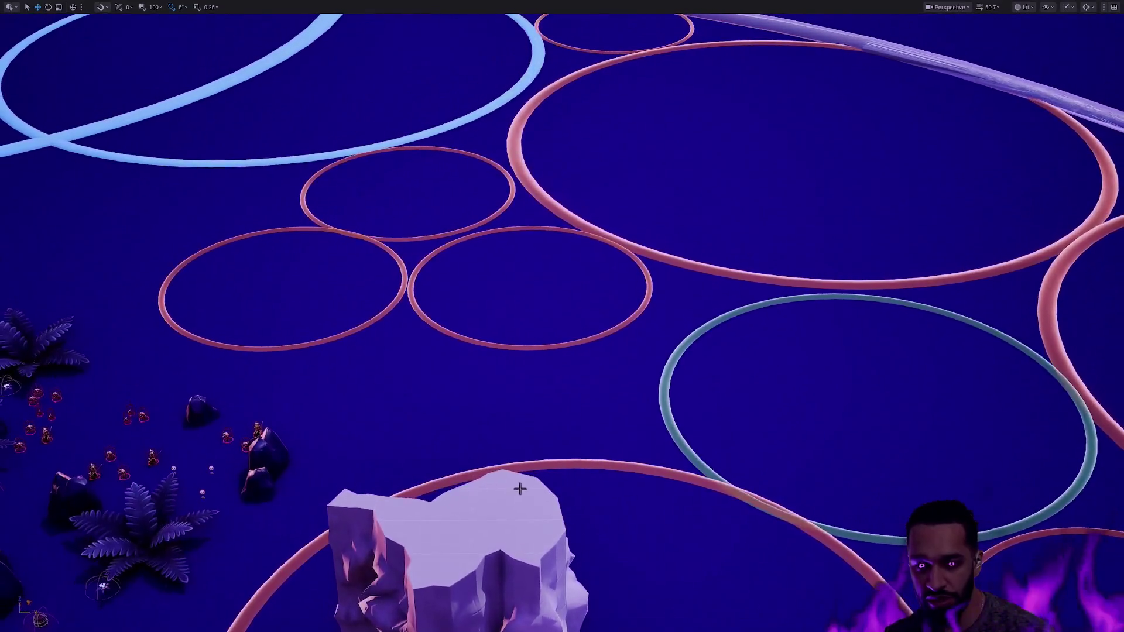
left_click(480, 468)
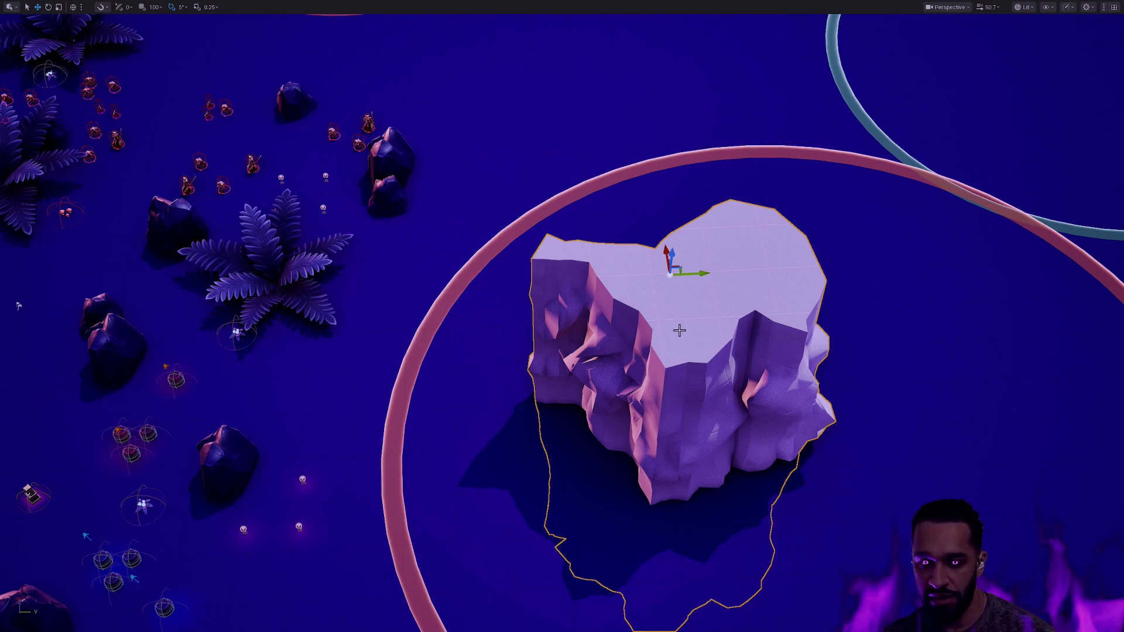
left_click_drag(644, 363, 960, 510)
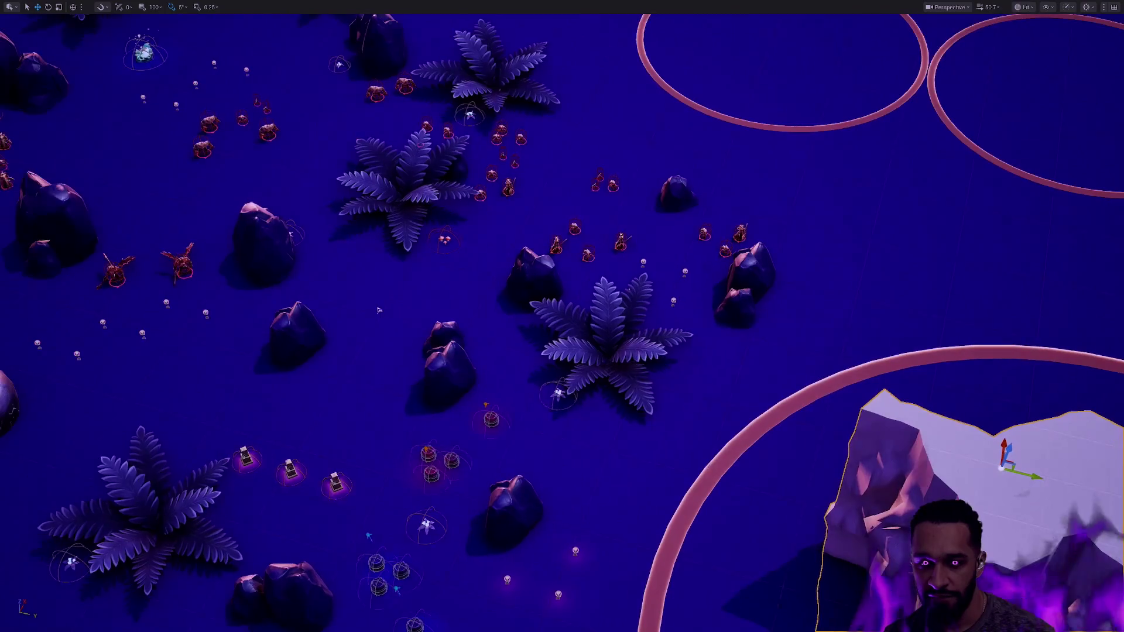
key("f")
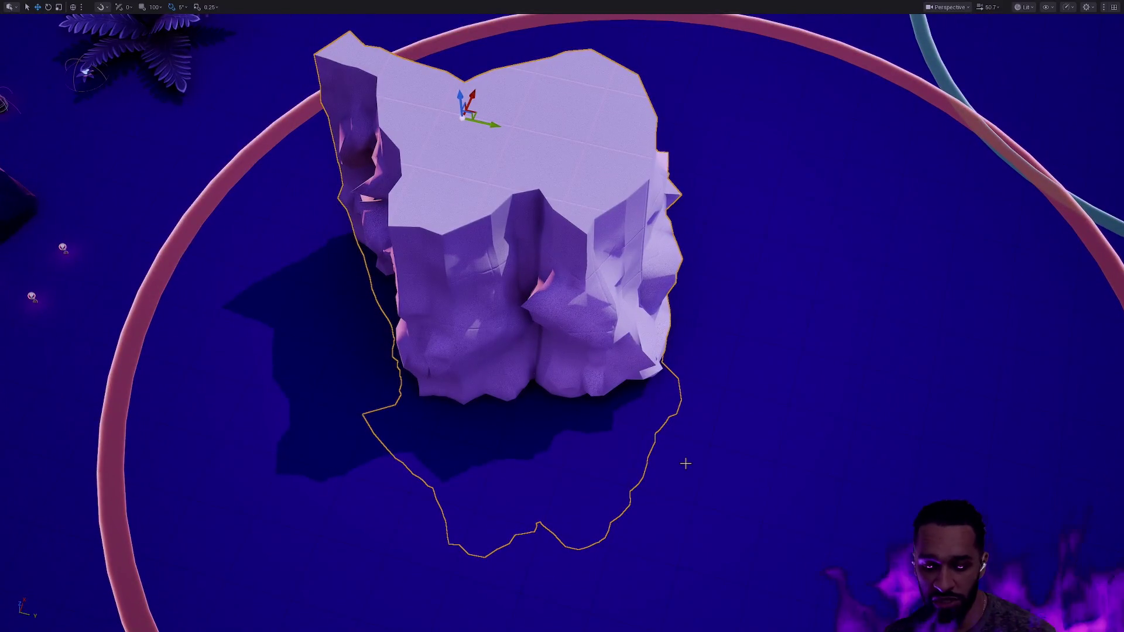
left_click_drag(665, 411, 644, 515)
left_click_drag(487, 178, 428, 468)
scroll(562, 316, "up", 1)
scroll(562, 316, "down", 3)
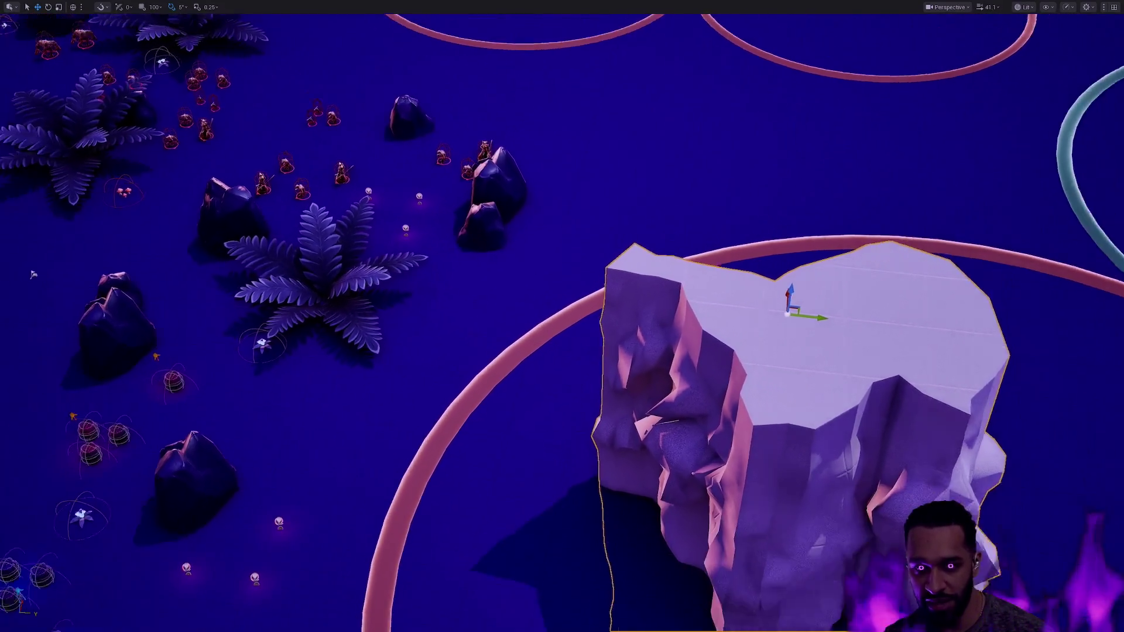
scroll(562, 316, "down", 2)
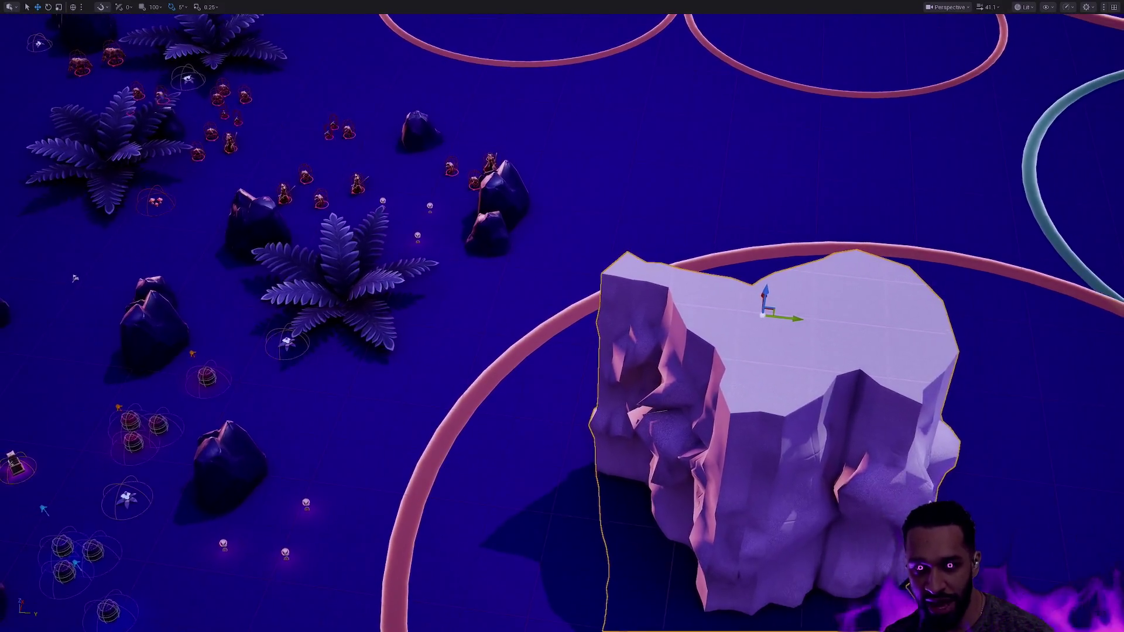
scroll(562, 316, "up", 3)
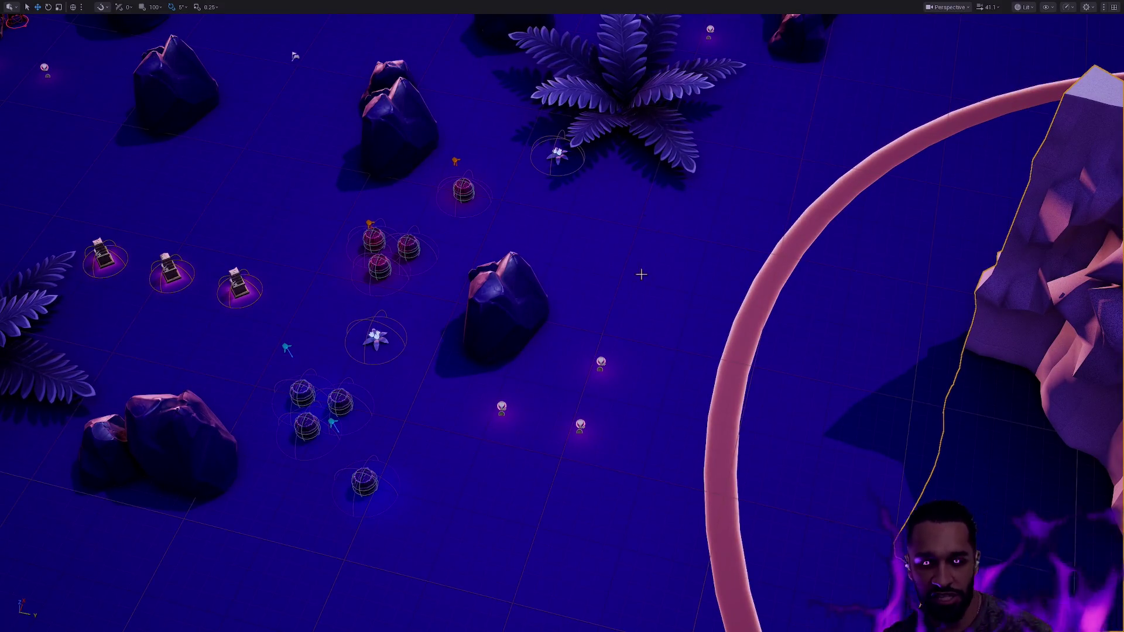
left_click_drag(672, 422, 672, 351)
left_click_drag(624, 300, 764, 300)
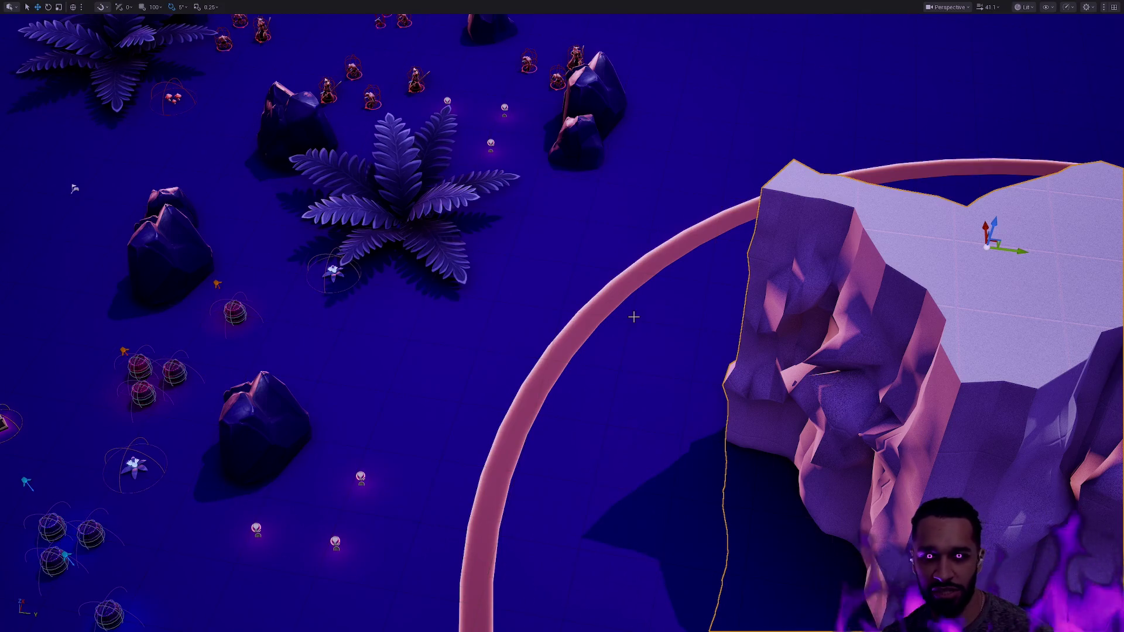
left_click_drag(632, 318, 527, 319)
mouse_move(402, 294)
left_mouse_down()
mouse_move(263, 294)
mouse_move(333, 275)
mouse_move(264, 316)
left_mouse_up()
left_click_drag(609, 330, 637, 330)
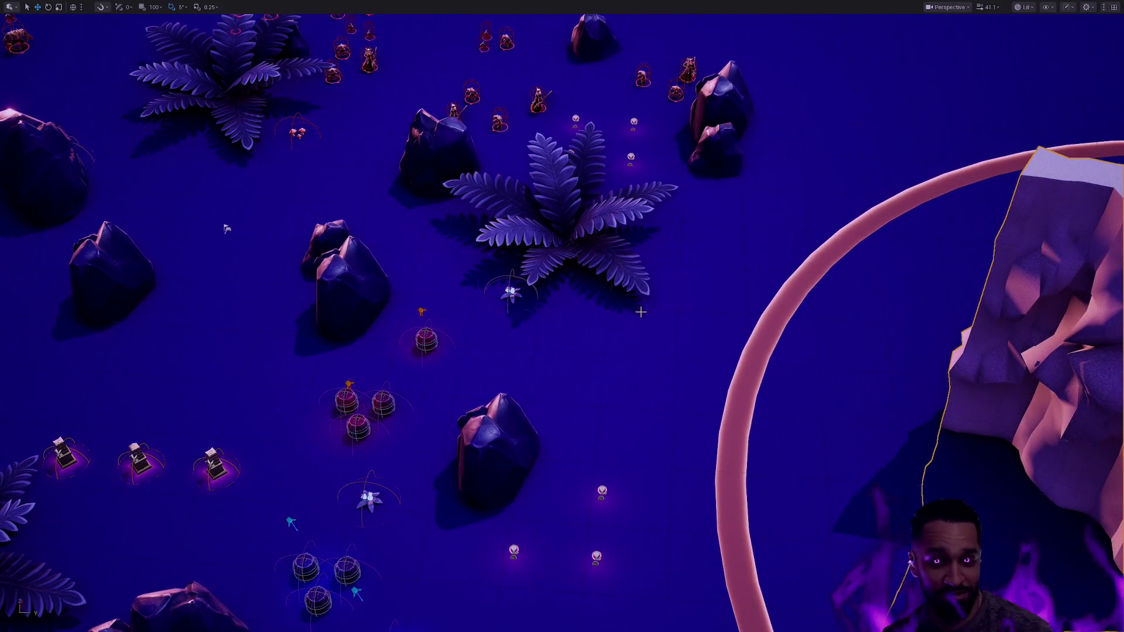
key("f")
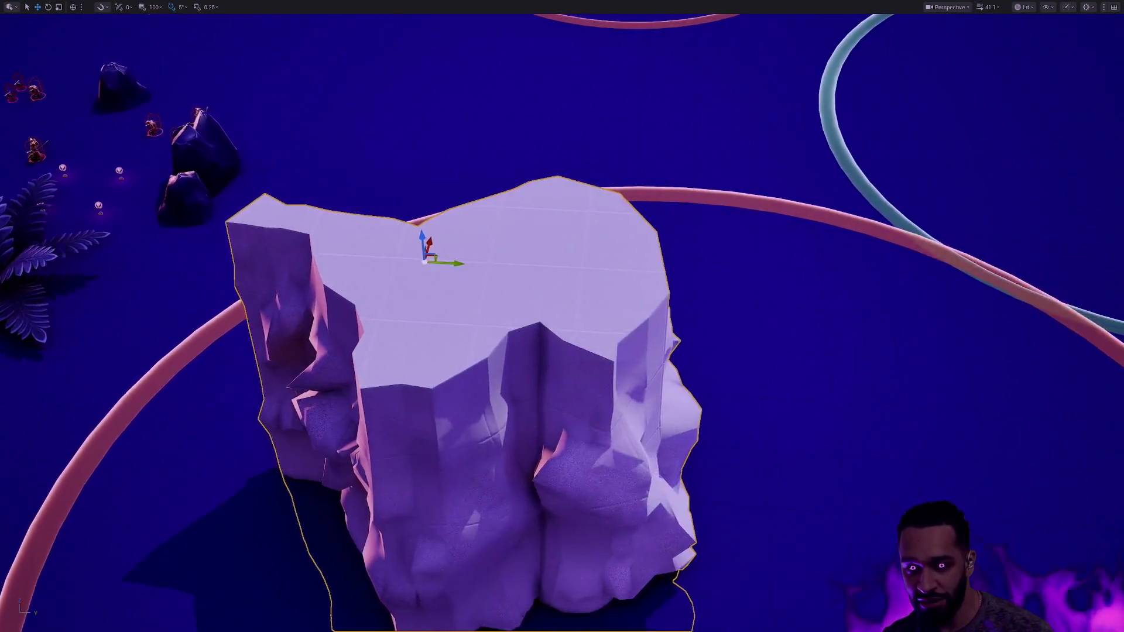
key("f")
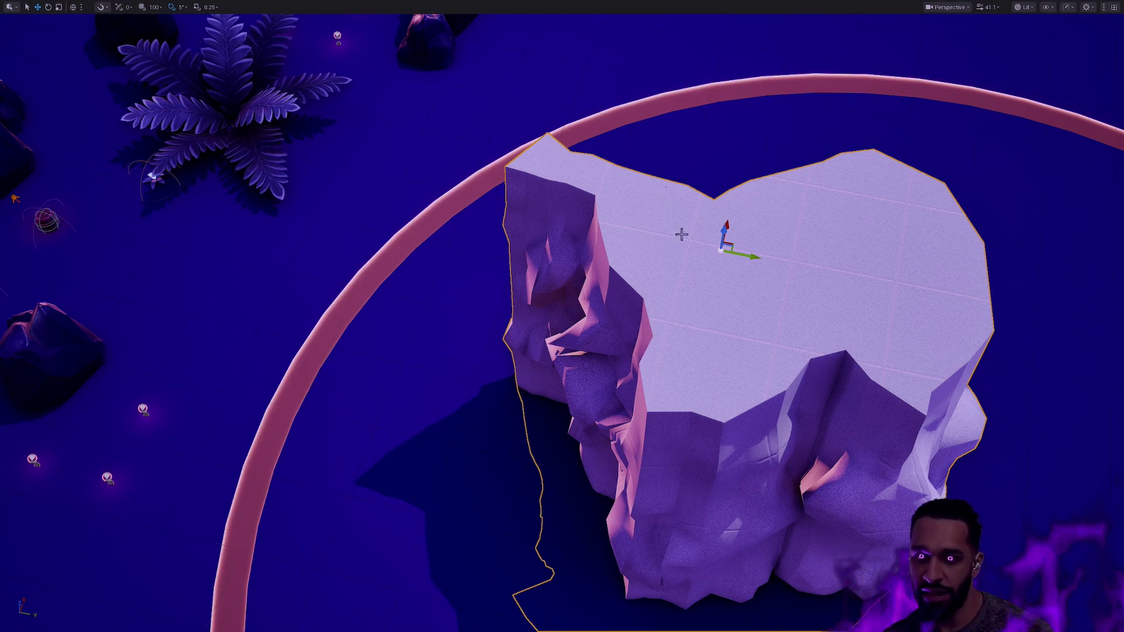
left_click_drag(712, 236, 397, 271)
mouse_move(644, 381)
left_mouse_down()
mouse_move(673, 328)
mouse_move(702, 352)
mouse_move(761, 367)
left_mouse_up()
scroll(761, 367, "down", 10)
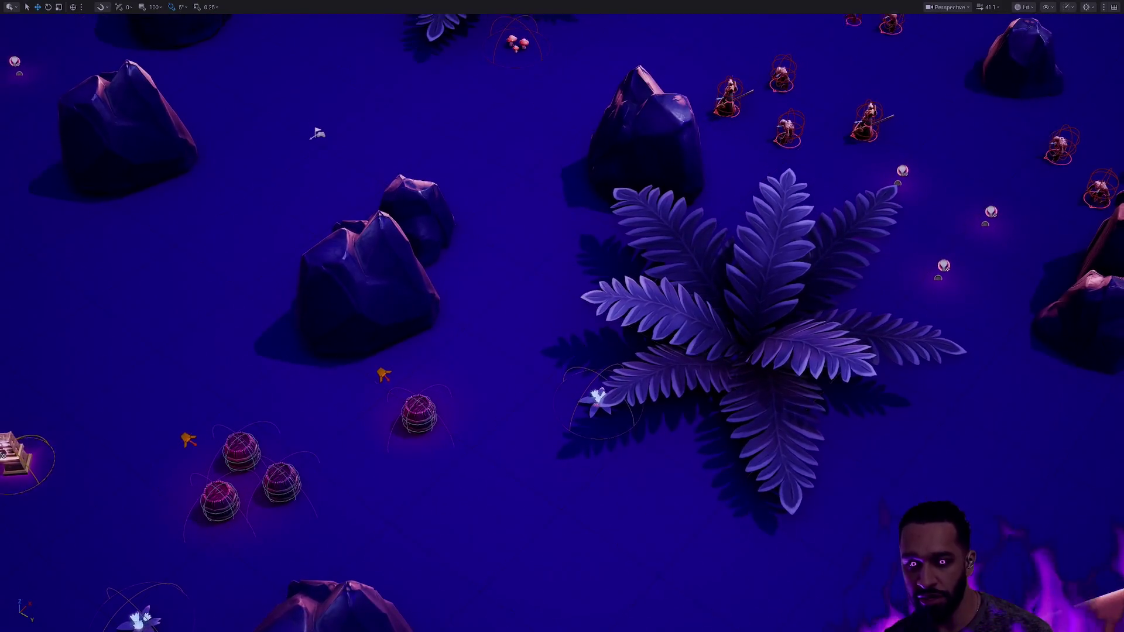
left_click(240, 219)
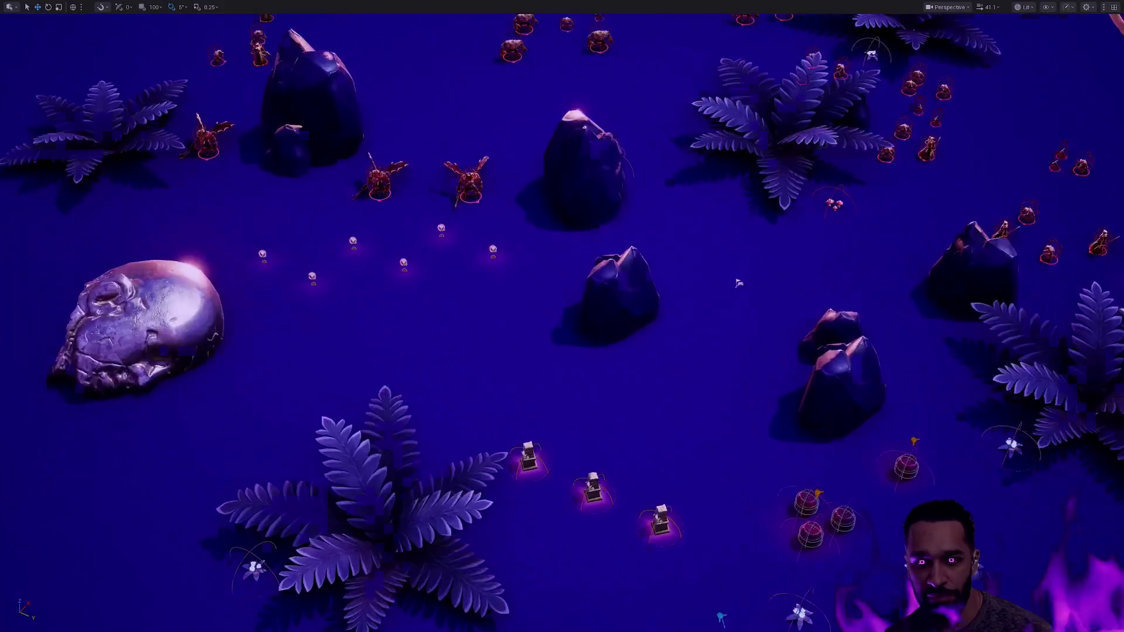
key("f")
mouse_move(558, 428)
left_mouse_down()
mouse_move(773, 379)
mouse_move(773, 328)
left_mouse_up()
left_click(773, 379)
scroll(934, 395, "down", 8)
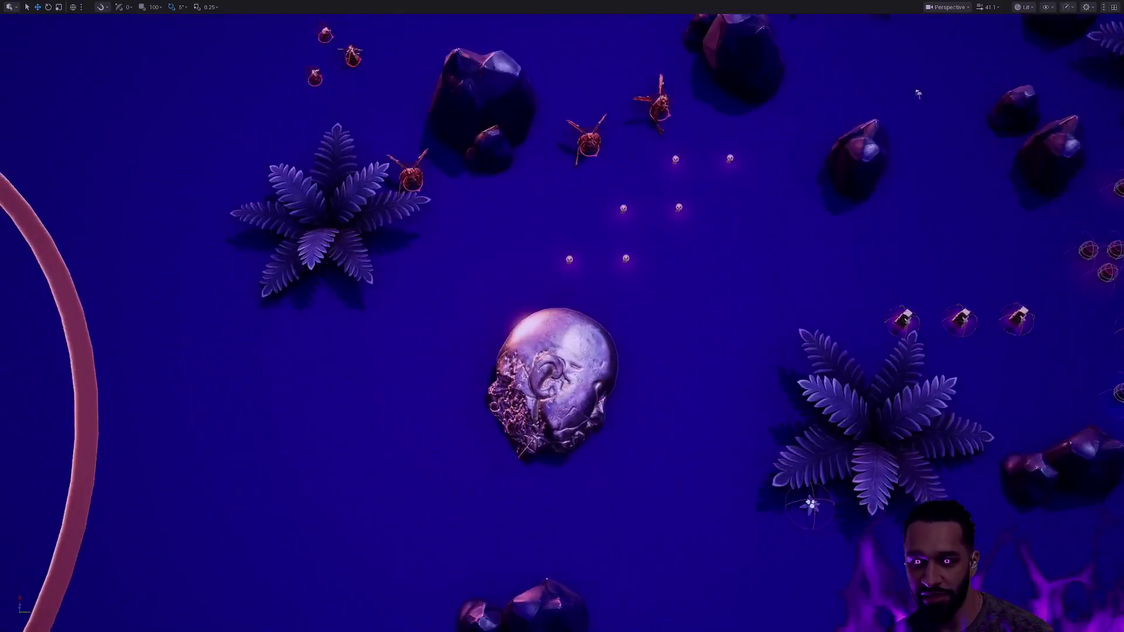
scroll(934, 395, "down", 6)
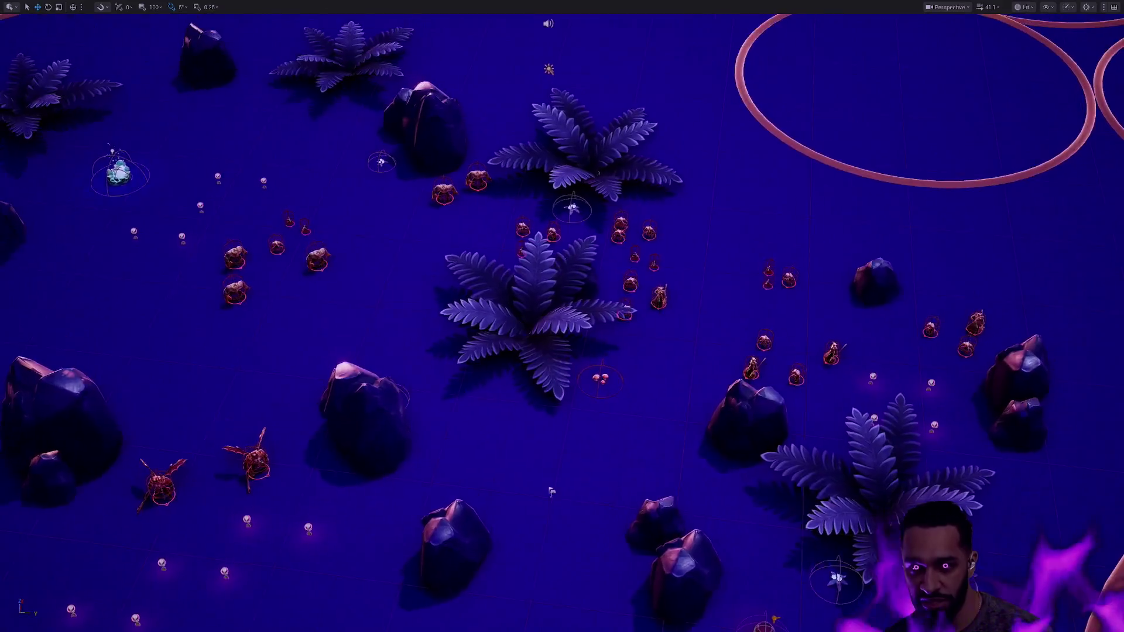
scroll(934, 396, "up", 5)
scroll(562, 316, "down", 10)
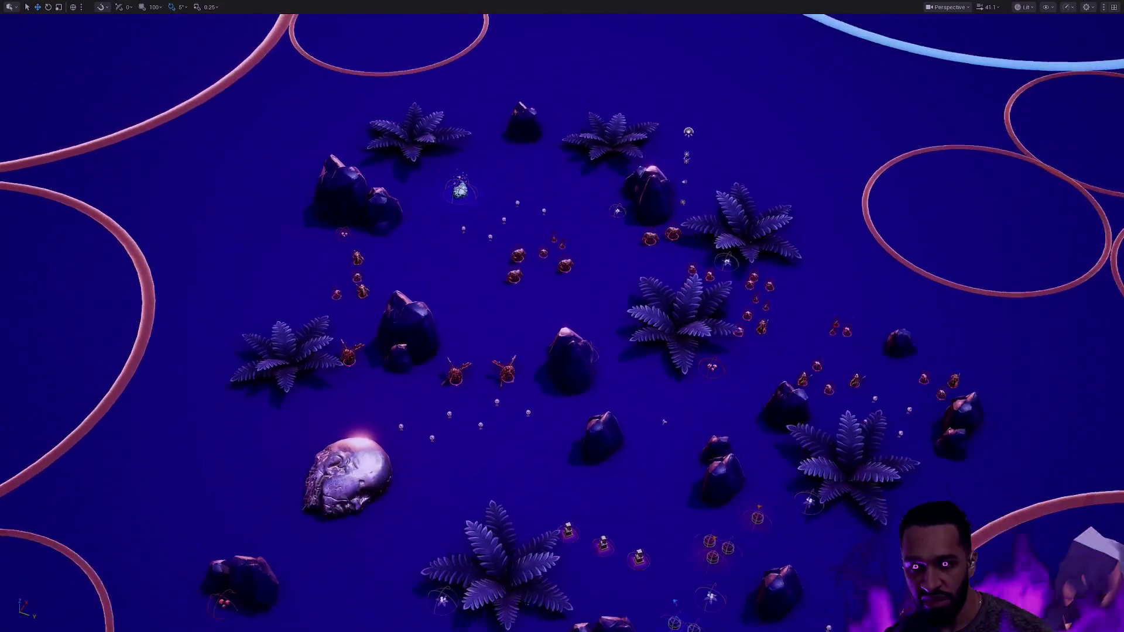
mouse_move(689, 296)
left_mouse_down()
mouse_move(647, 288)
mouse_move(689, 296)
left_mouse_up()
left_click(667, 271)
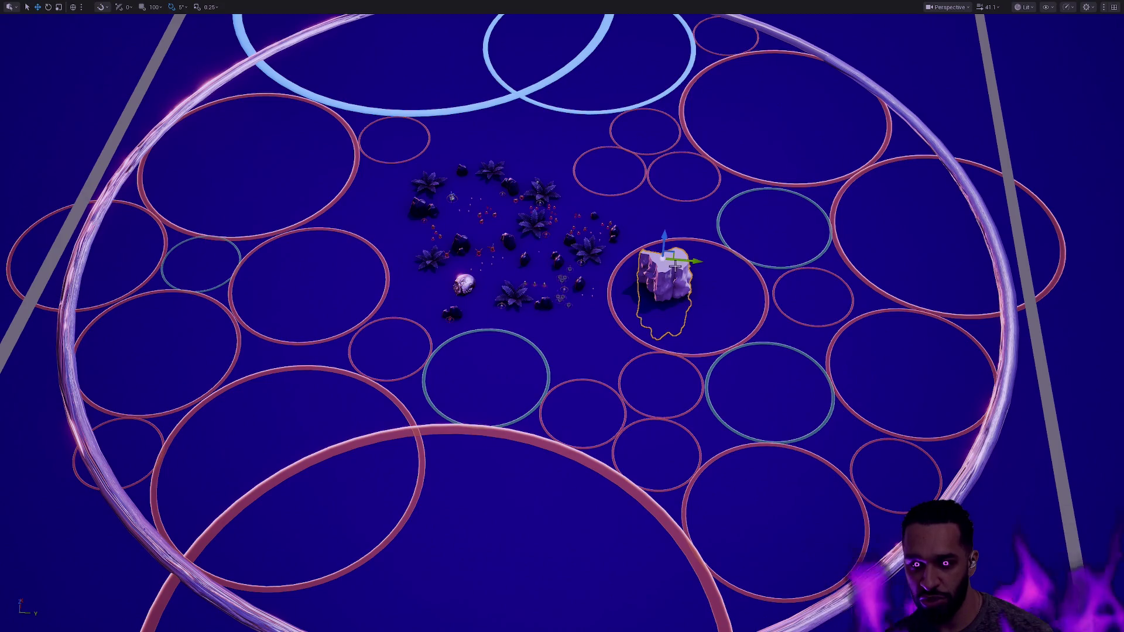
left_click(721, 352)
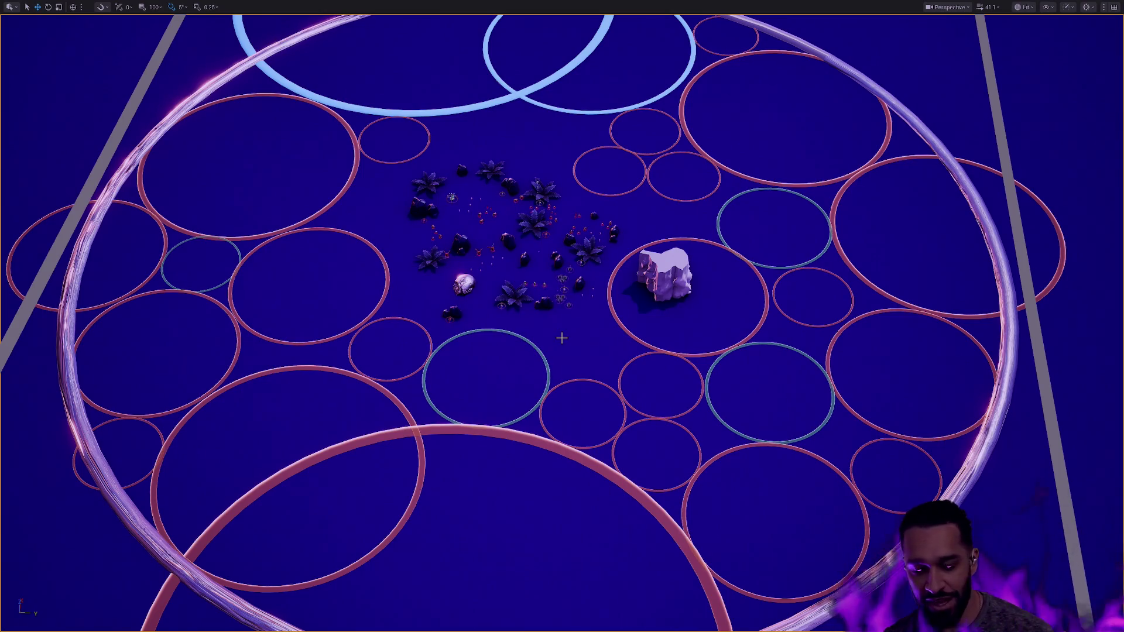
scroll(562, 338, "up", 6)
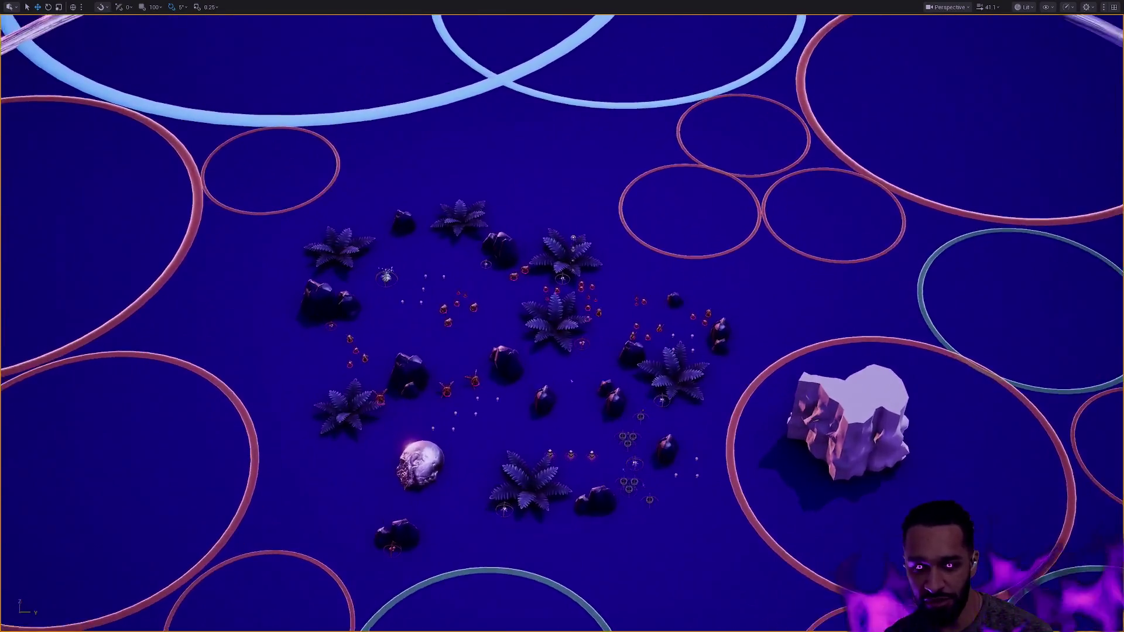
Launch the Sandbox project from the launcher's Unreal Engine library
scroll(562, 337, "up", 3)
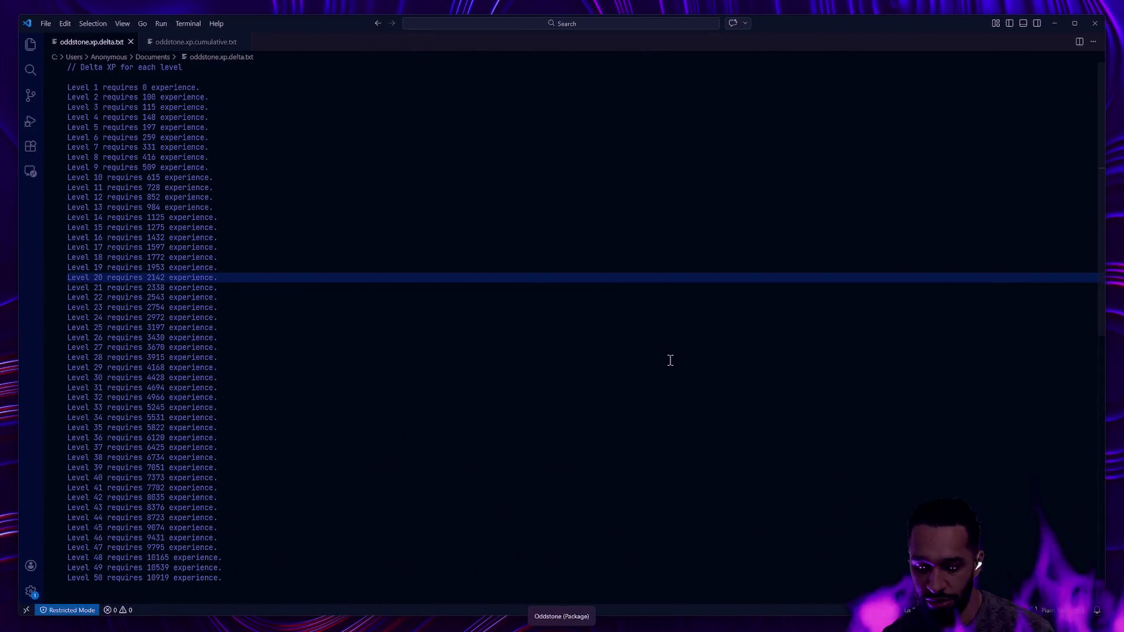
left_click(561, 624)
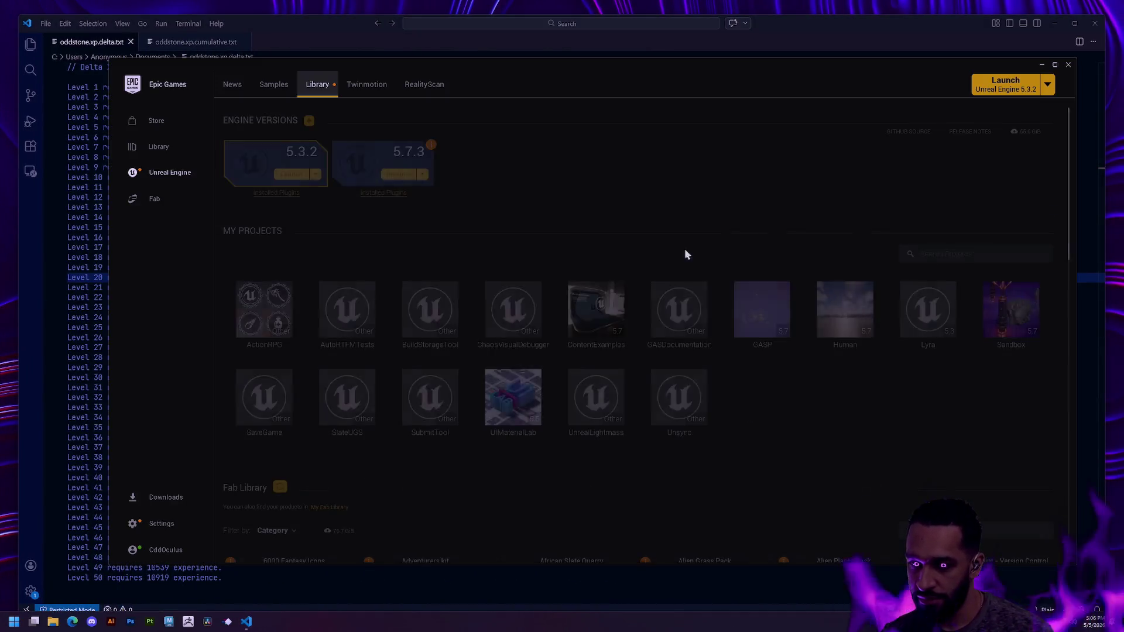
double_click(999, 323)
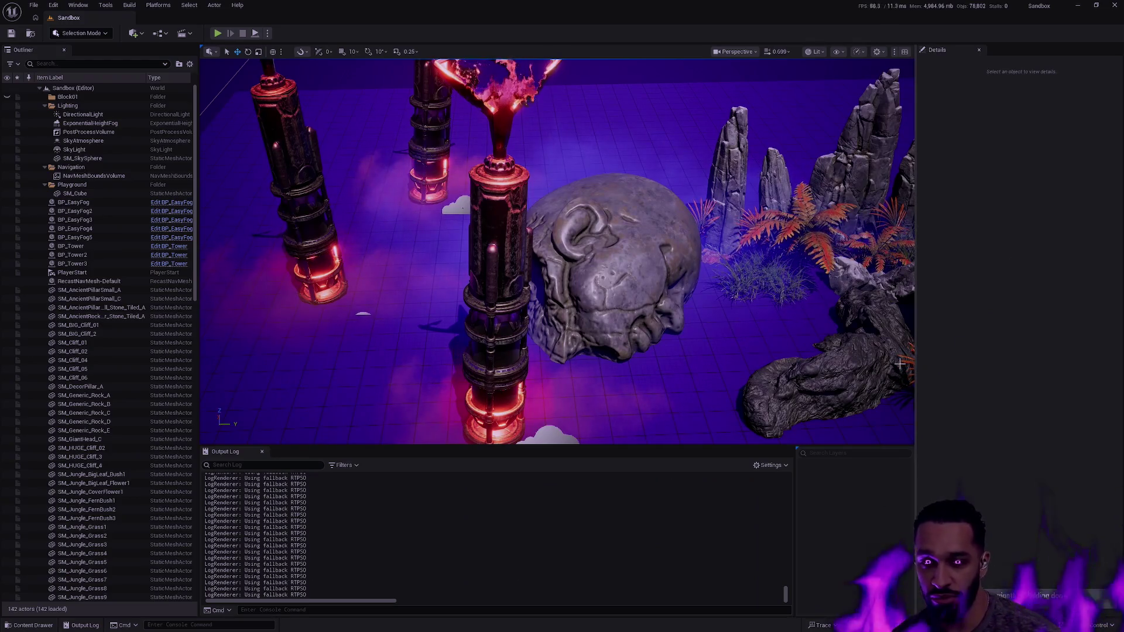
Fly around the Sandbox level past the towers and the giant stone head
scroll(740, 334, "up", 2)
key("d")
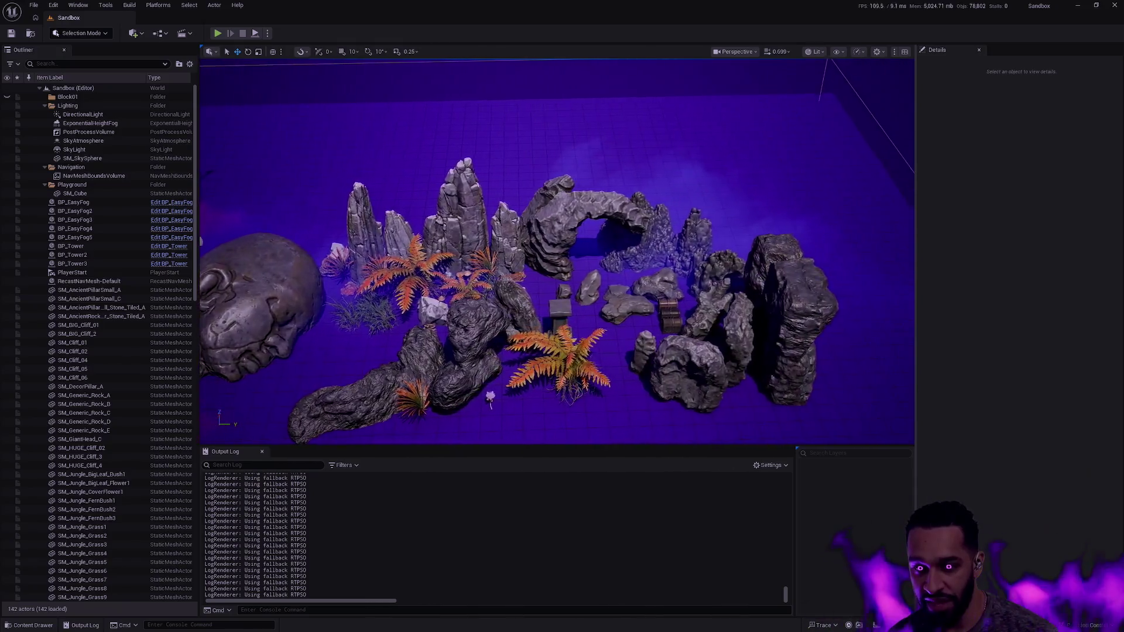
key("a")
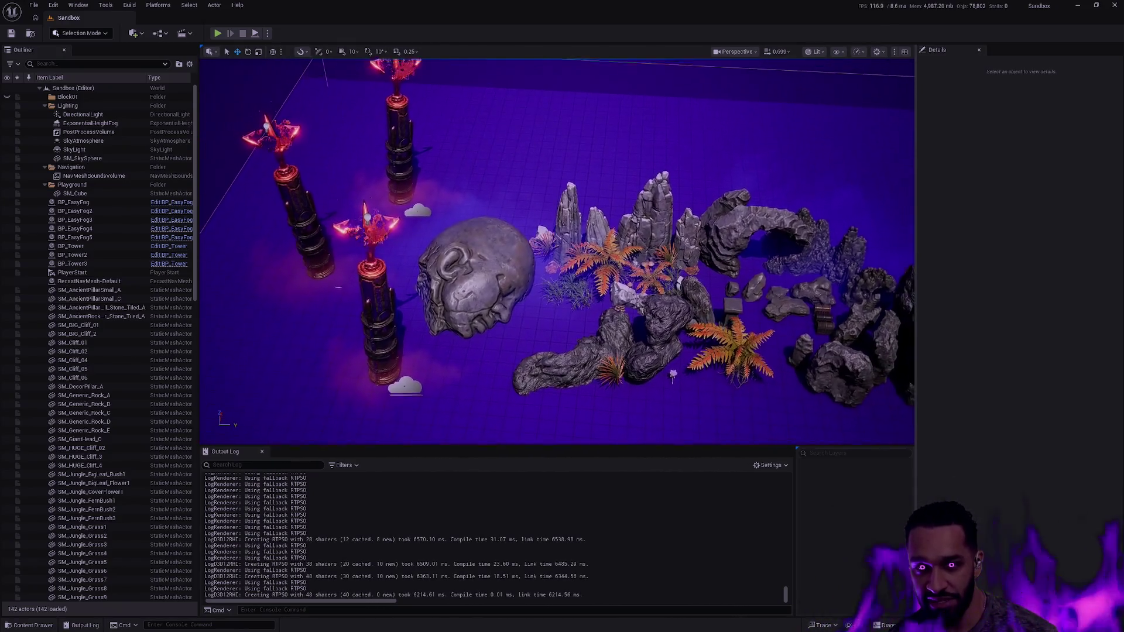
key("a")
key("w")
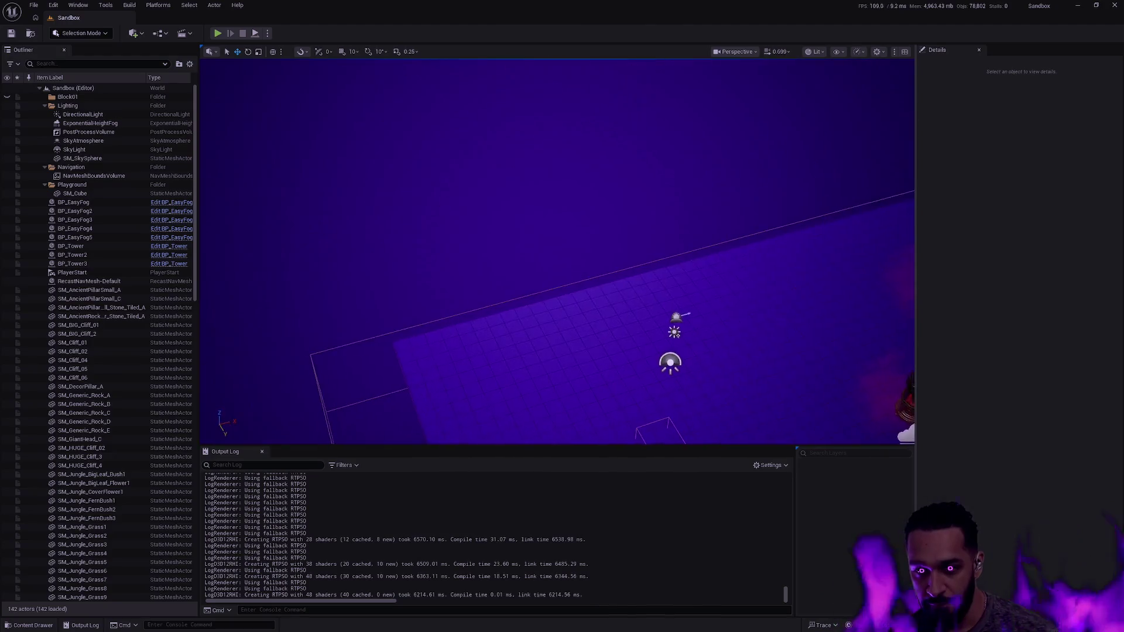
key("w")
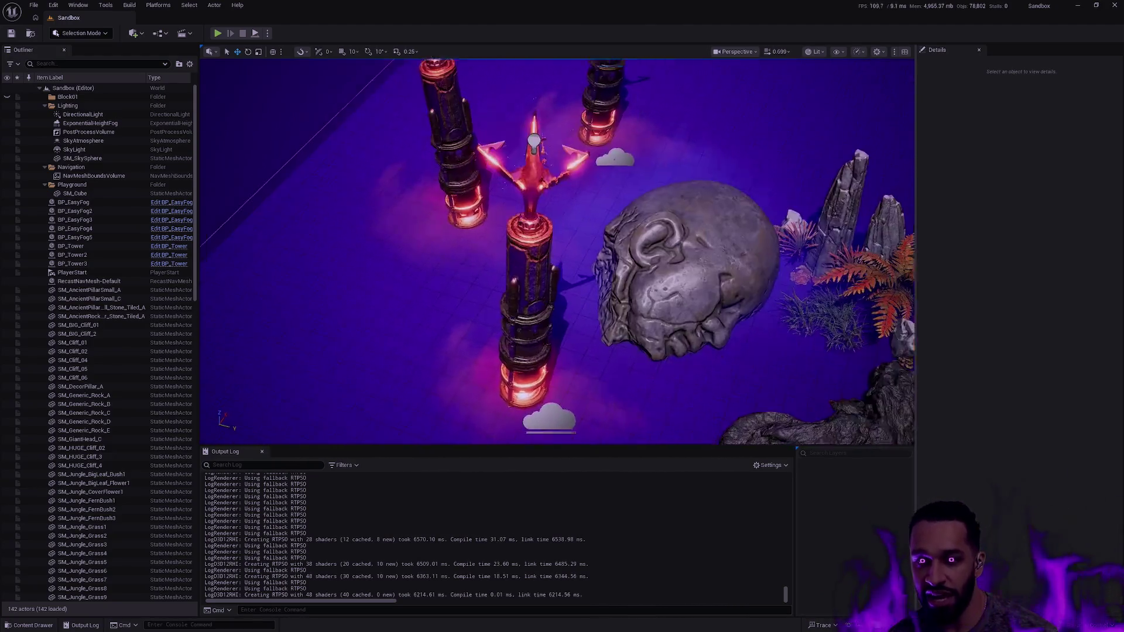
key("s")
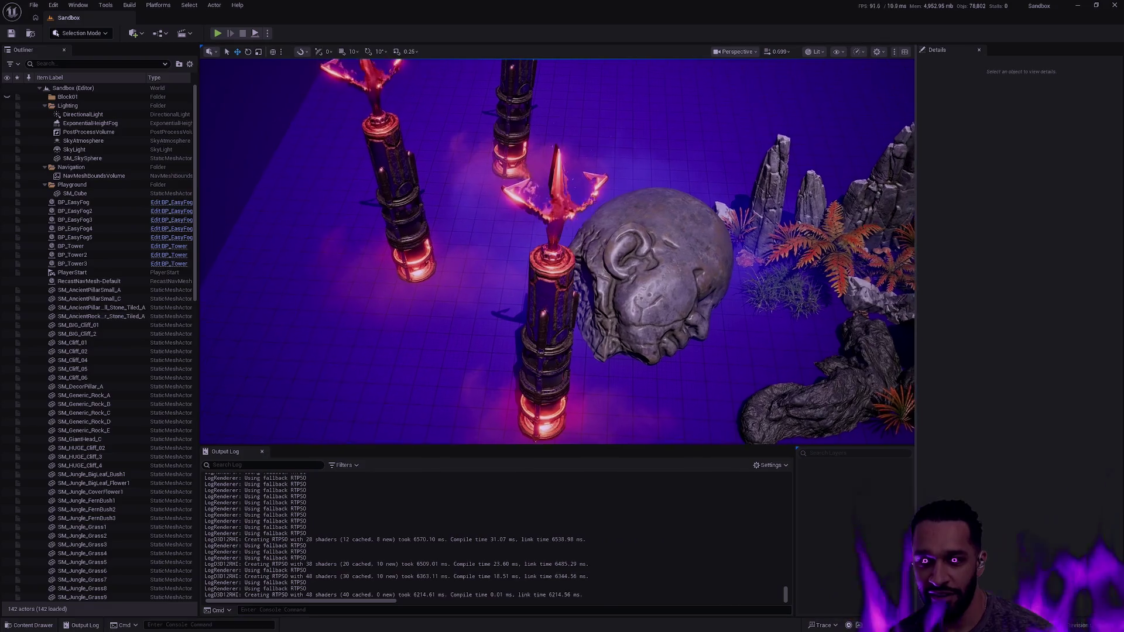
key("a")
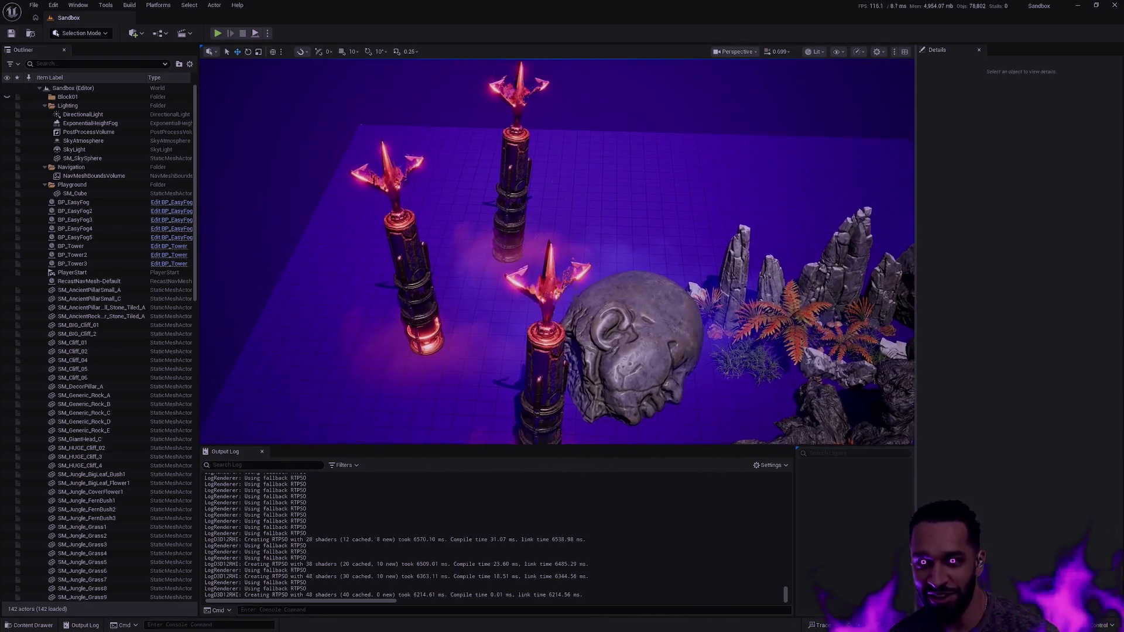
Frame the BP_Tower2 tower to view its flaming spire, then look down on all three towers
left_click(389, 154)
key("f")
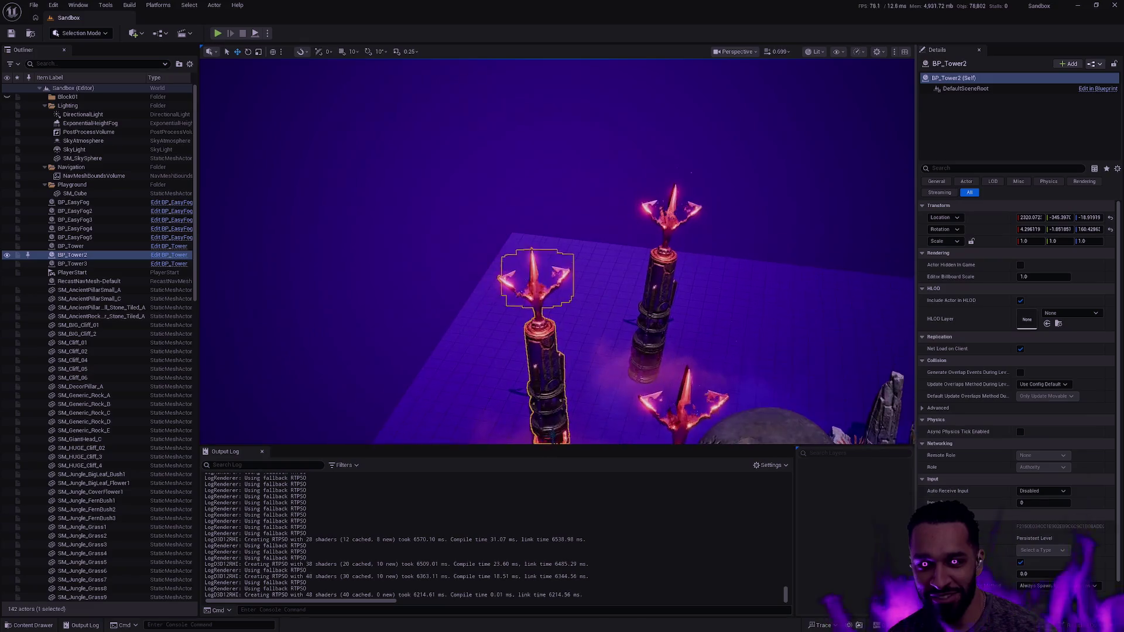
key("w")
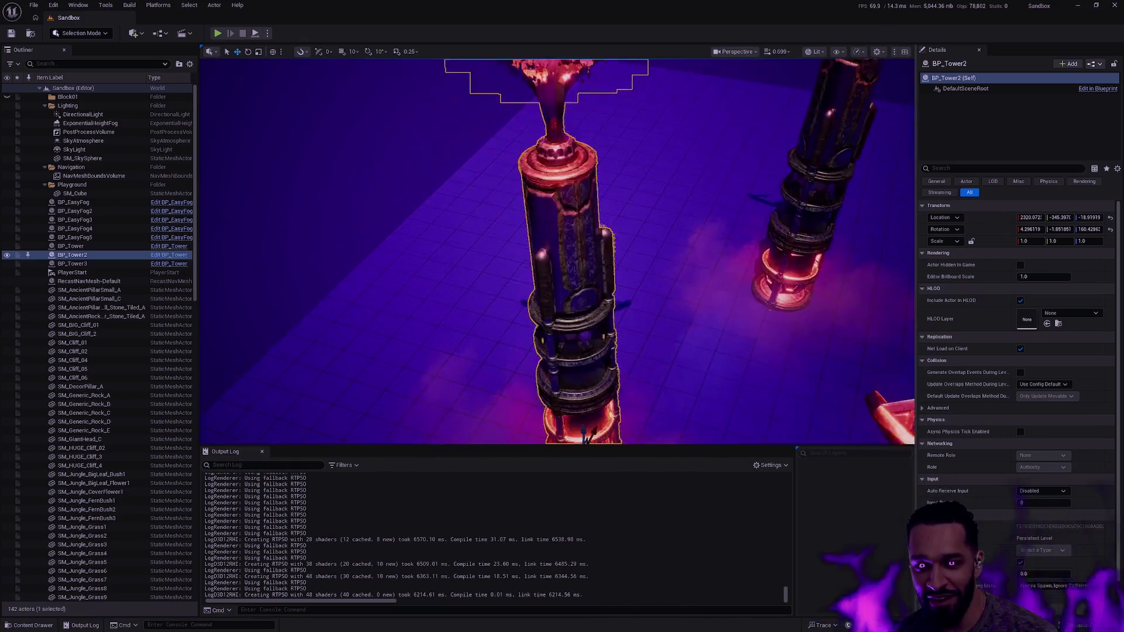
key("e")
key("Escape")
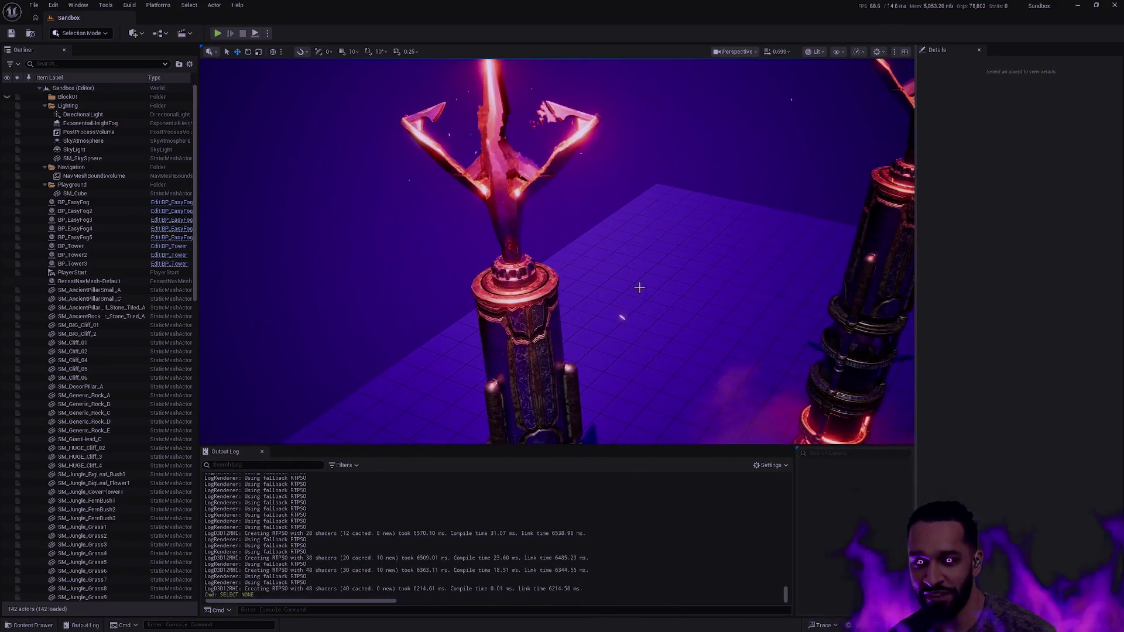
left_click_drag(780, 271, 780, 340)
key("s")
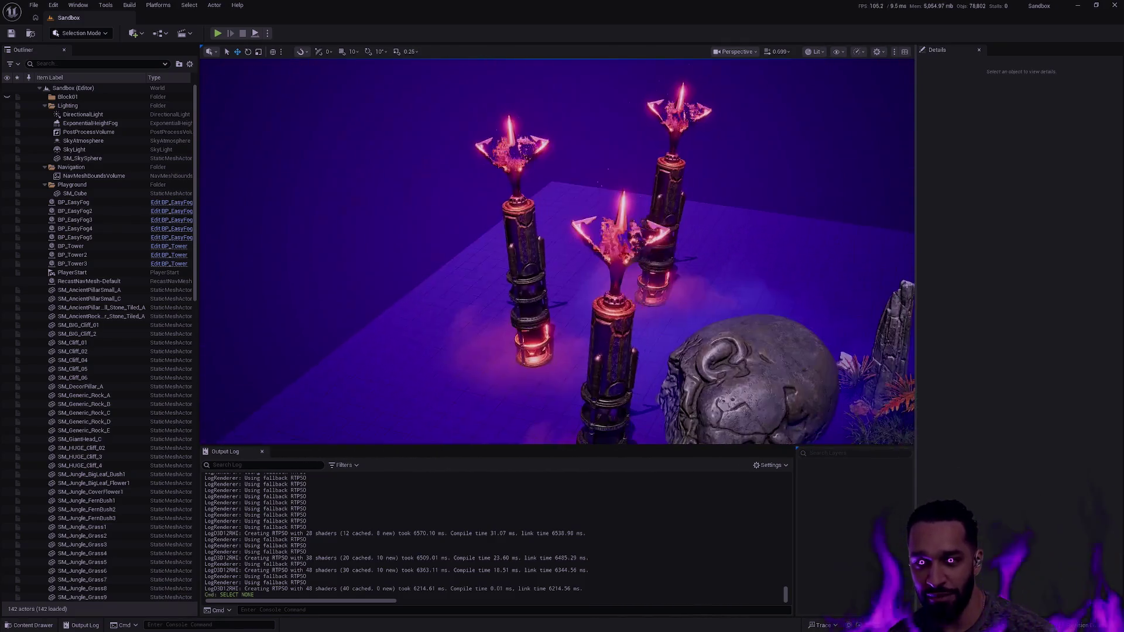
Fly from the towers over to the cluster of rocks, ferns and boulders
key("d")
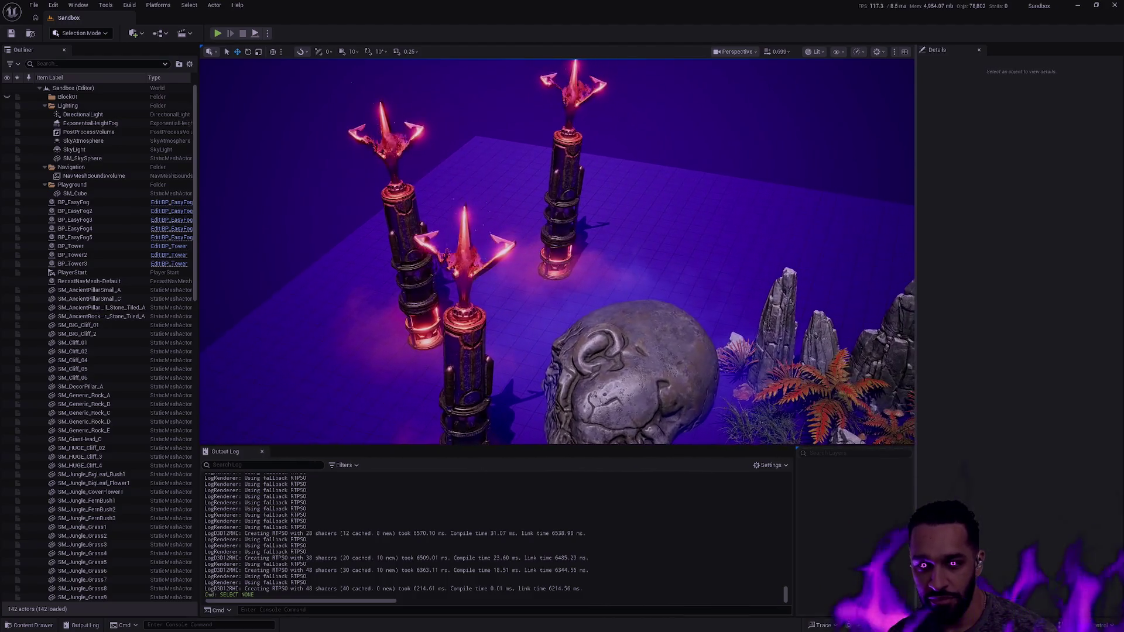
key("a")
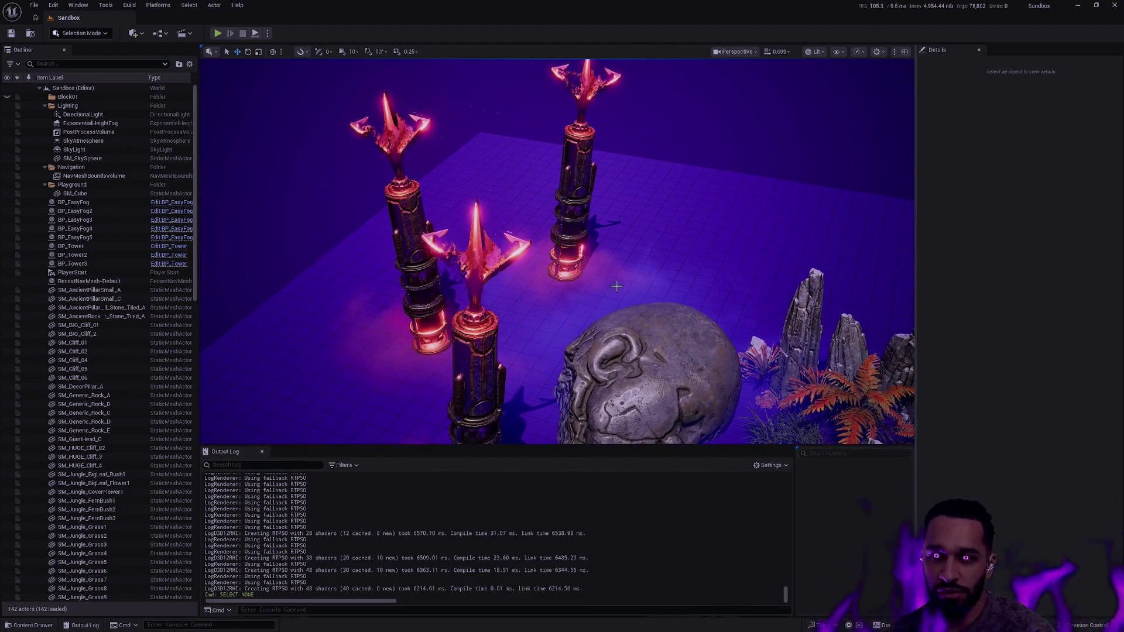
key("d")
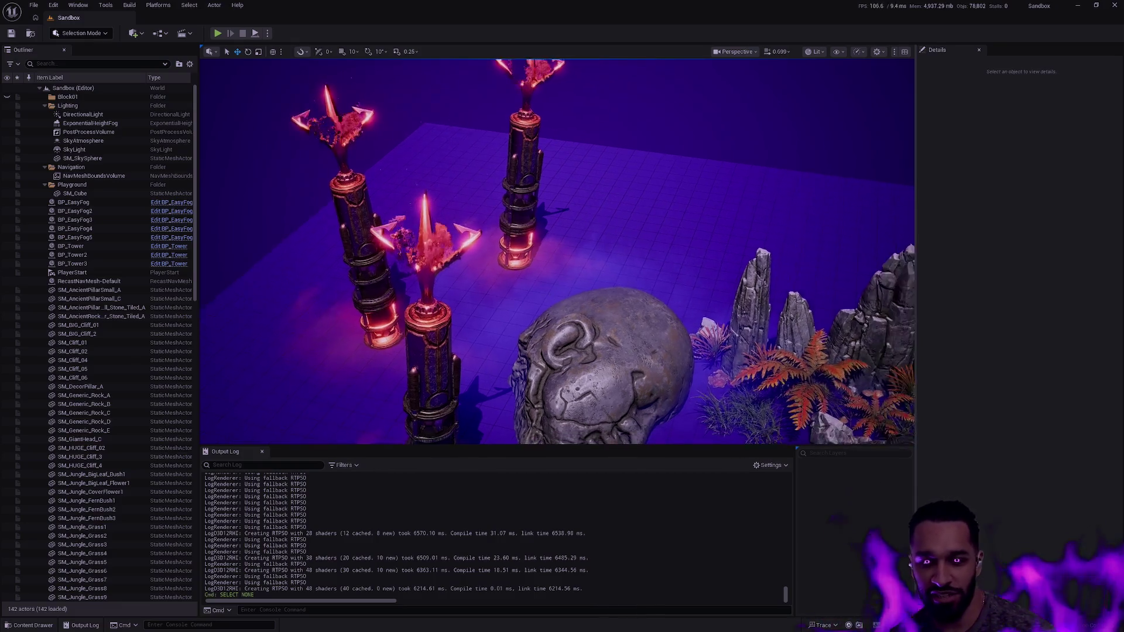
key("a")
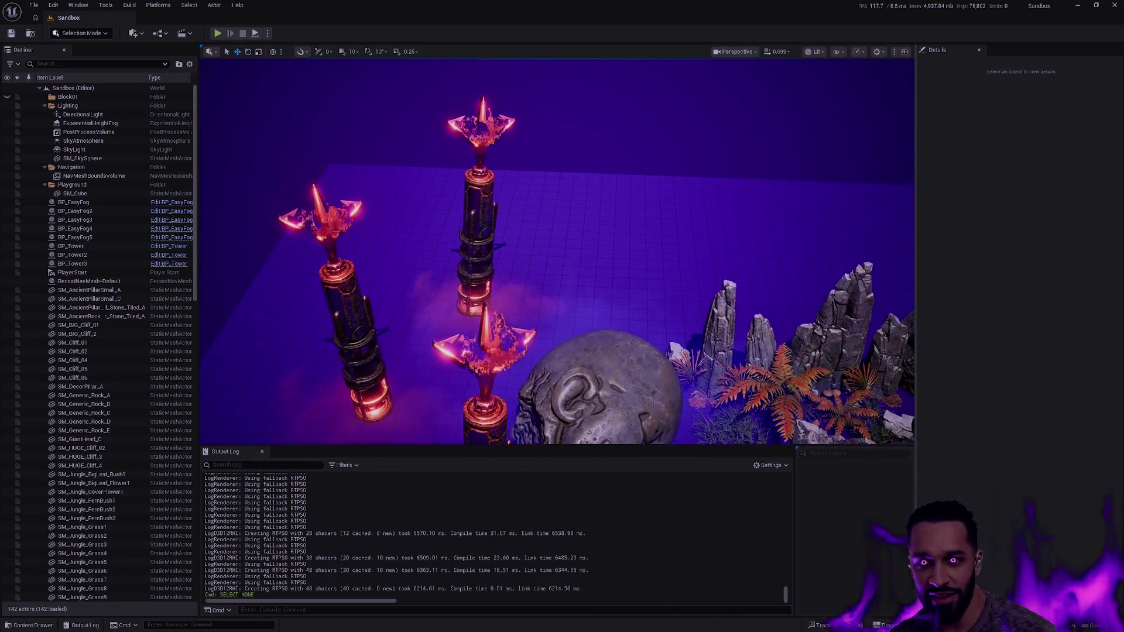
key("w")
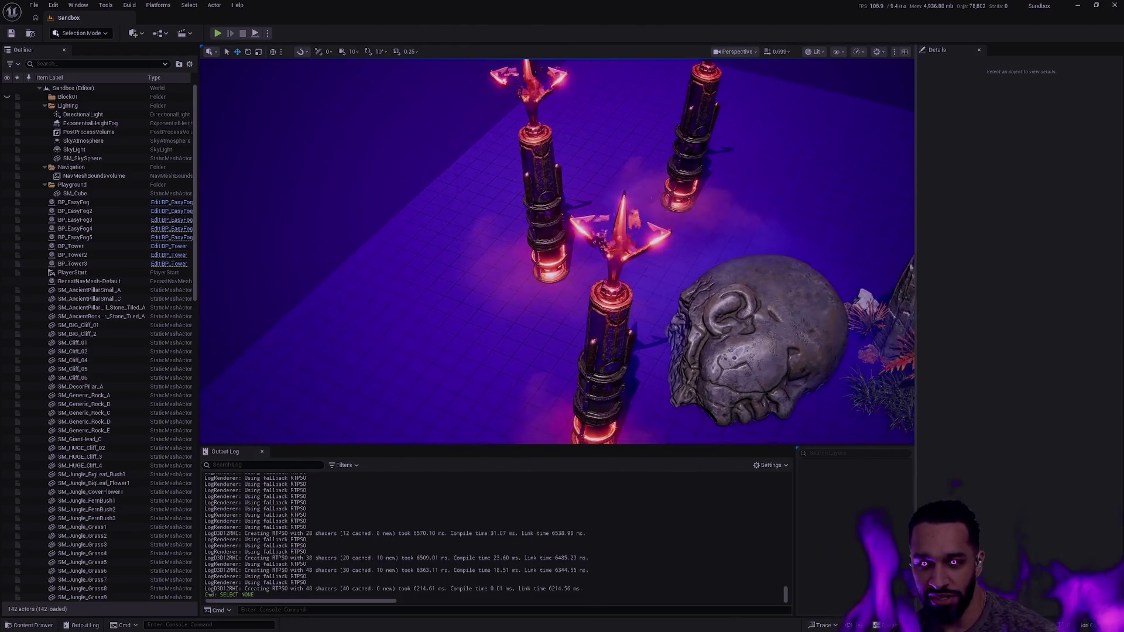
key("s")
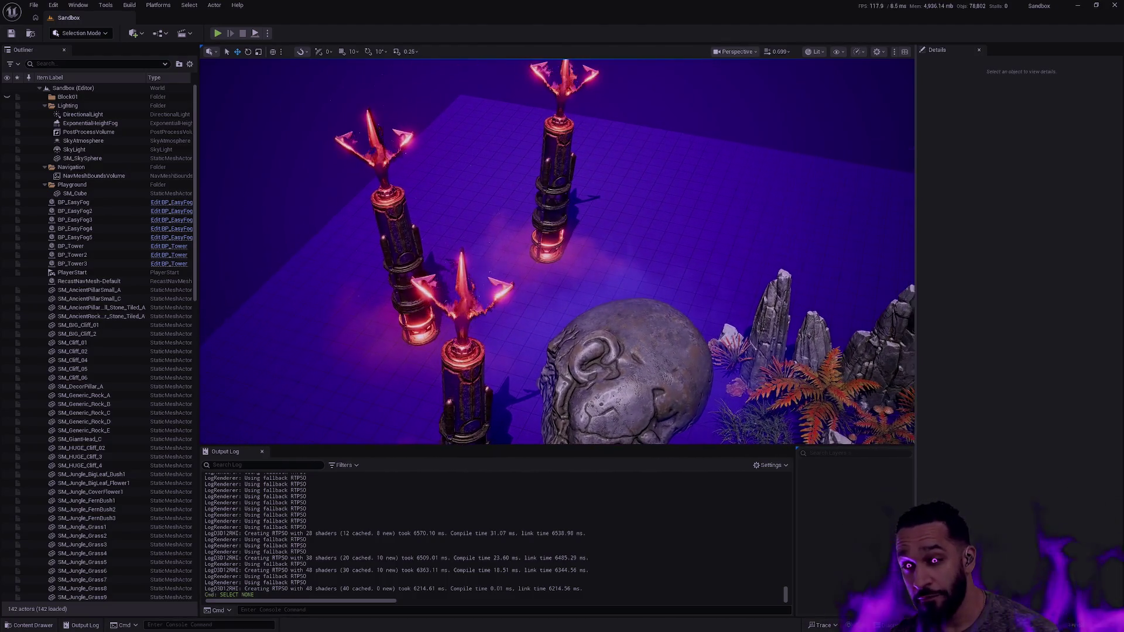
key("d")
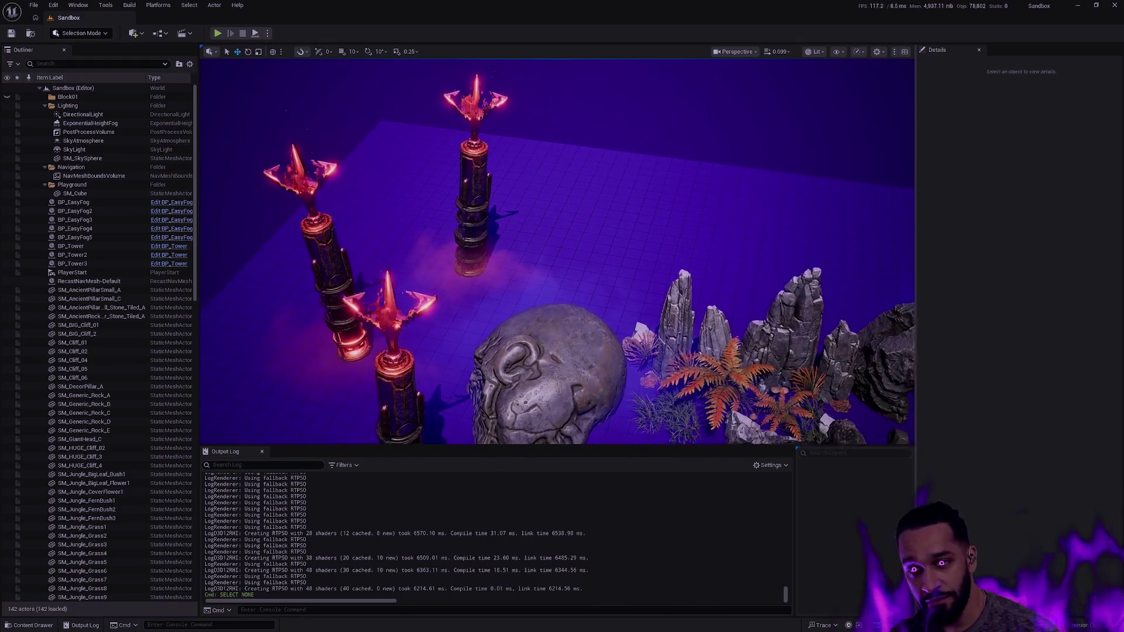
key("e")
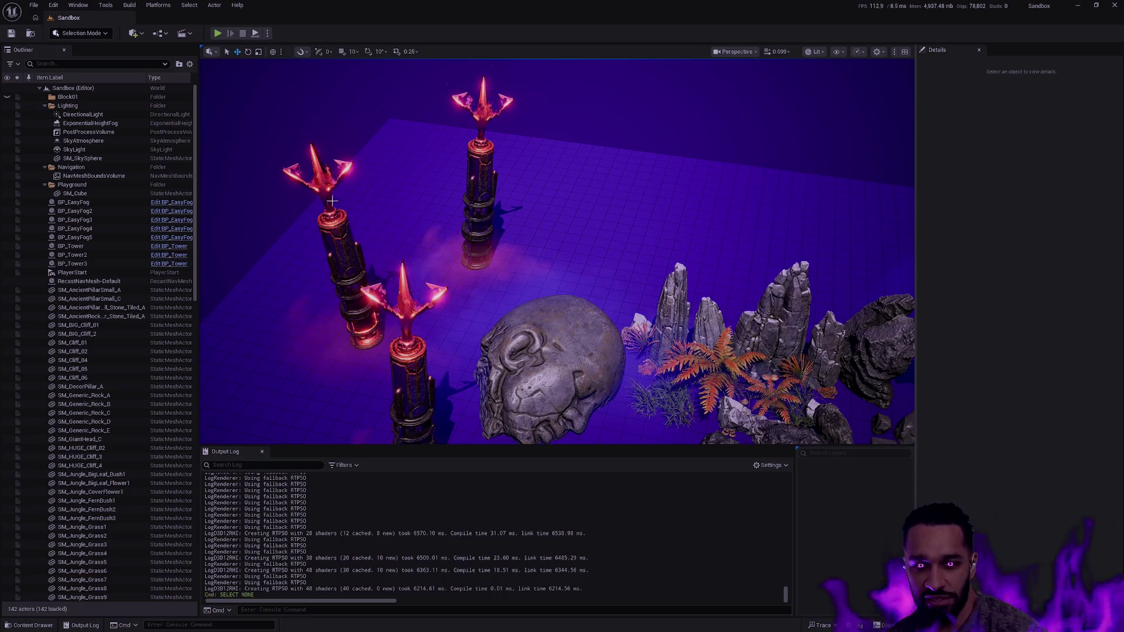
key("q")
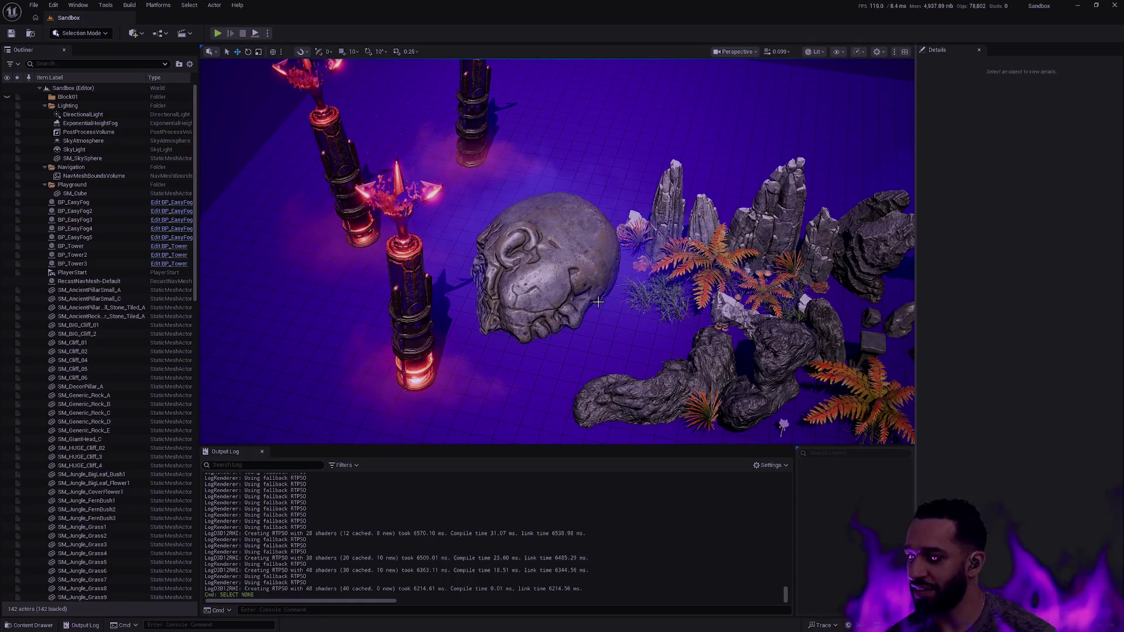
key("d")
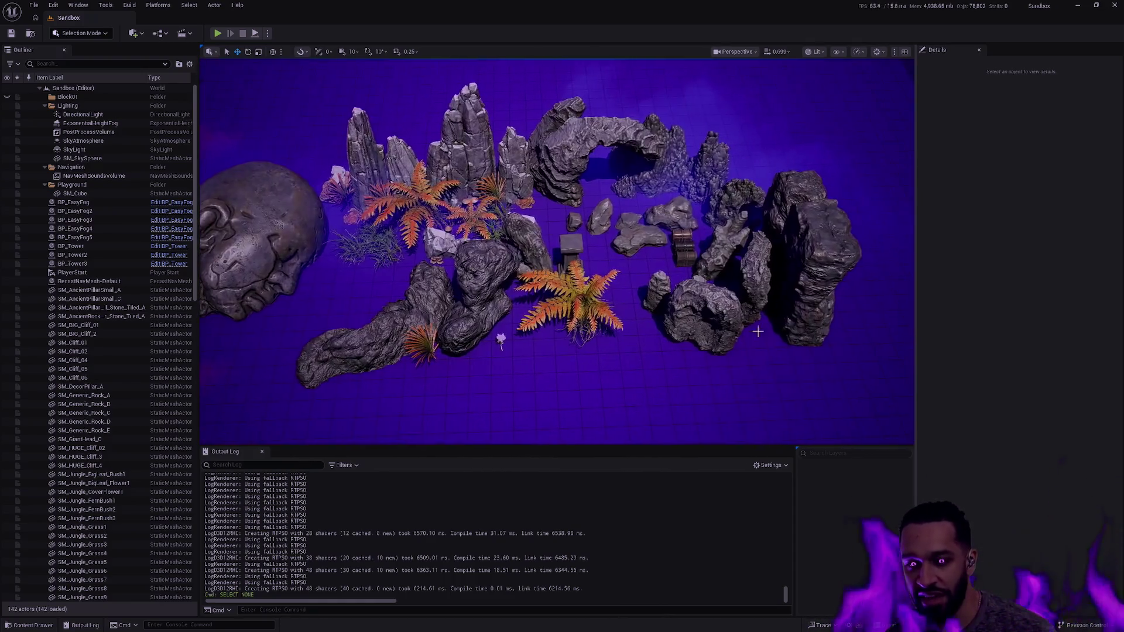
key("w")
key("w")
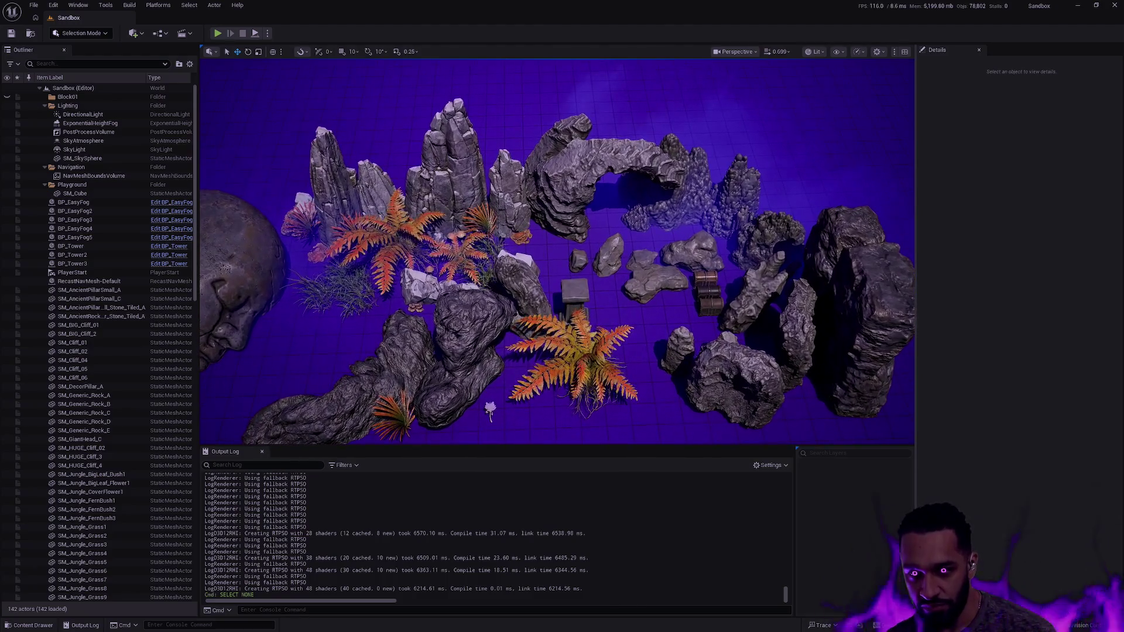
key("w")
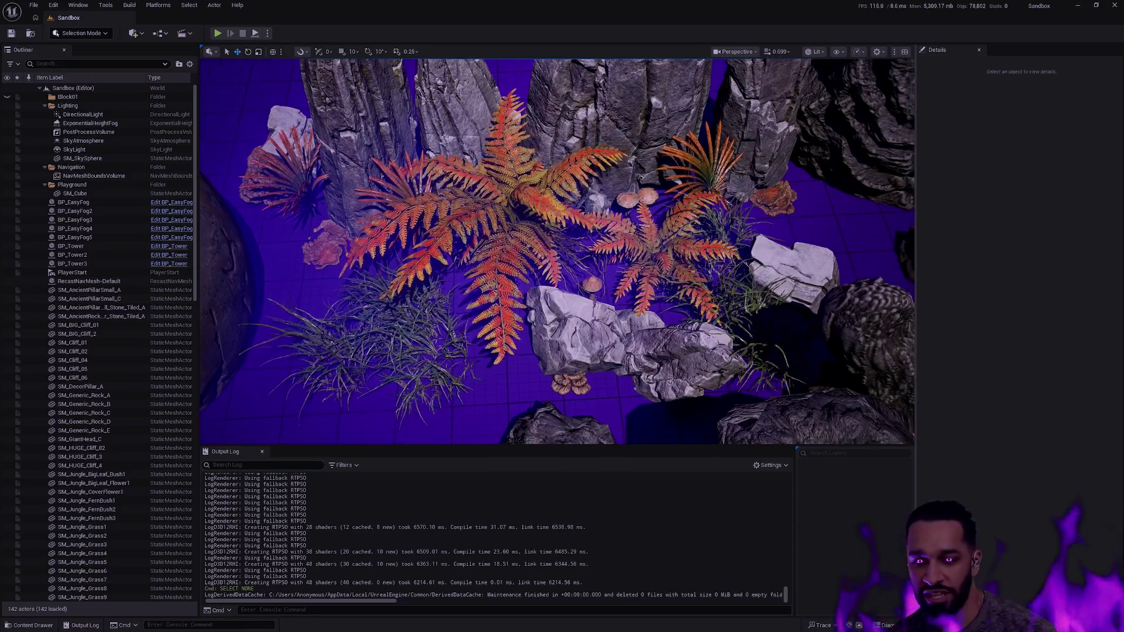
key("w")
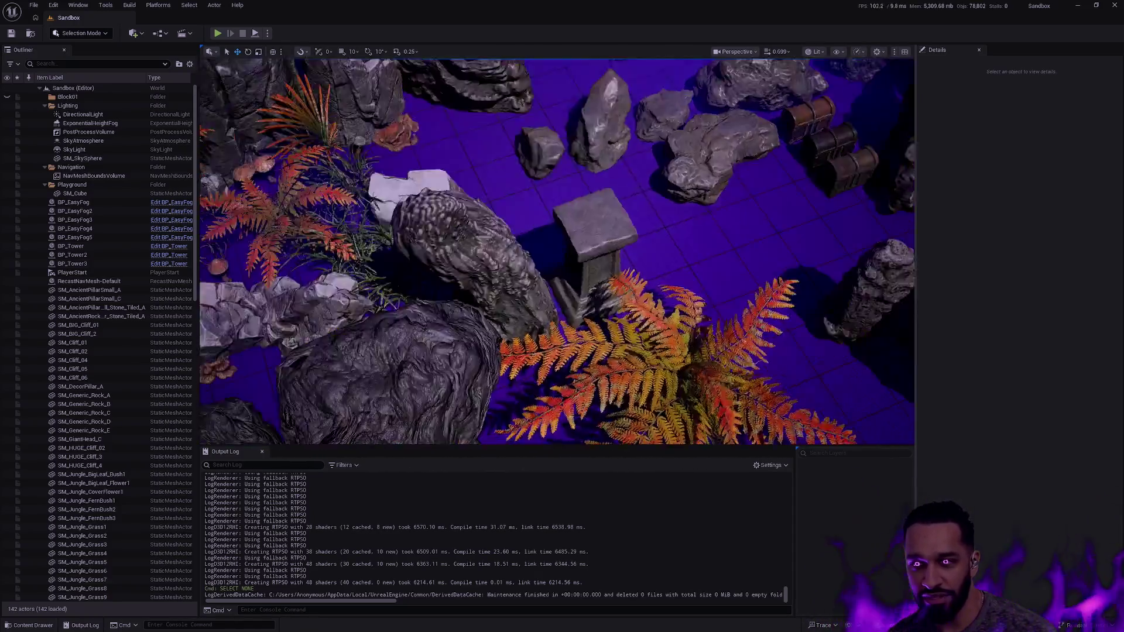
key("a")
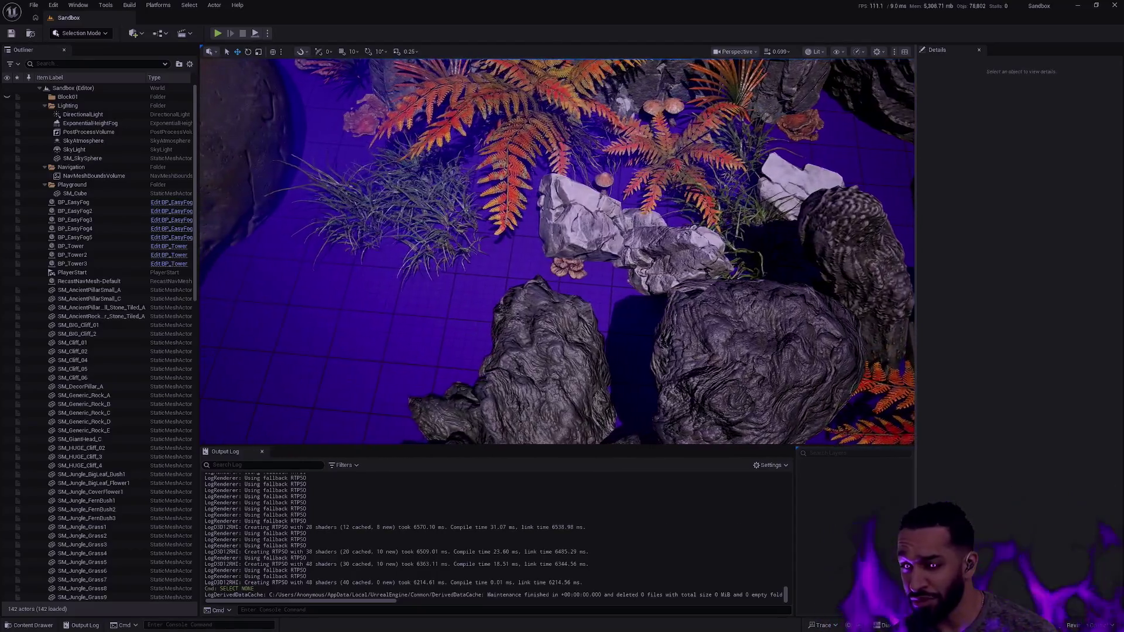
key("s")
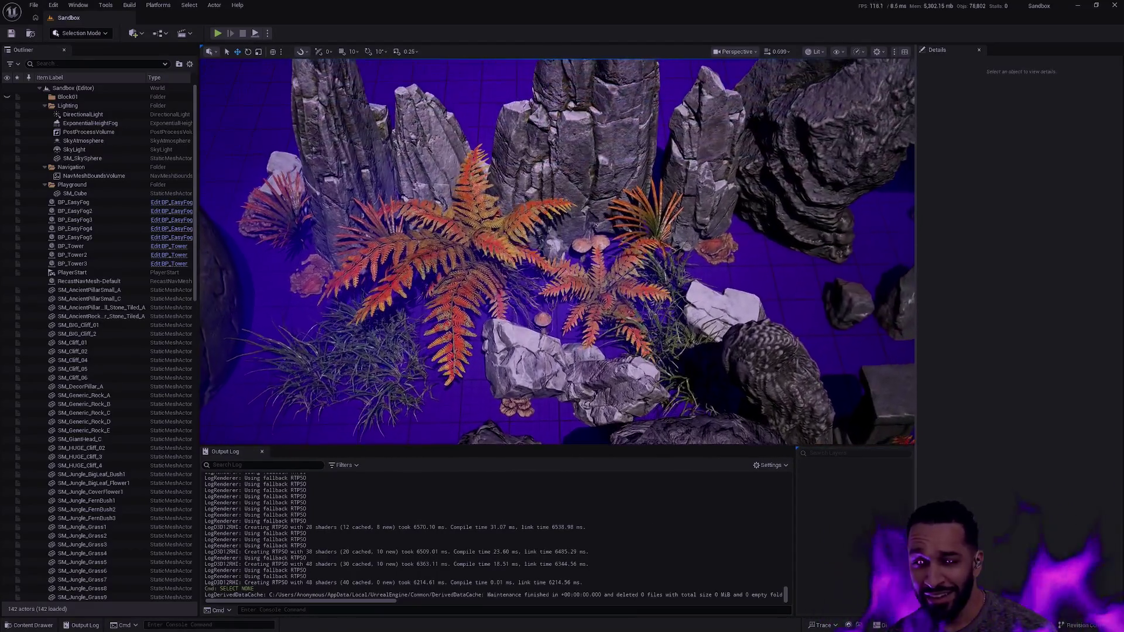
key("w")
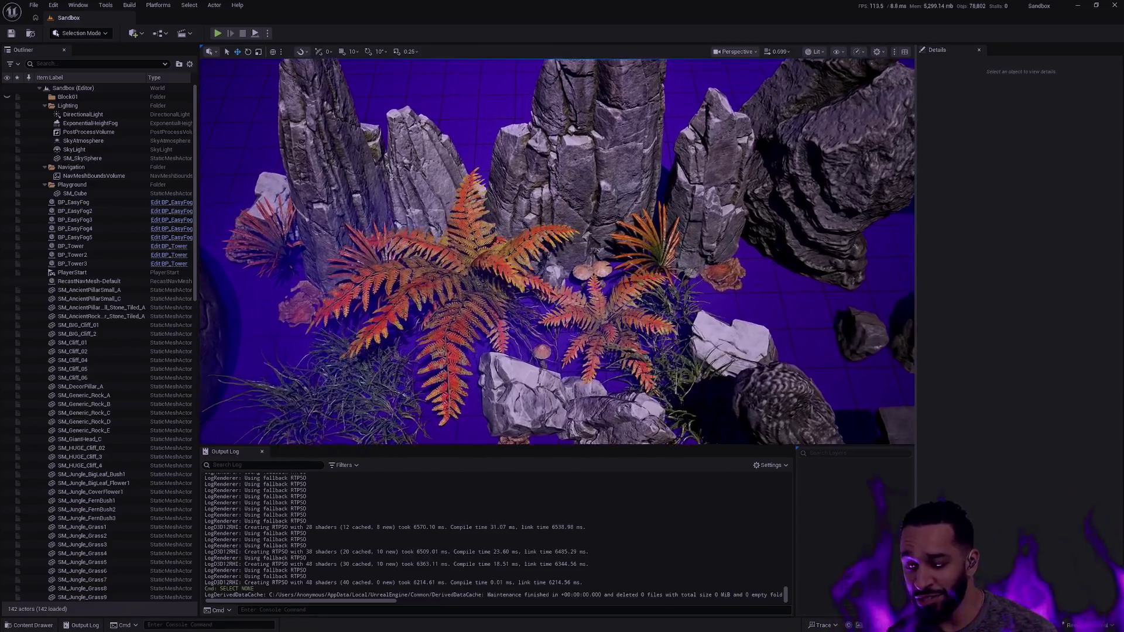
key("d")
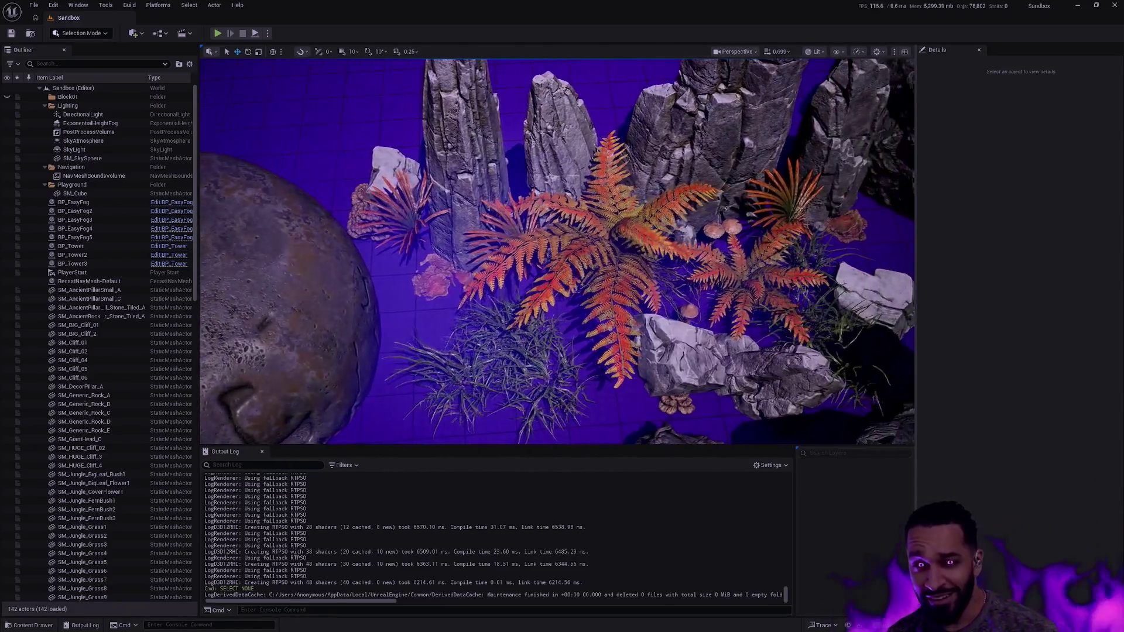
key("s")
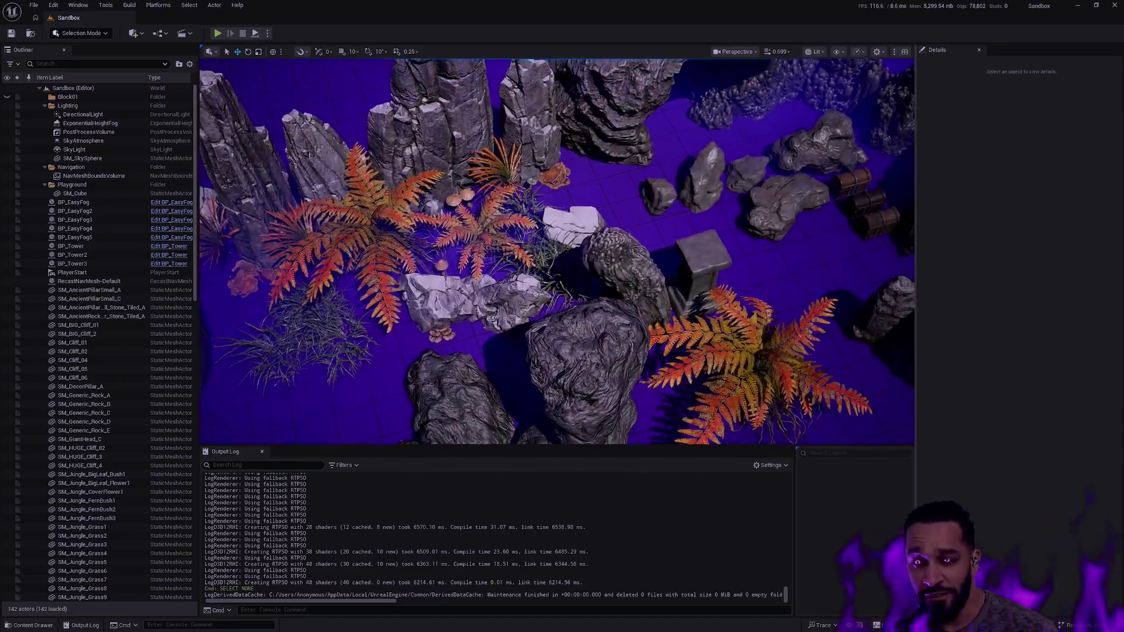
key("w")
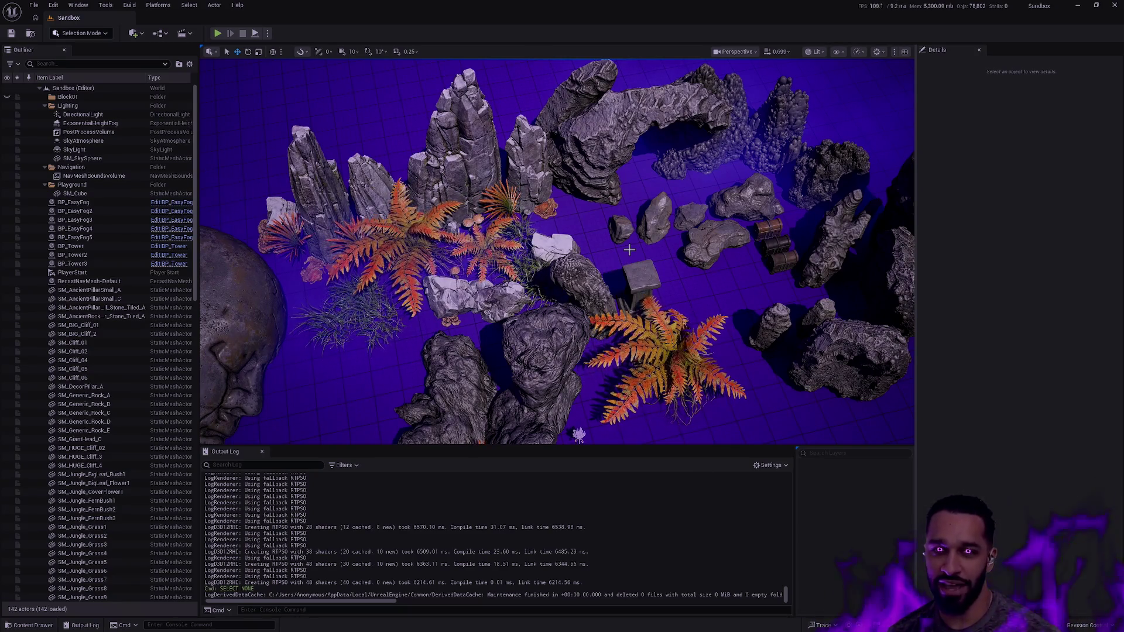
key("w")
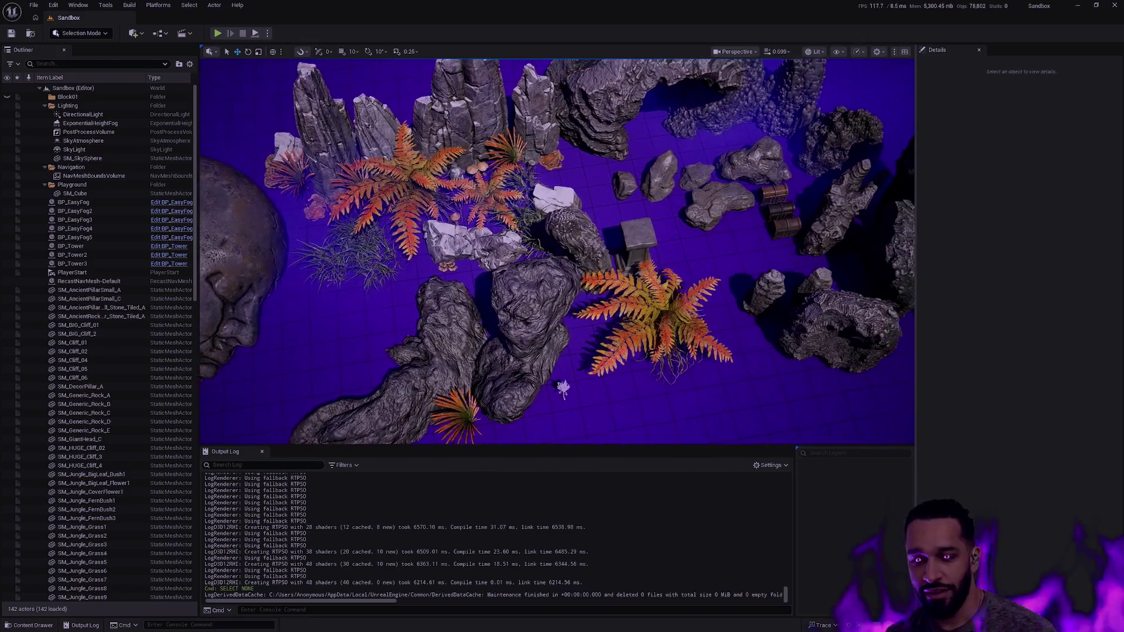
left_click_drag(603, 328, 365, 266)
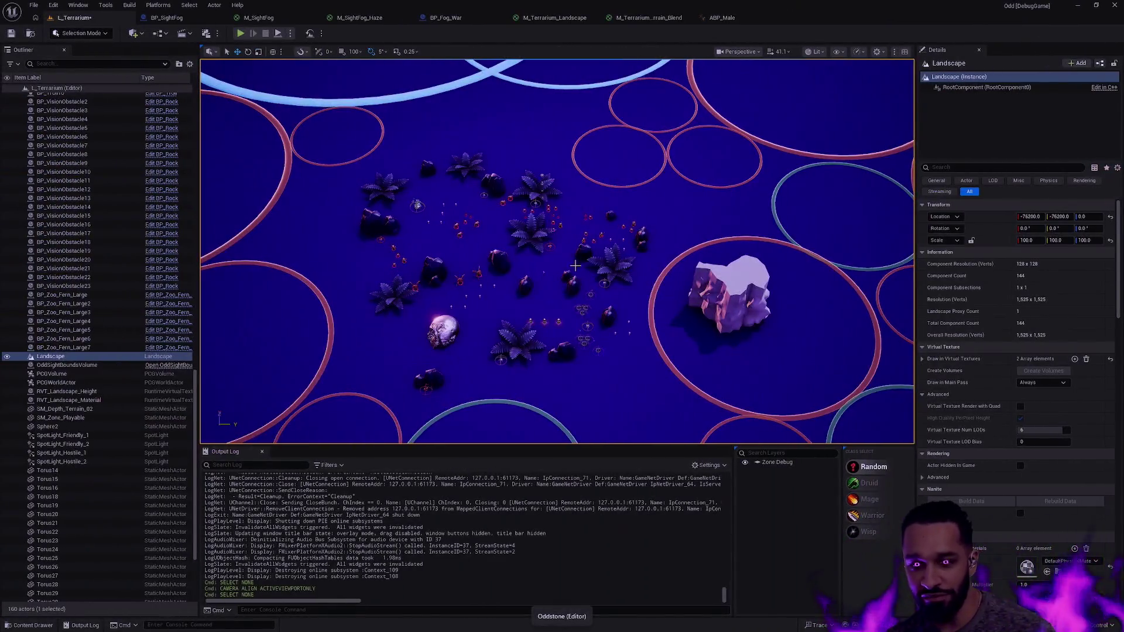
Frame a fern in the Terrarium level and start Play From Here on the ground
left_click(591, 267)
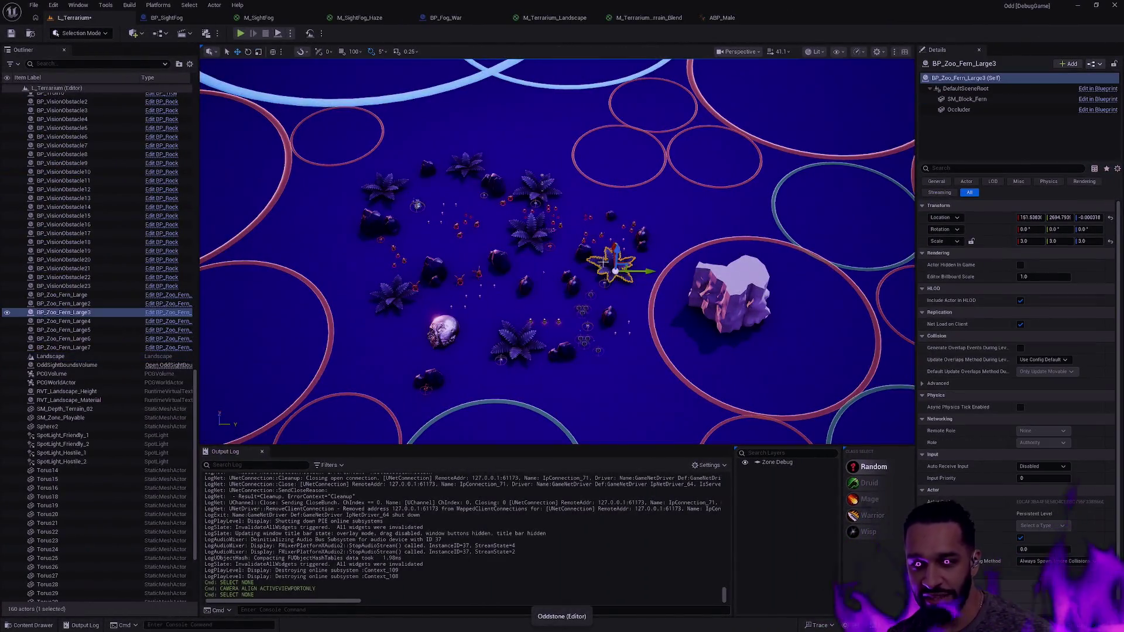
key("f")
key("Escape")
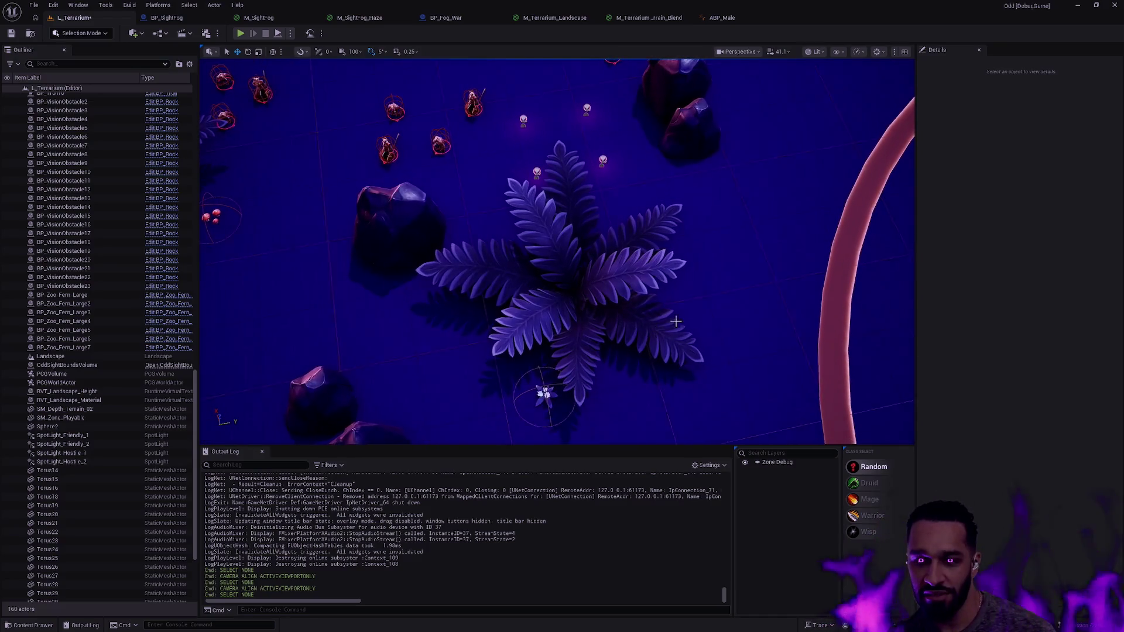
right_click(723, 314)
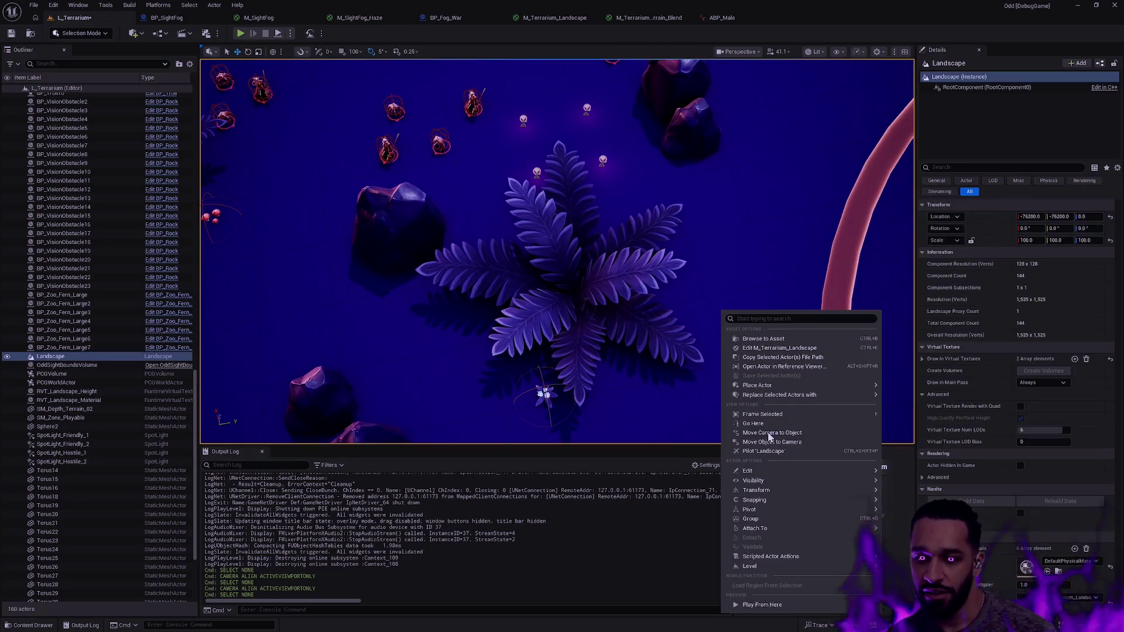
left_click(776, 606)
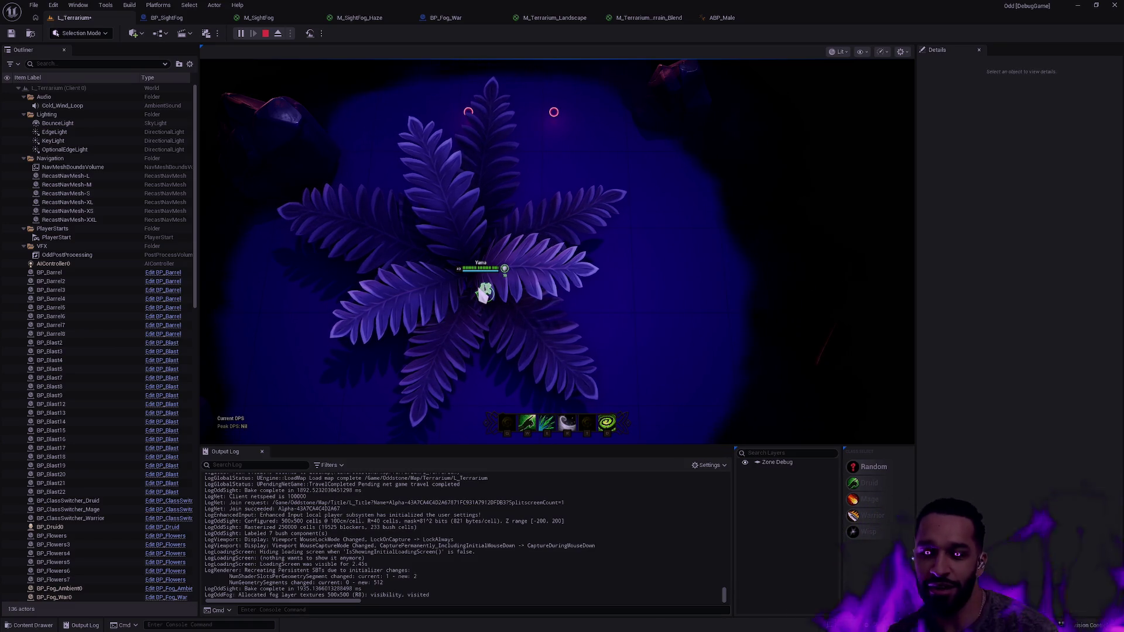
Walk the character around, then select the medium rock beside the Sandbox ferns
right_click(478, 271)
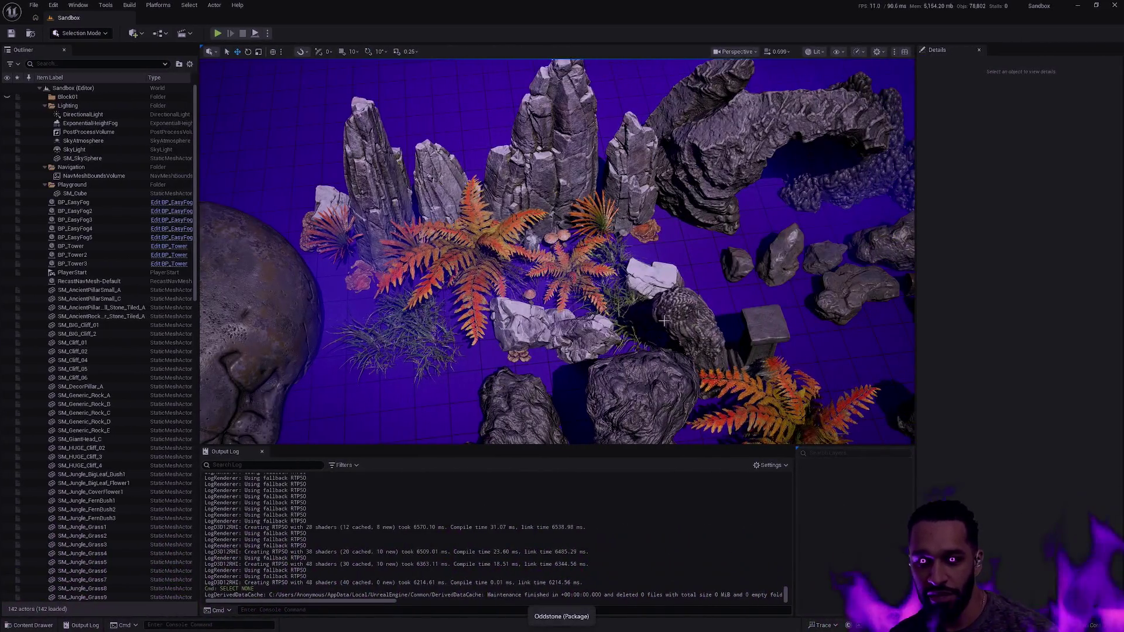
right_click(667, 326)
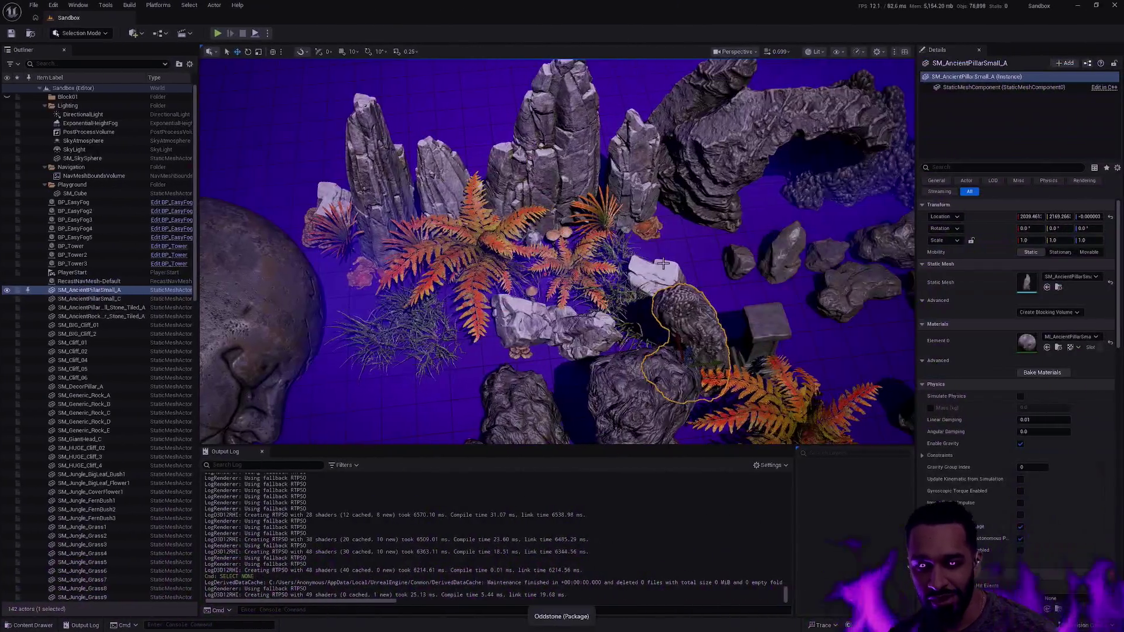
left_click(663, 264)
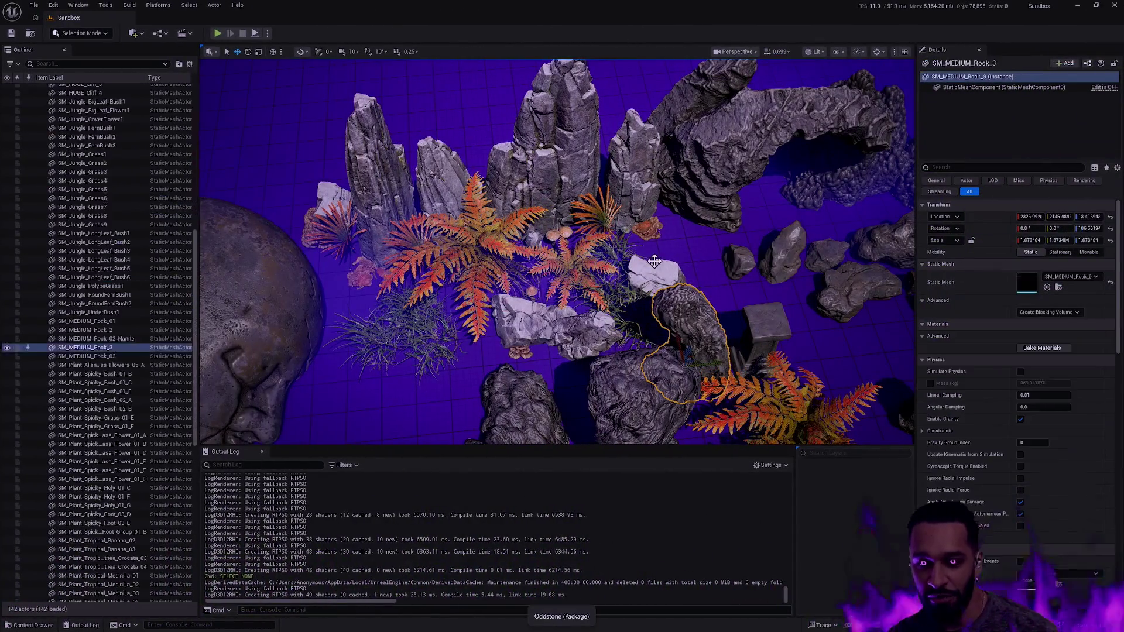
Inspect the Sandbox fern bush and neighbouring rock, then swing the view to centre the stone head
key("Escape")
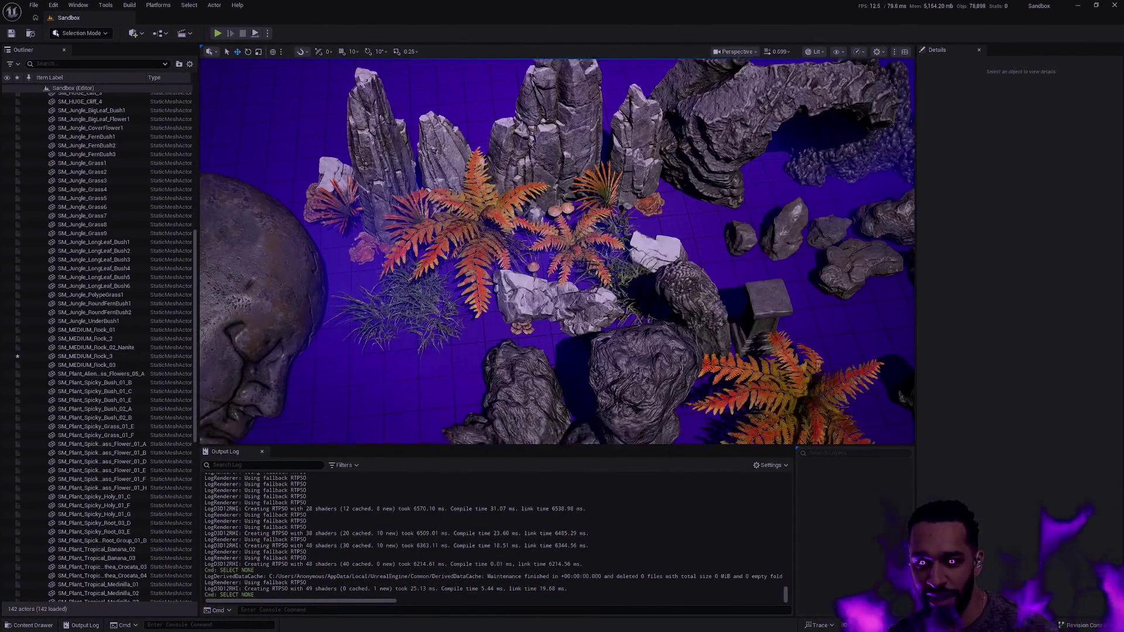
scroll(682, 266, "down", 5)
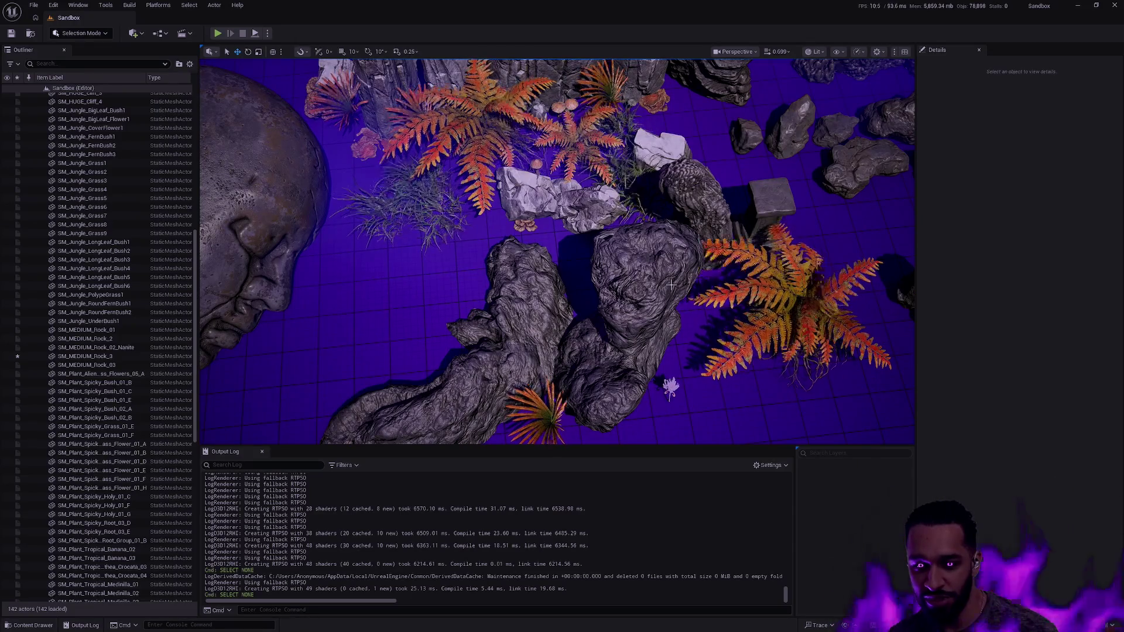
scroll(682, 265, "up", 3)
scroll(492, 225, "up", 4)
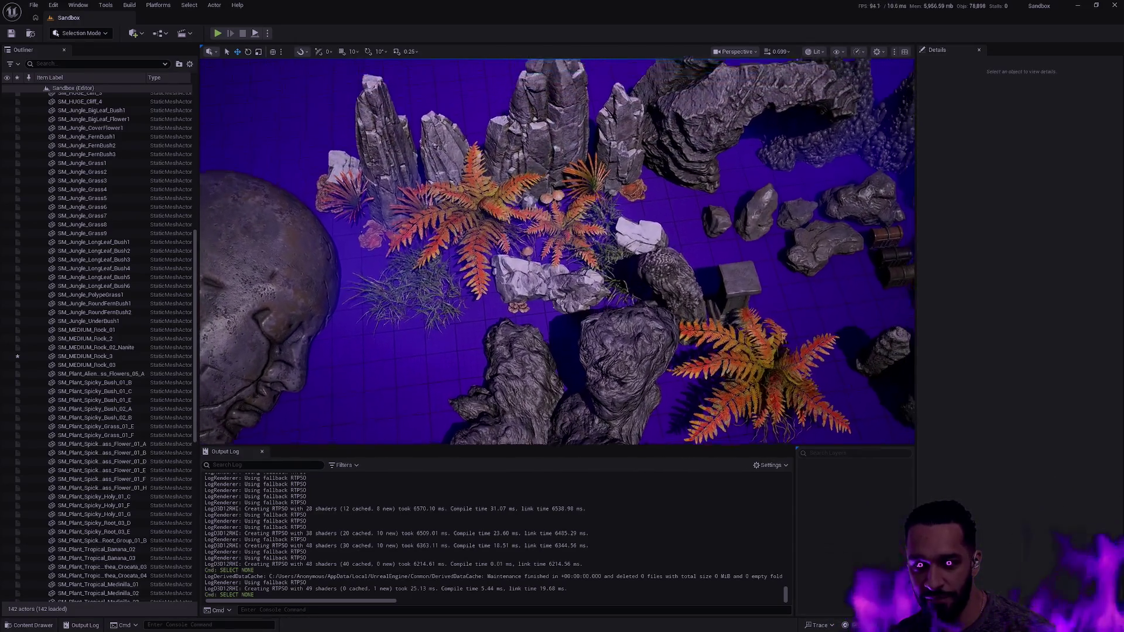
left_click(492, 224)
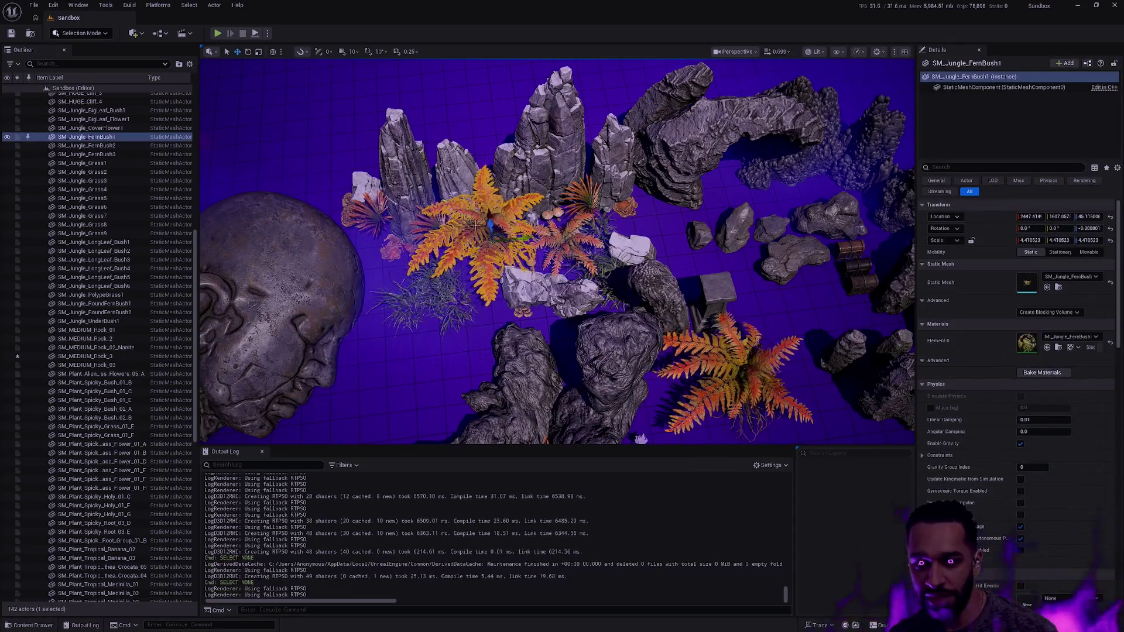
left_click(476, 228)
key("Escape")
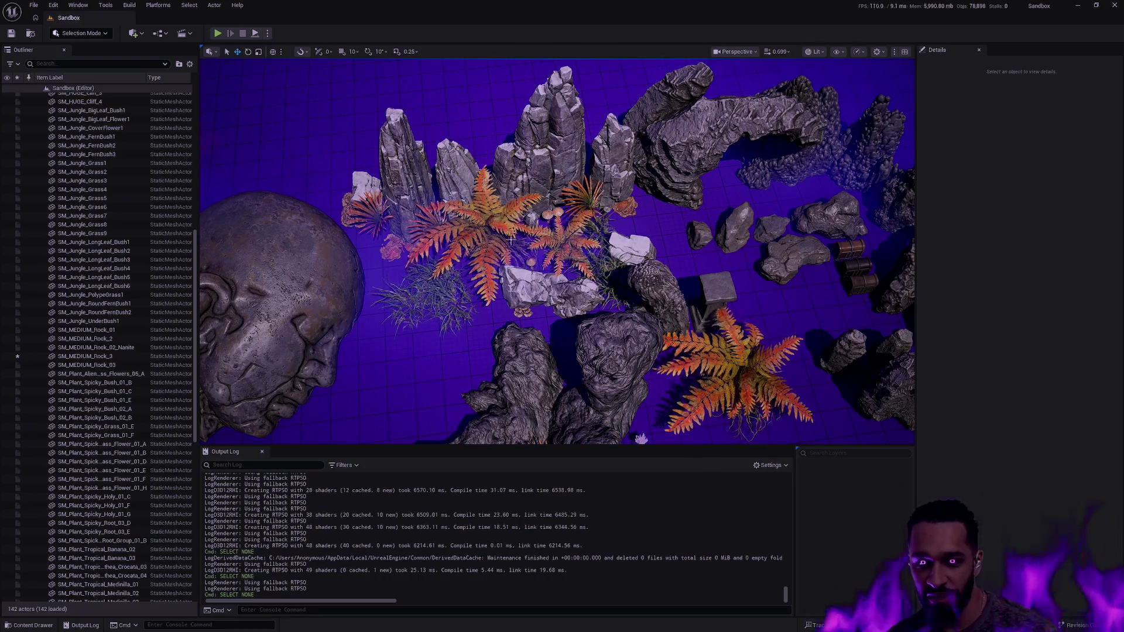
left_click_drag(599, 223, 550, 247)
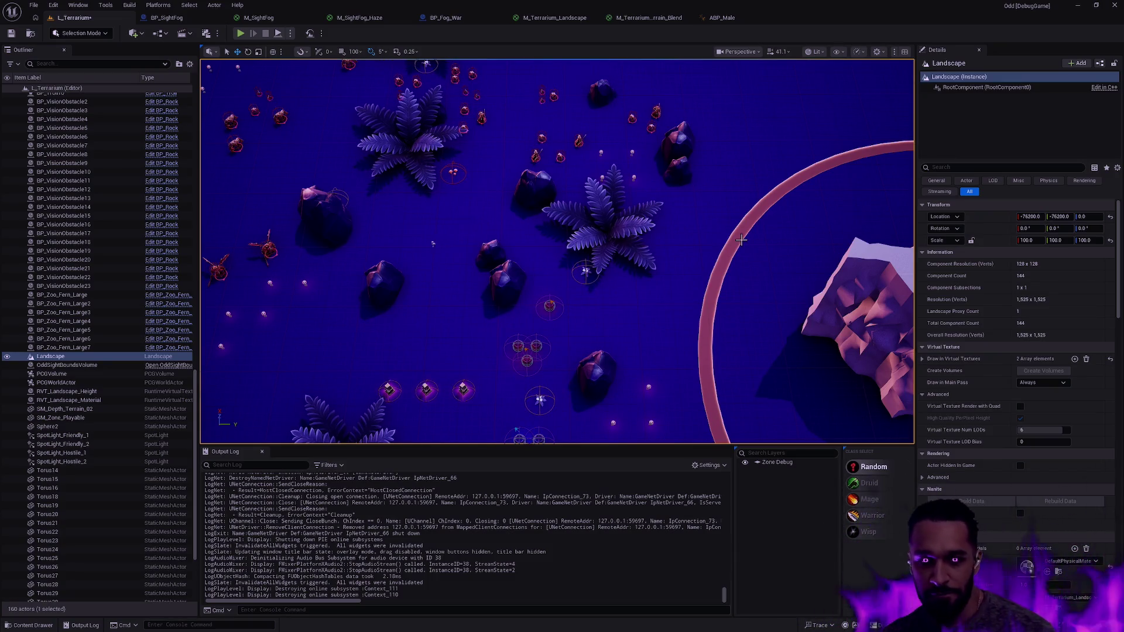
Start playing Terrarium, move toward the creature camp and hit it with fireball and flame-ring abilities
key("alt+p")
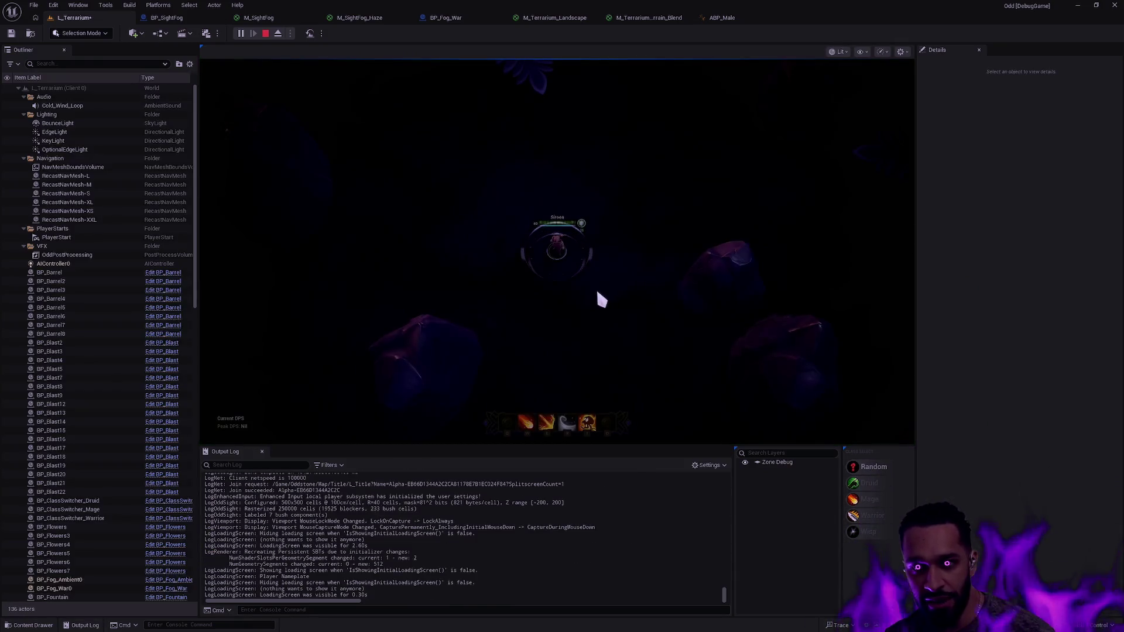
scroll(843, 85, "up", 2)
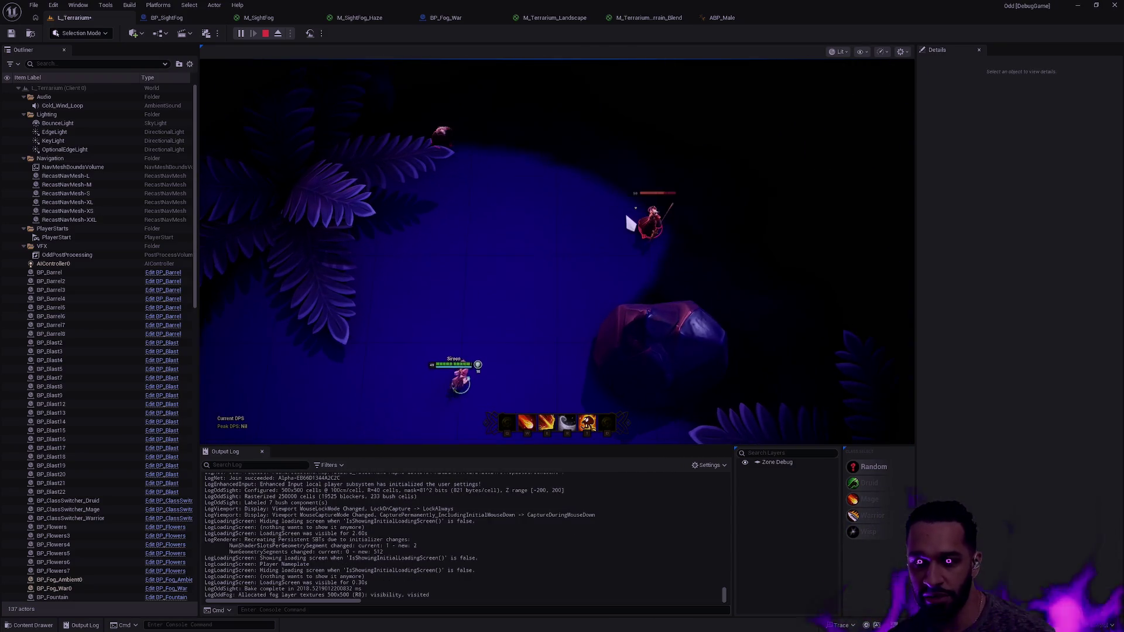
right_click(642, 240)
key("q")
key("e")
key("q")
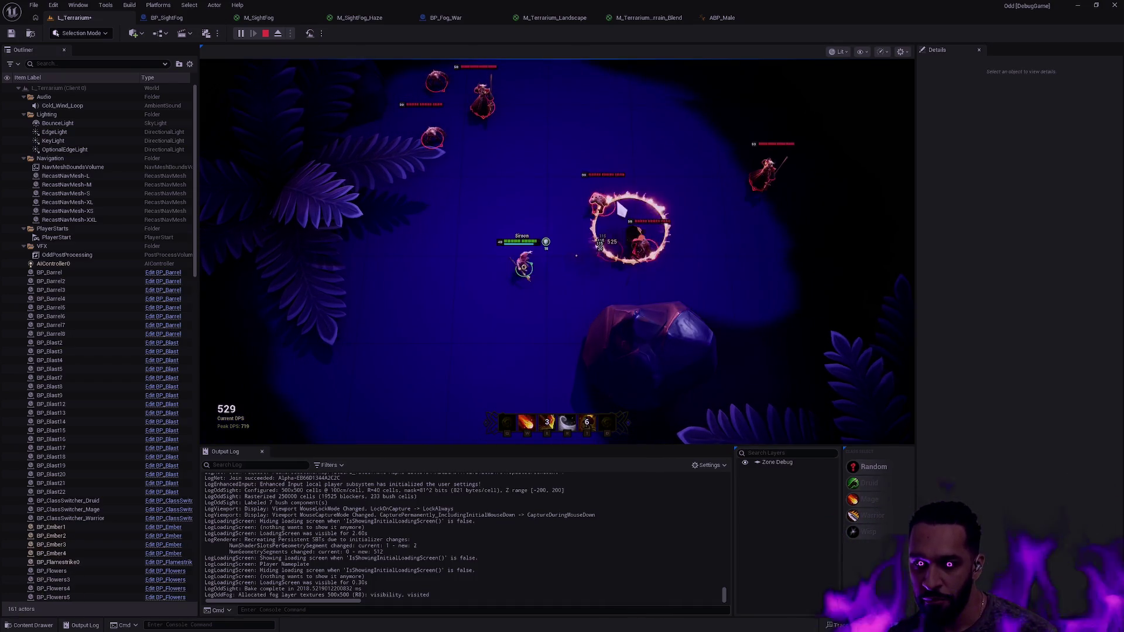
right_click(539, 342)
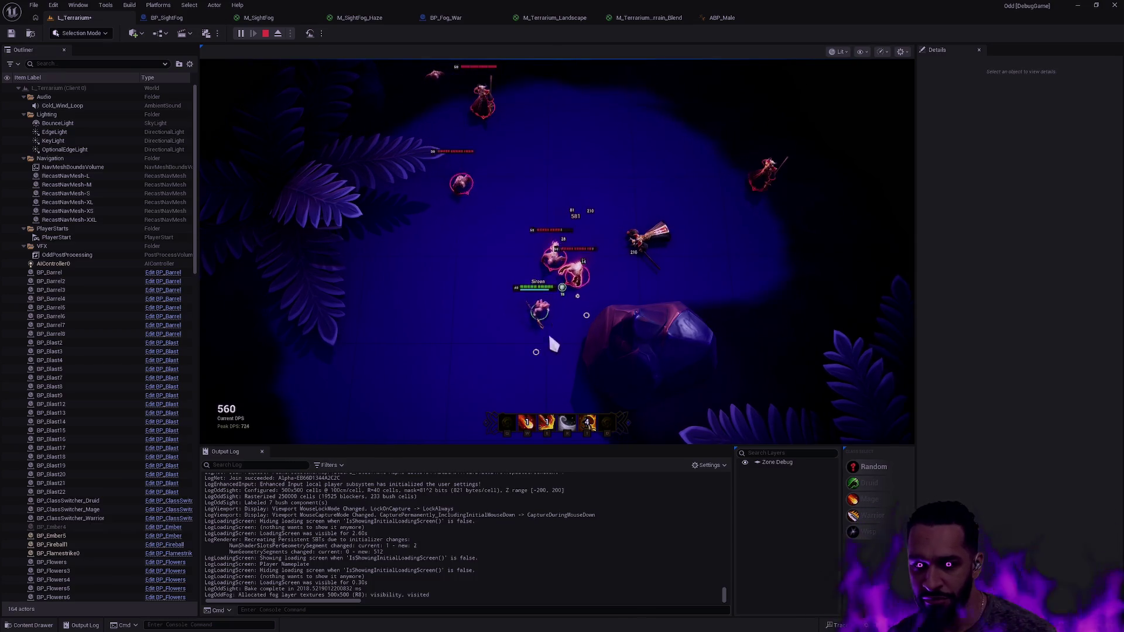
key("e")
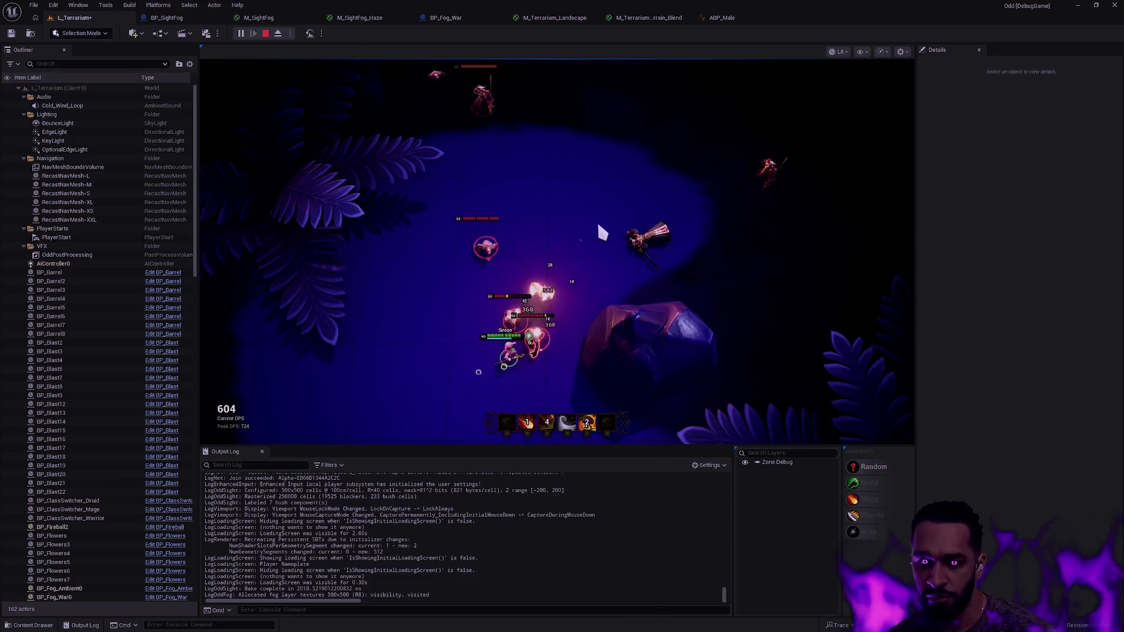
Keep attacking with the moon, fire and ember abilities, then stop the play session
key("r")
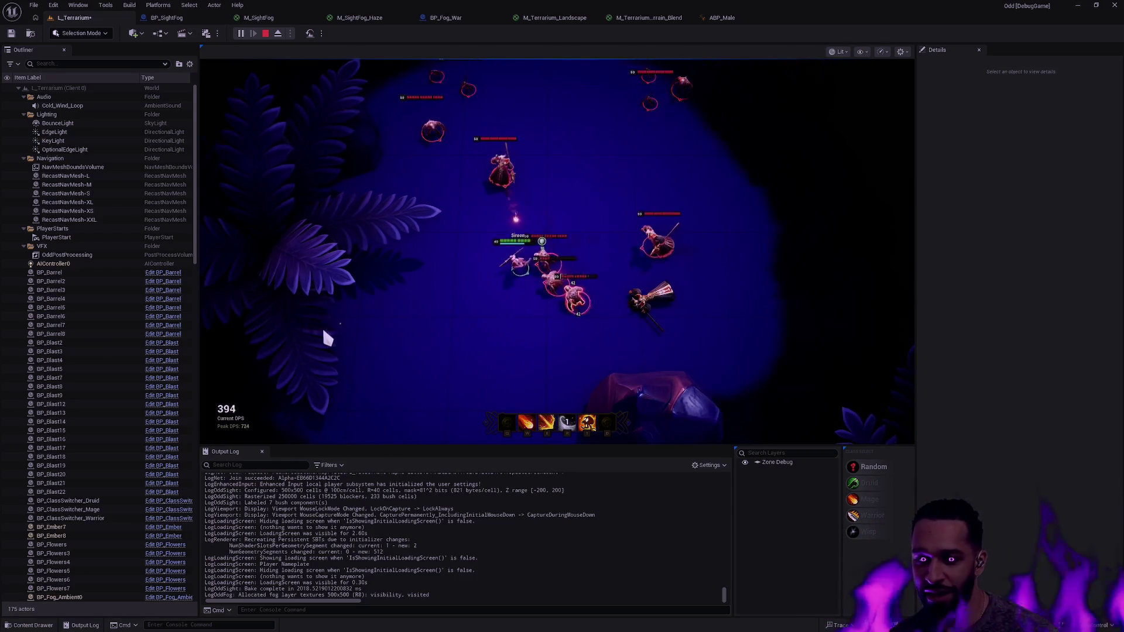
key("e")
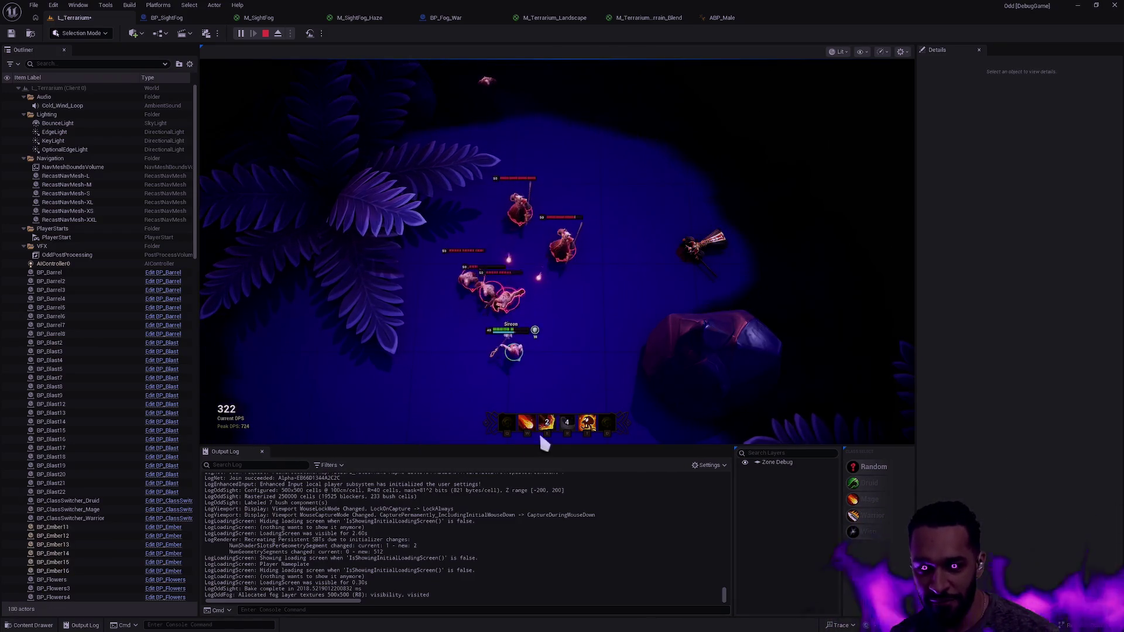
key("r")
key("e")
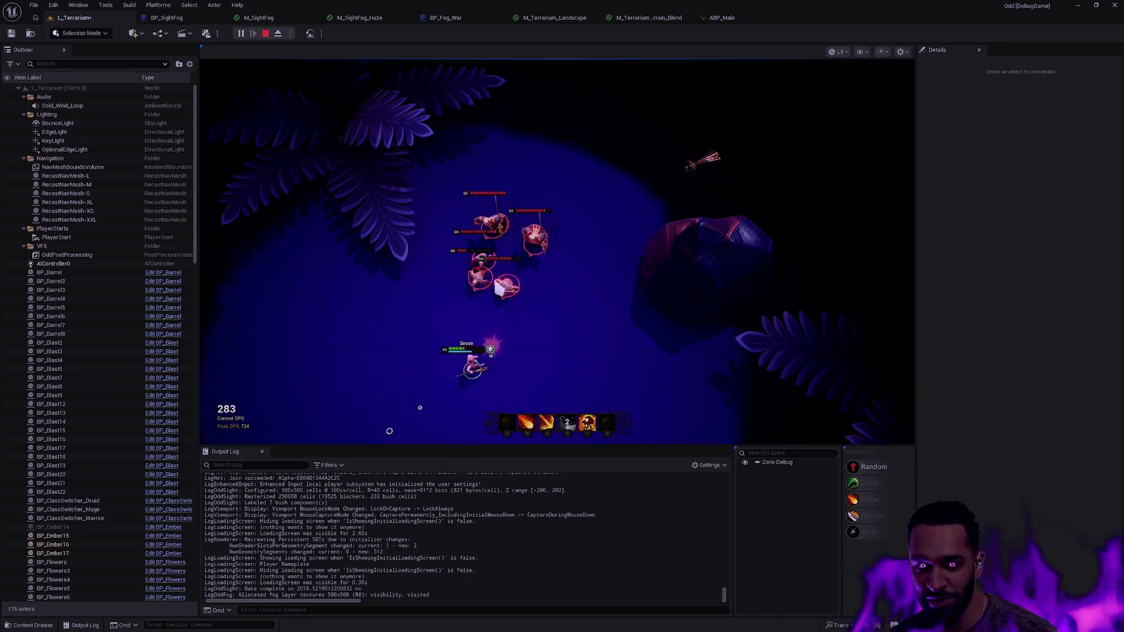
key("f")
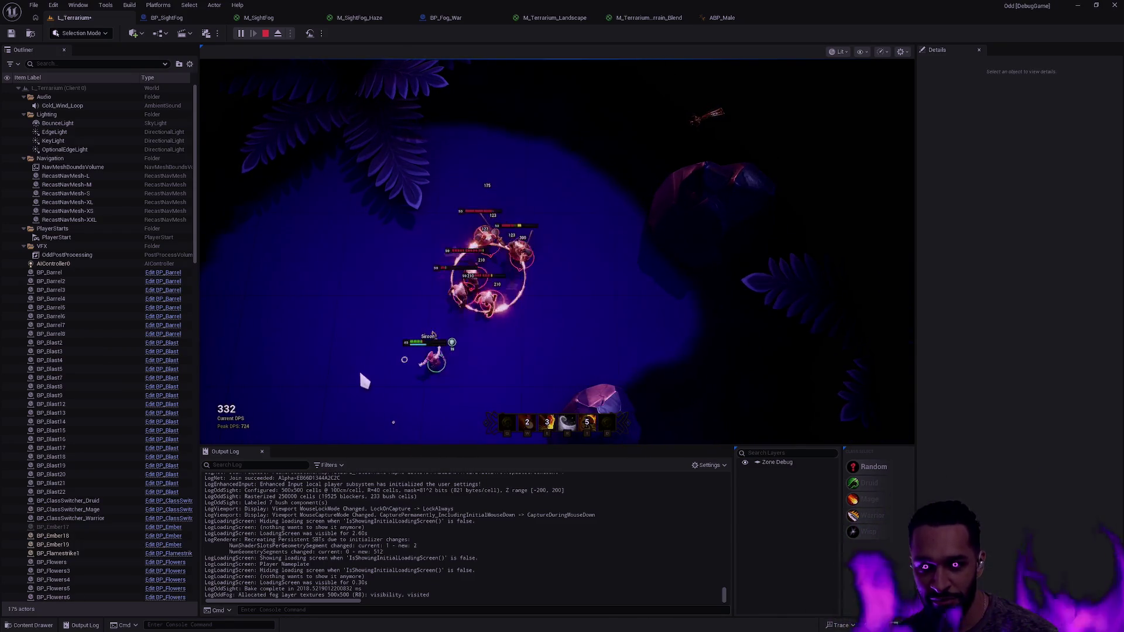
key("w")
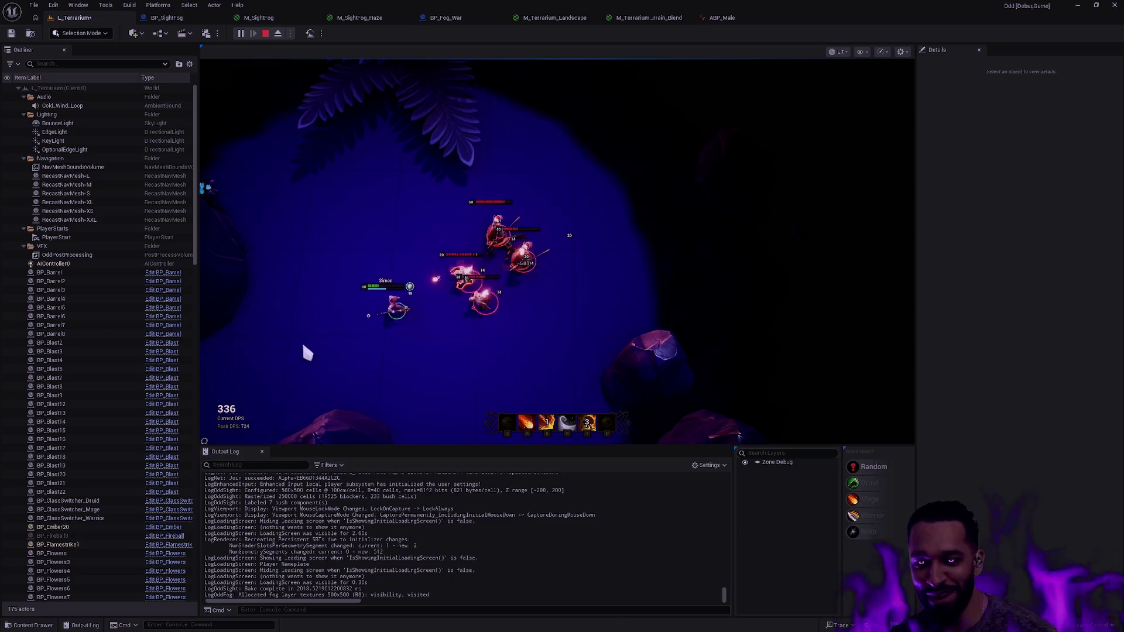
key("e")
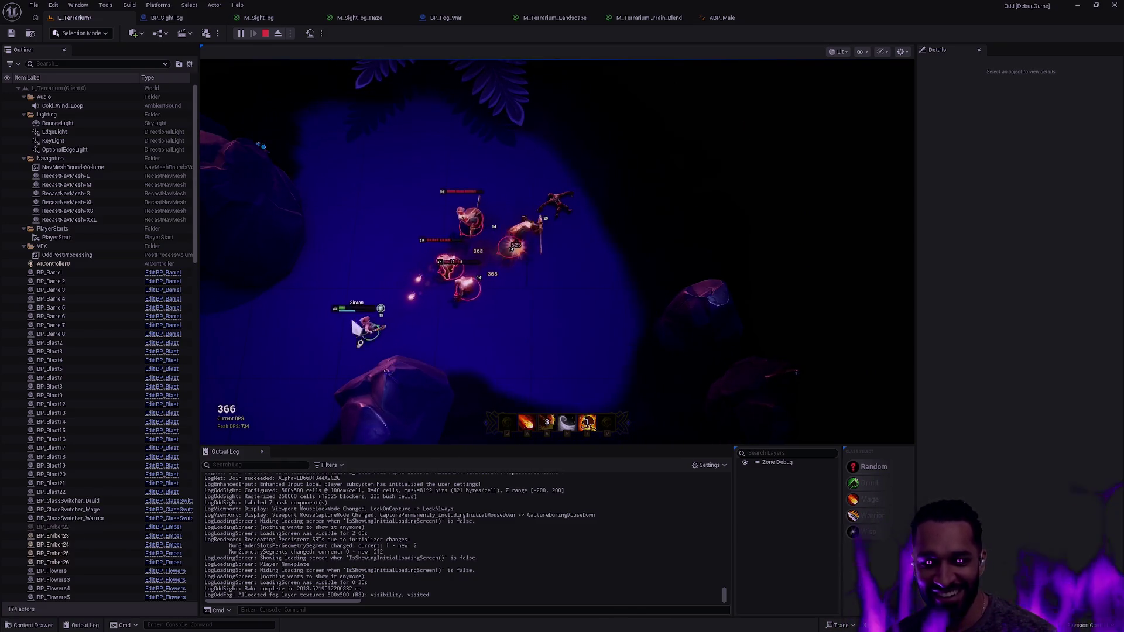
key("Escape")
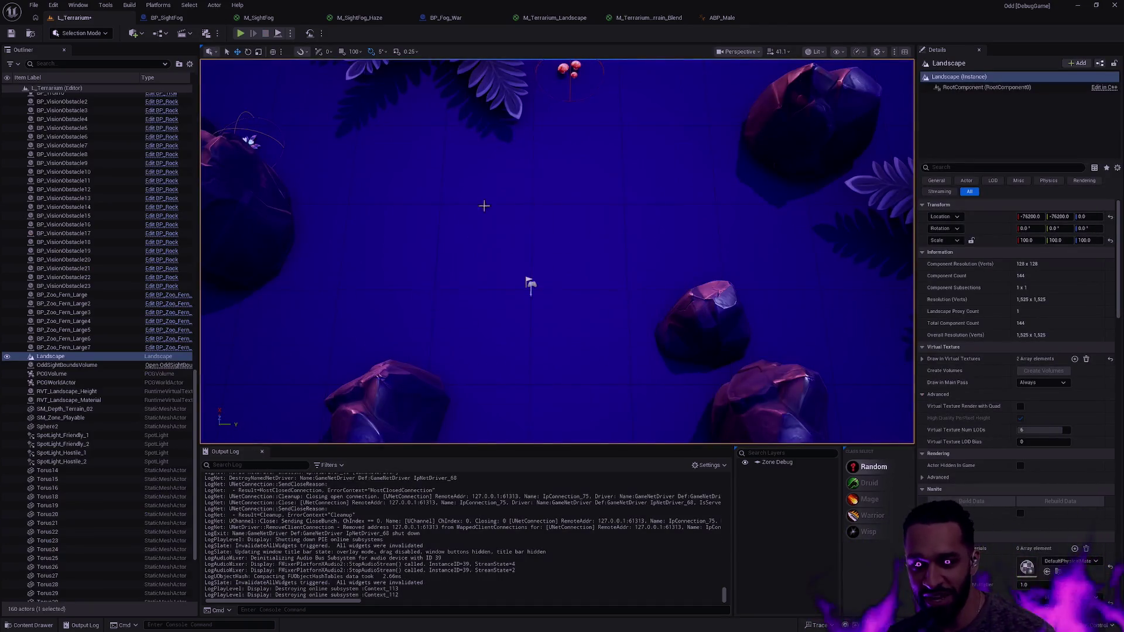
key("F11")
key("F11")
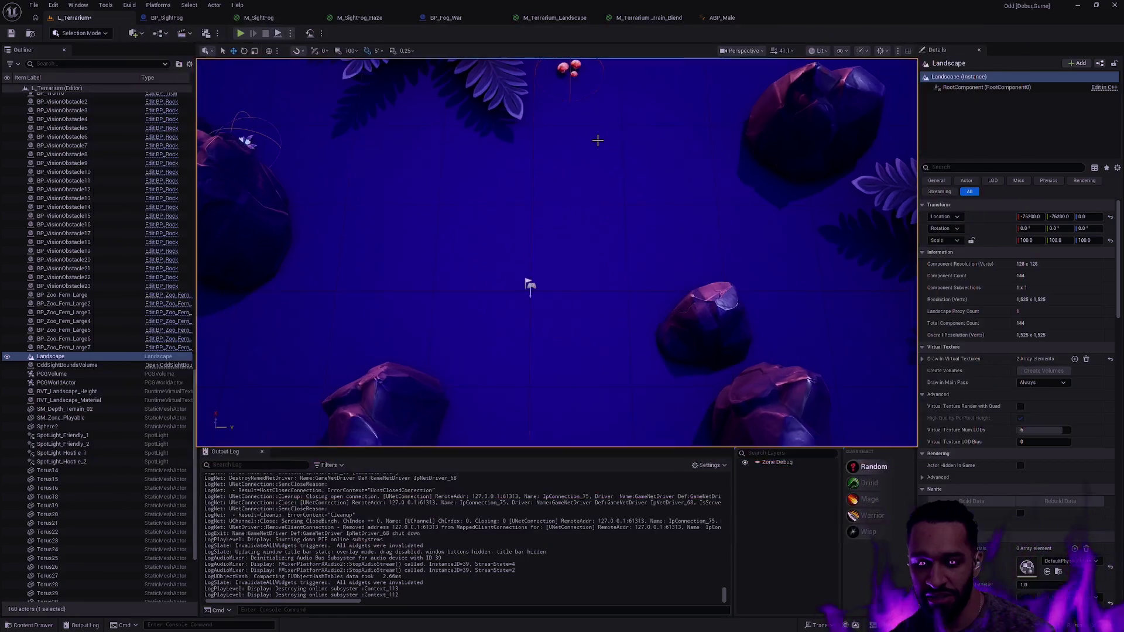
key("f")
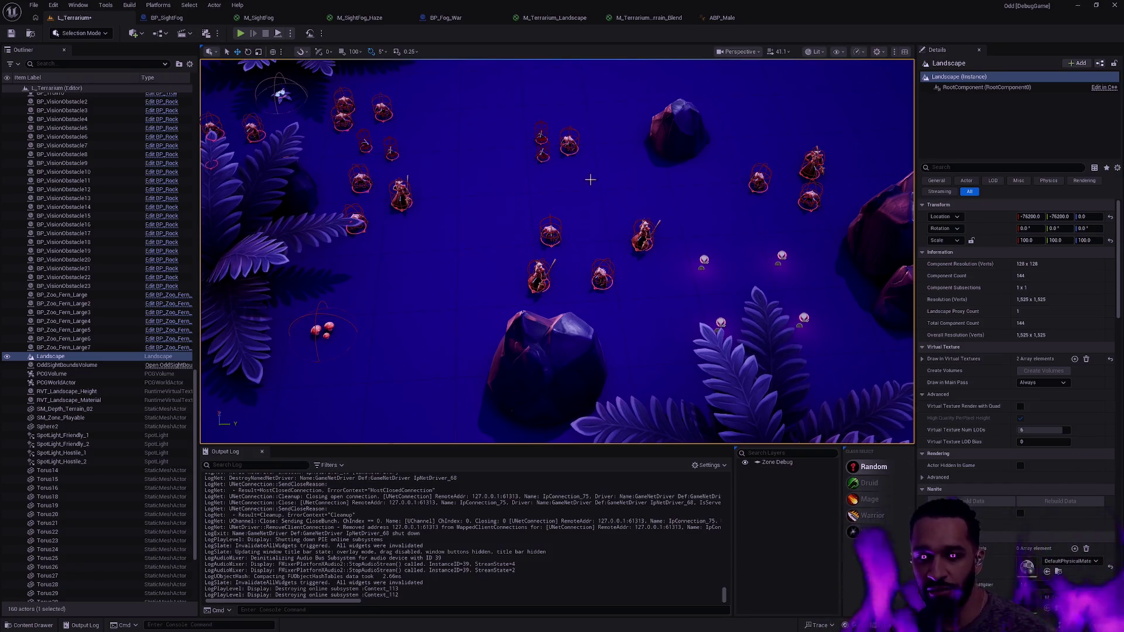
scroll(590, 188, "down", 5)
scroll(591, 187, "up", 3)
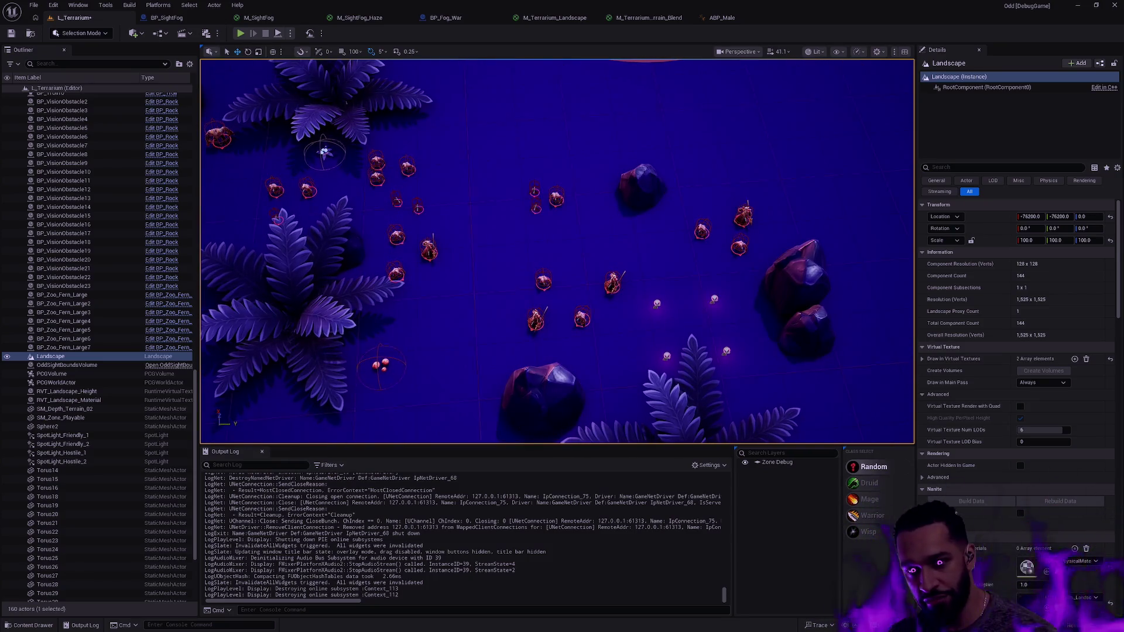
key("Left")
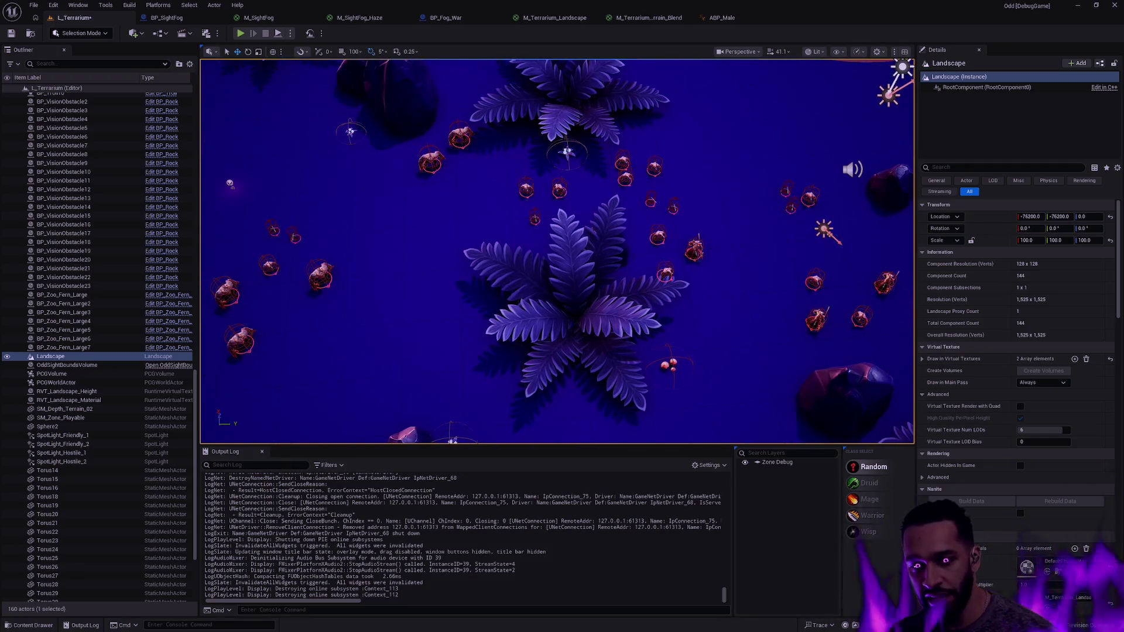
key("Right")
key("Left")
key("Right")
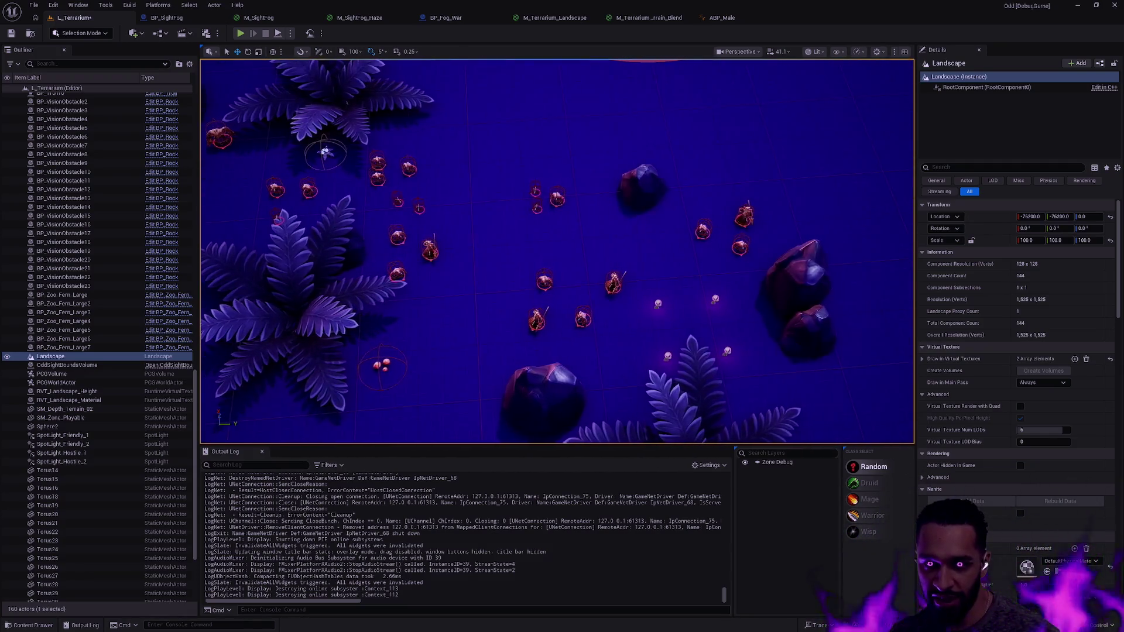
key("Left")
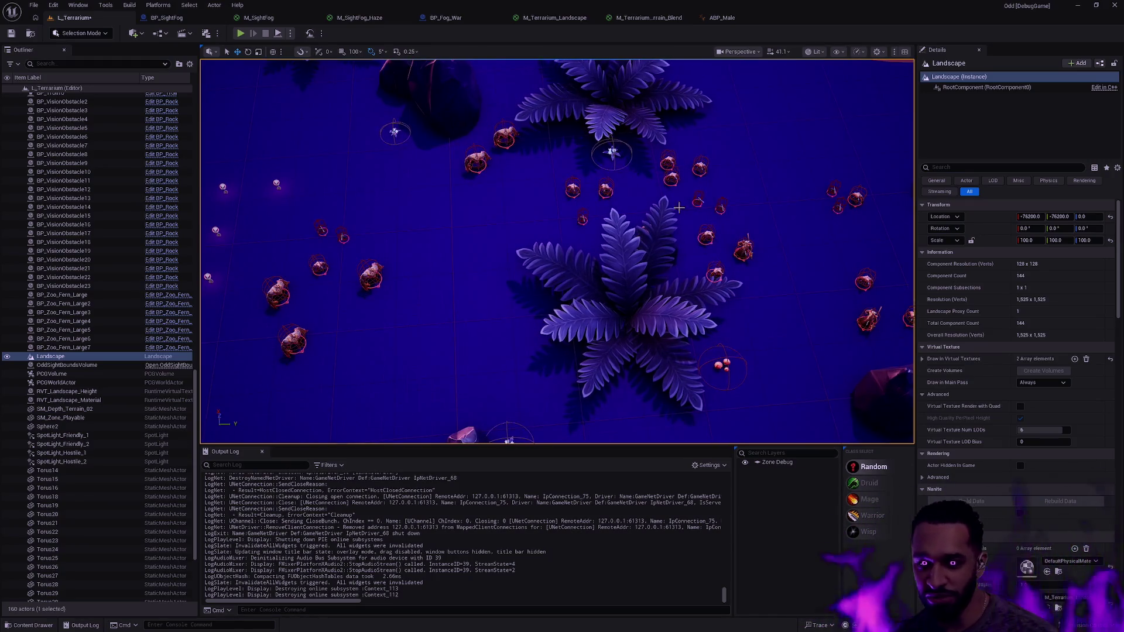
key("Up")
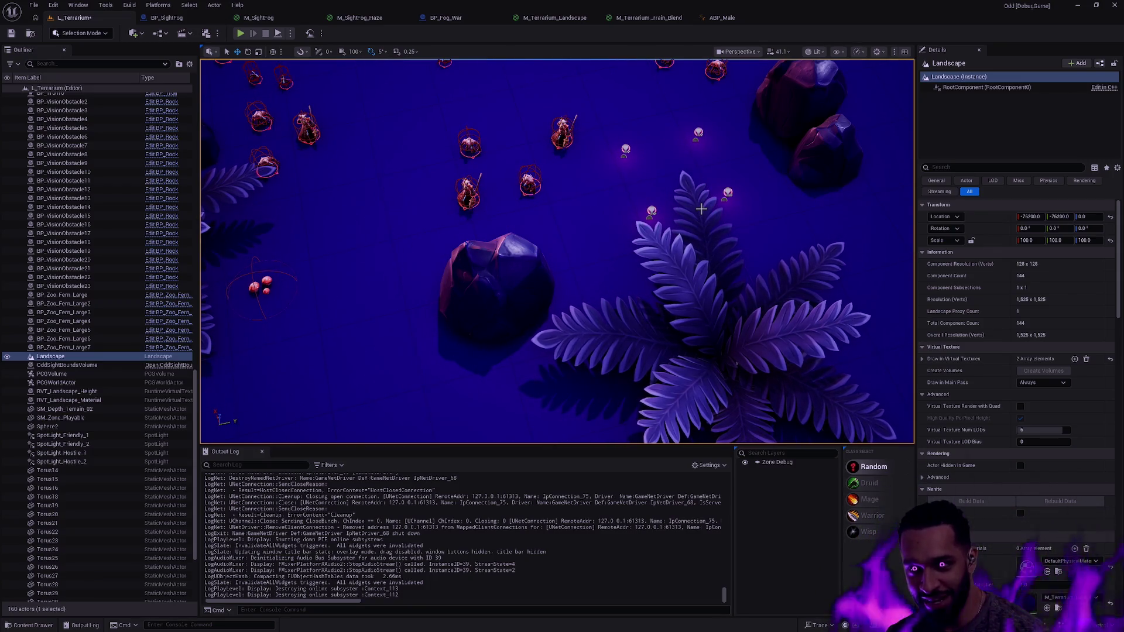
key("Right")
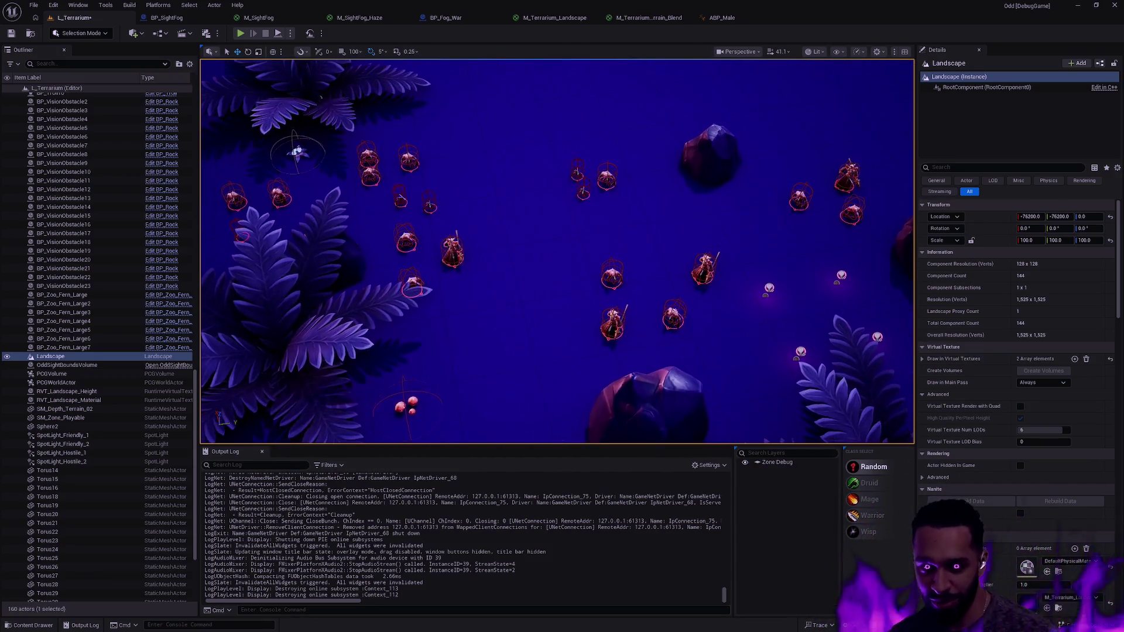
key("Right")
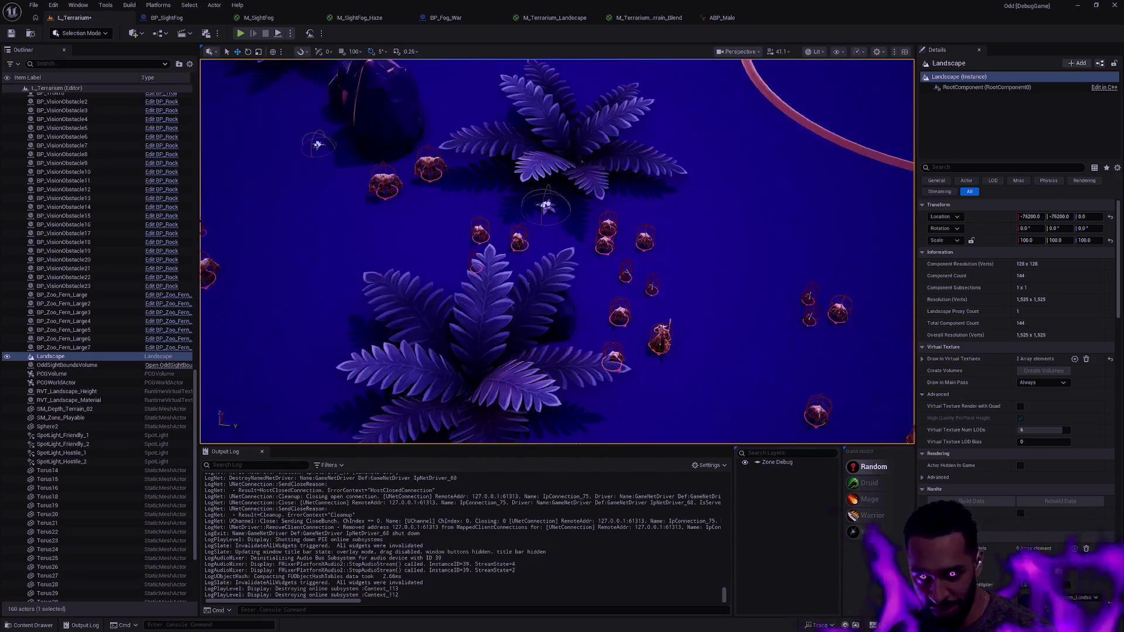
key("Right")
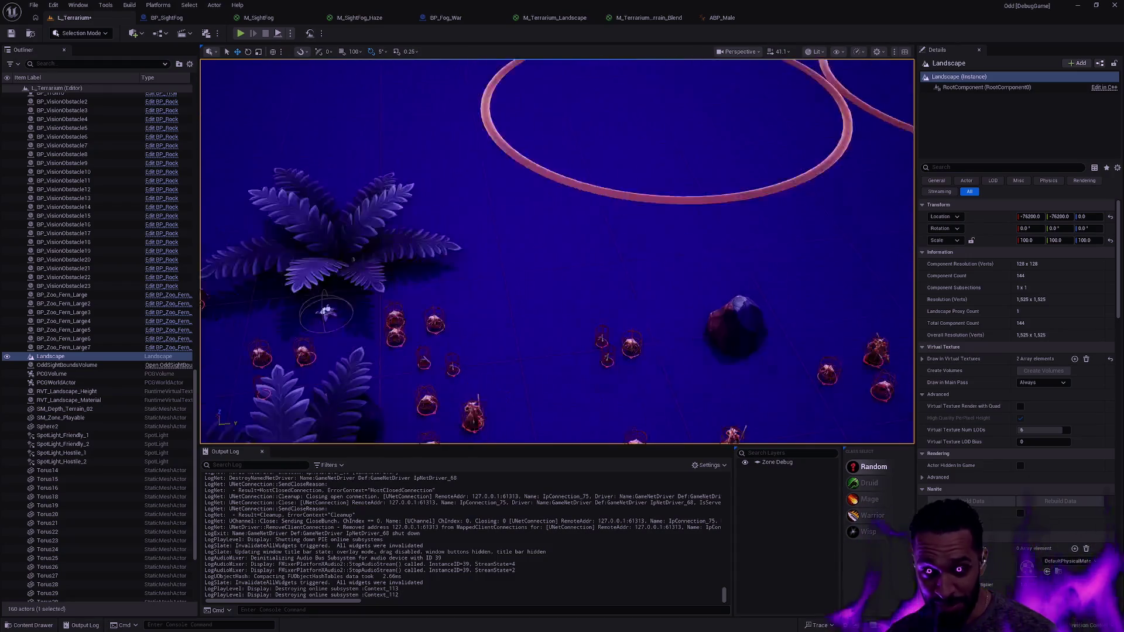
key("Down")
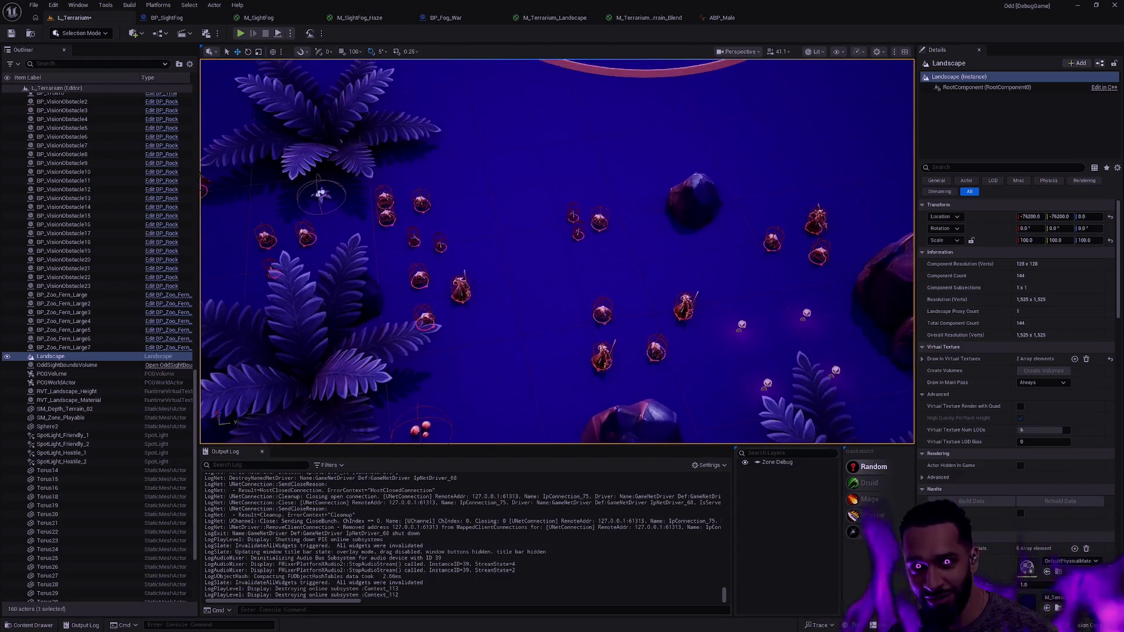
key("Left")
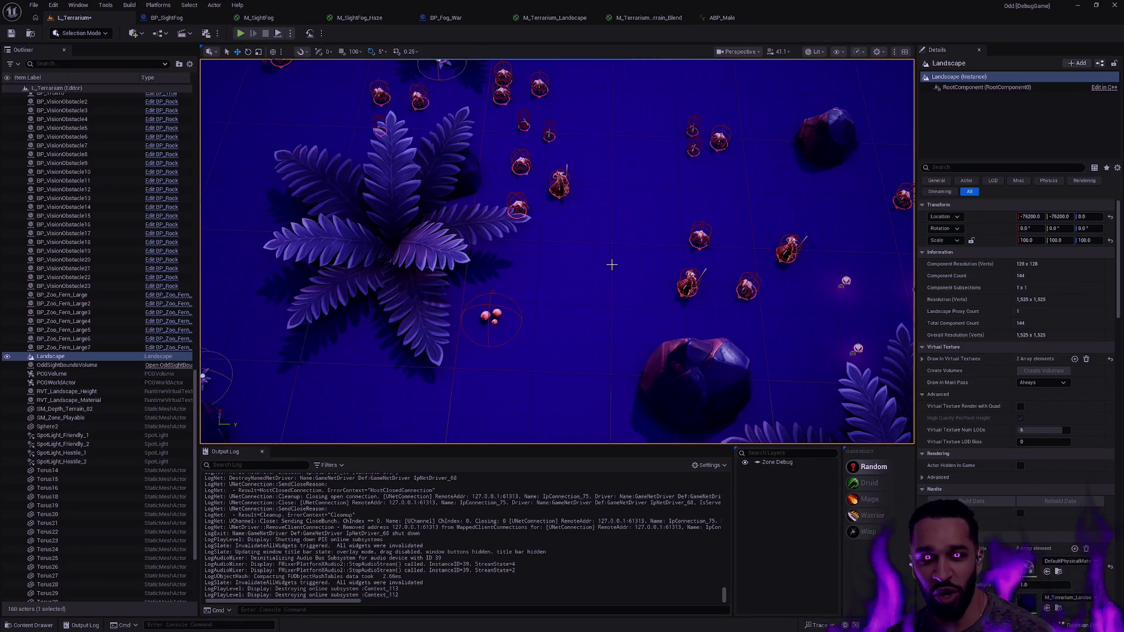
Fly and zoom up to the lavender cliff rock inside the ring, switching to Game View
mouse_move(610, 262)
left_mouse_down()
mouse_move(603, 175)
mouse_move(585, 222)
mouse_move(599, 256)
left_mouse_up()
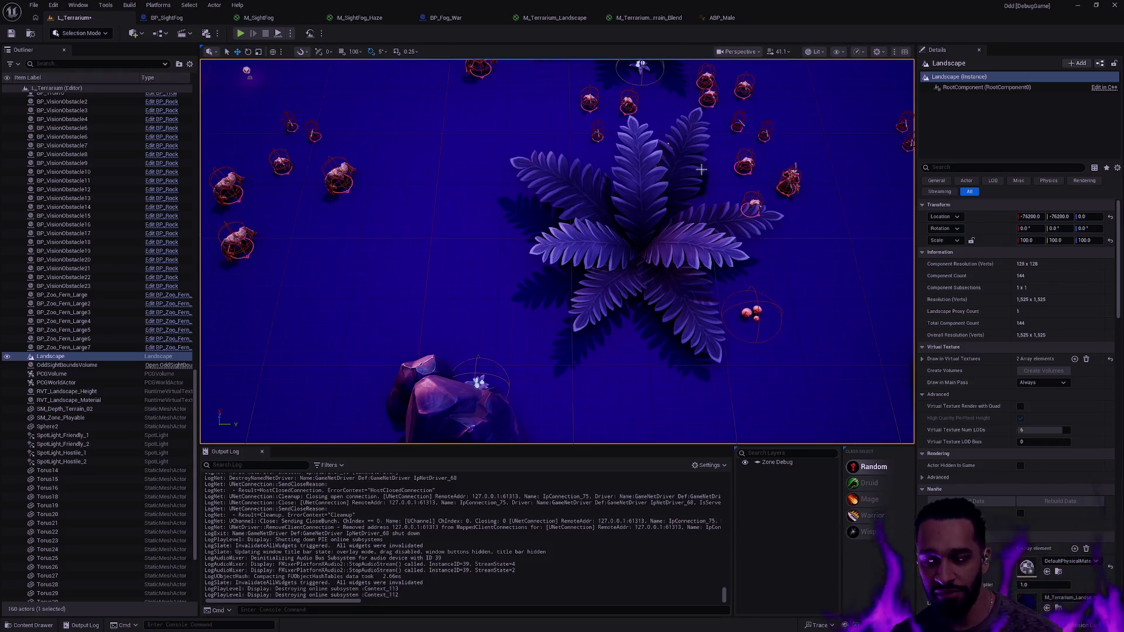
scroll(580, 205, "down", 5)
scroll(535, 181, "up", 3)
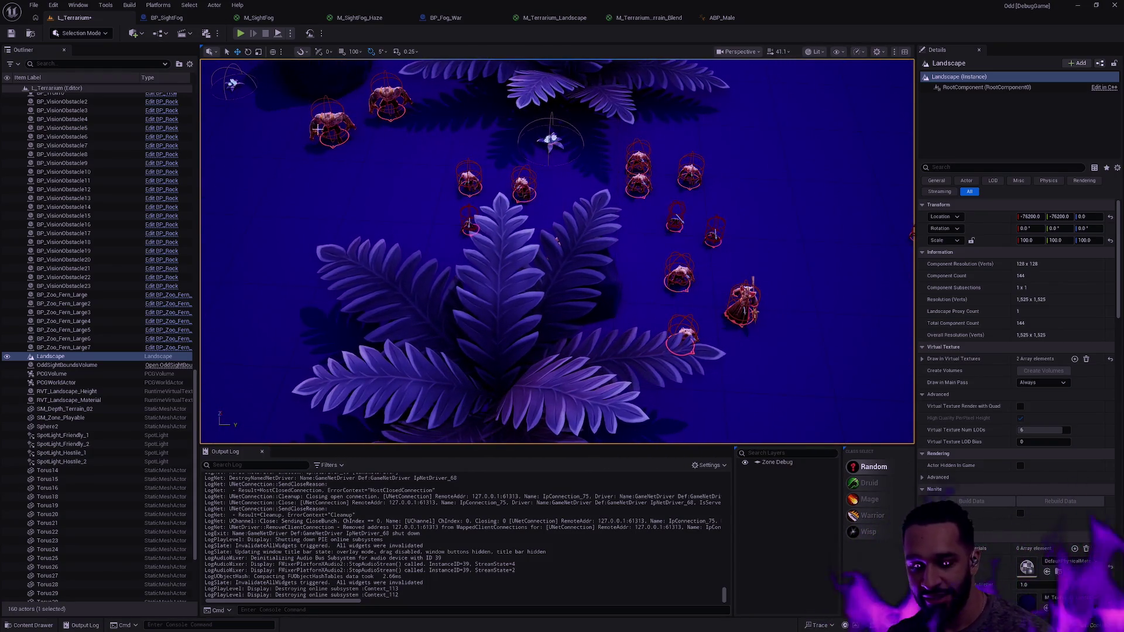
scroll(318, 129, "down", 5)
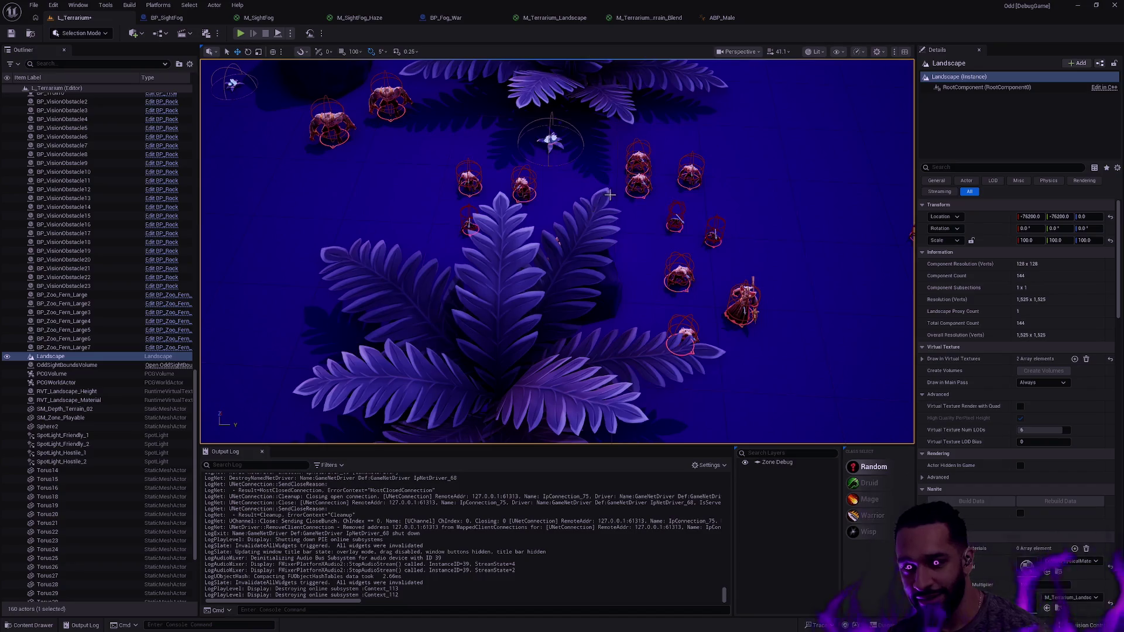
key("g")
scroll(639, 204, "up", 3)
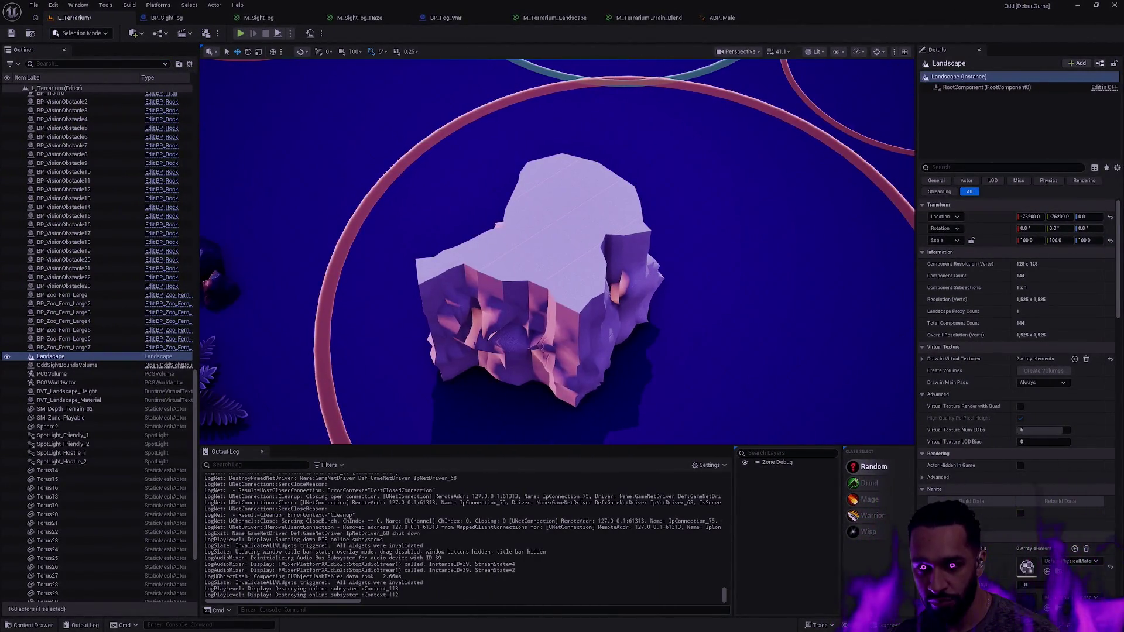
Frame the cliff rock SM_Depth_Terrain_02 and look through the open material and blueprint tabs
left_click(695, 258)
key("f")
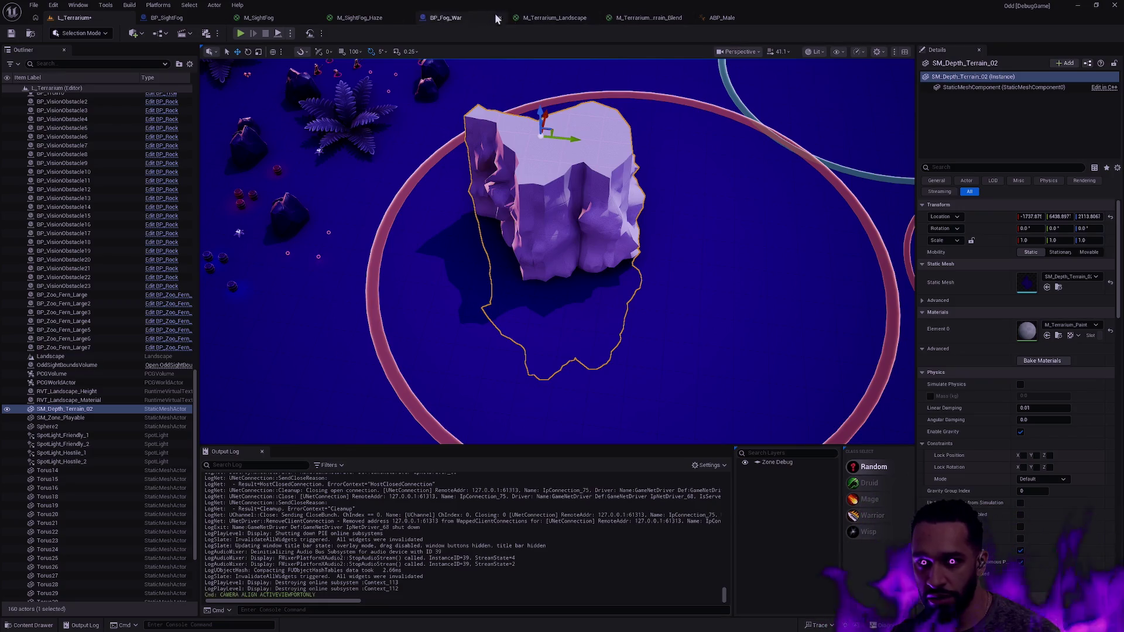
left_click(556, 18)
left_click(360, 18)
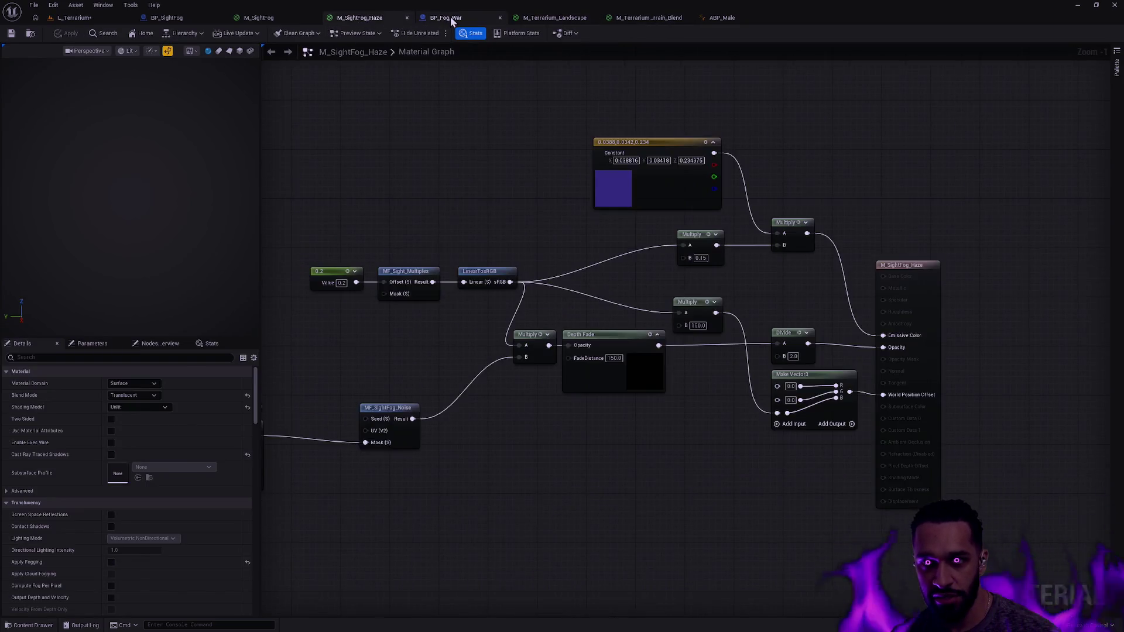
left_click(451, 17)
left_click(656, 18)
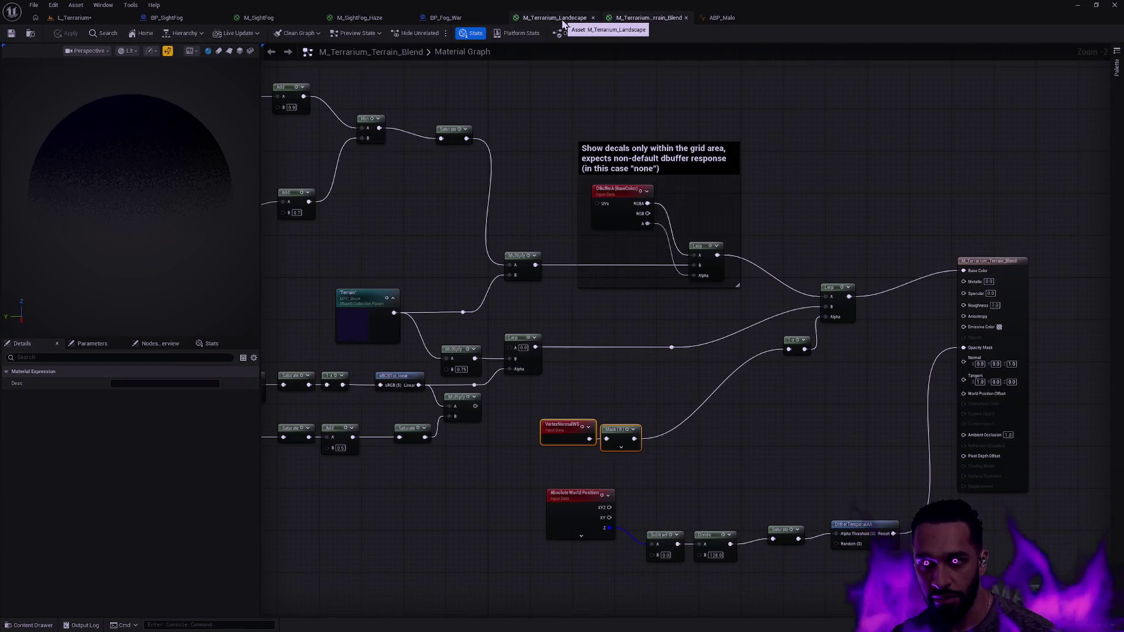
left_click(74, 18)
Snap the M_Terrarium_Paint graph to the right half beside the level viewport, enlarging its preview
key("alt+Tab")
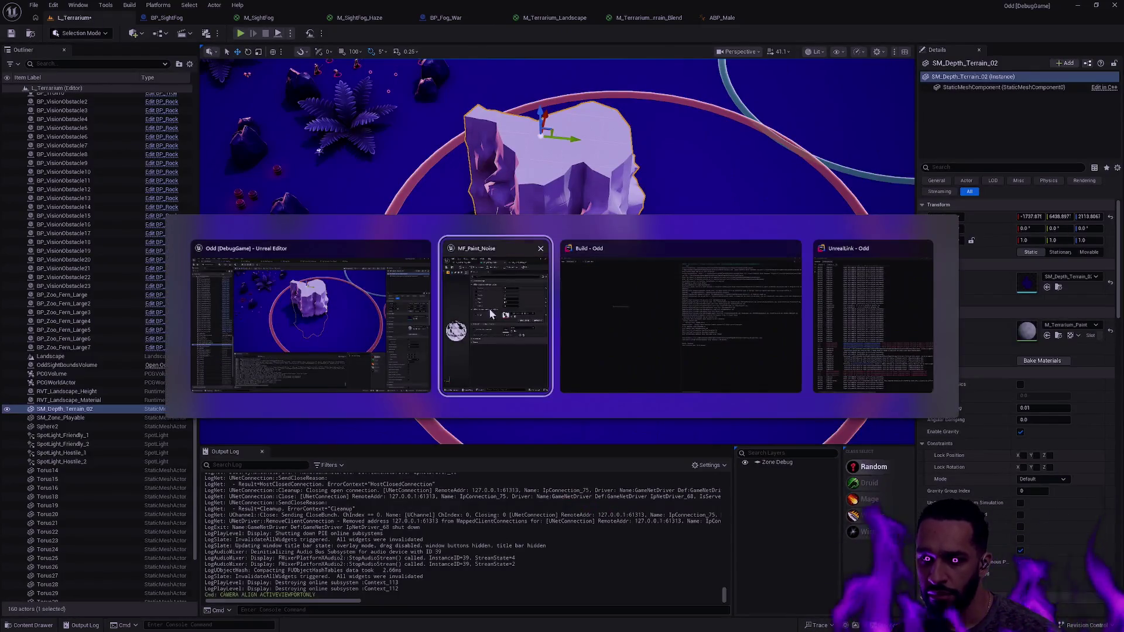
left_click(781, 132)
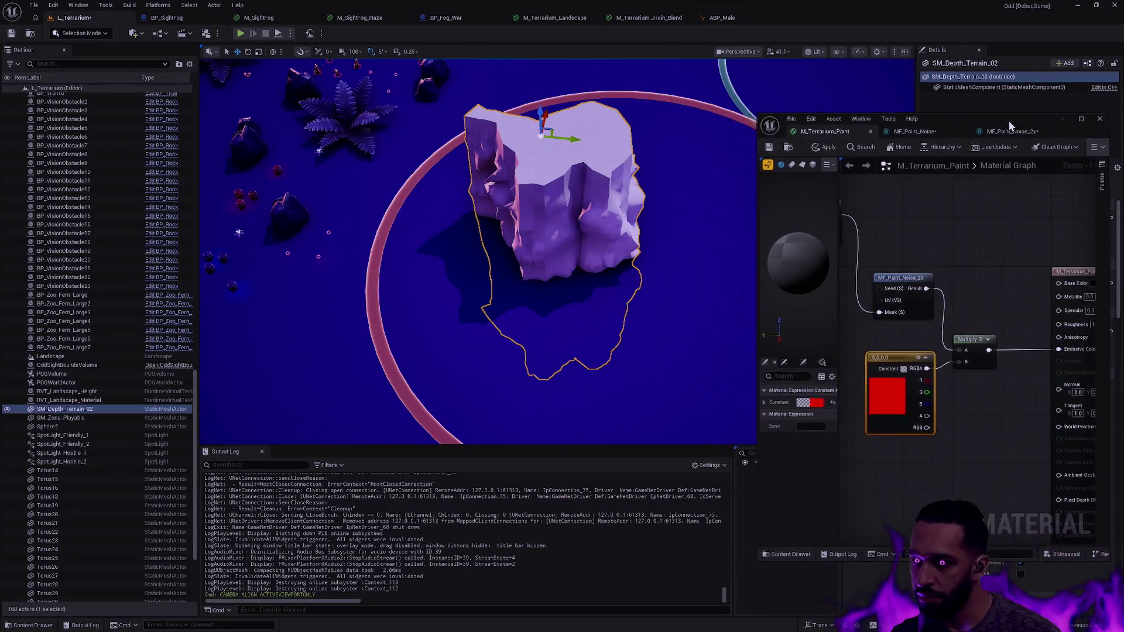
key("super+Right")
left_click(810, 433)
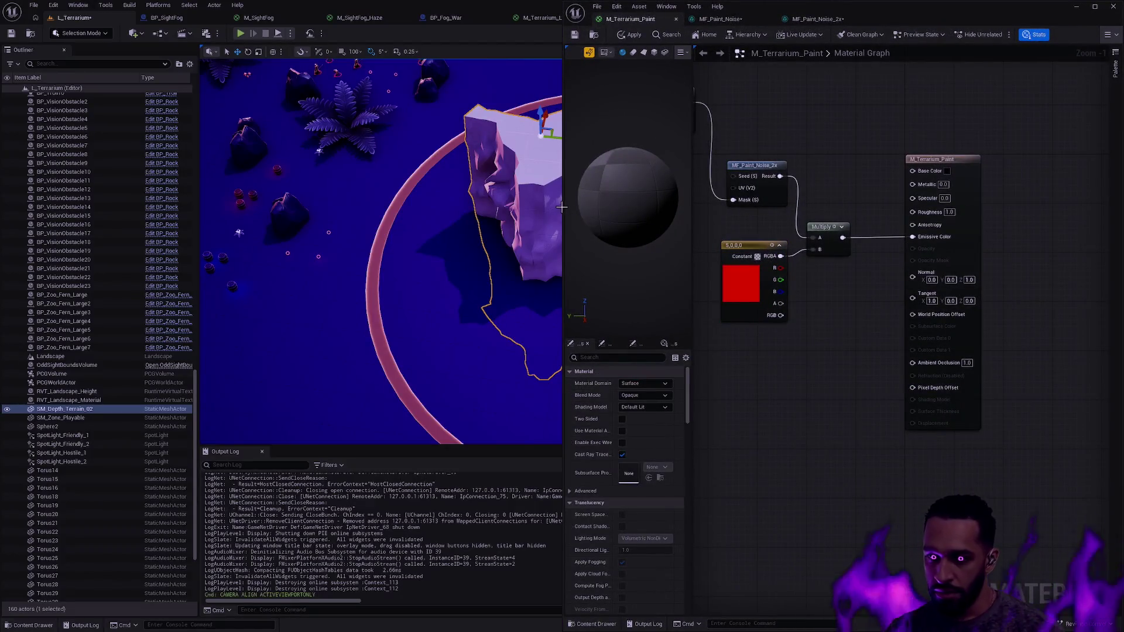
left_click_drag(563, 207, 758, 207)
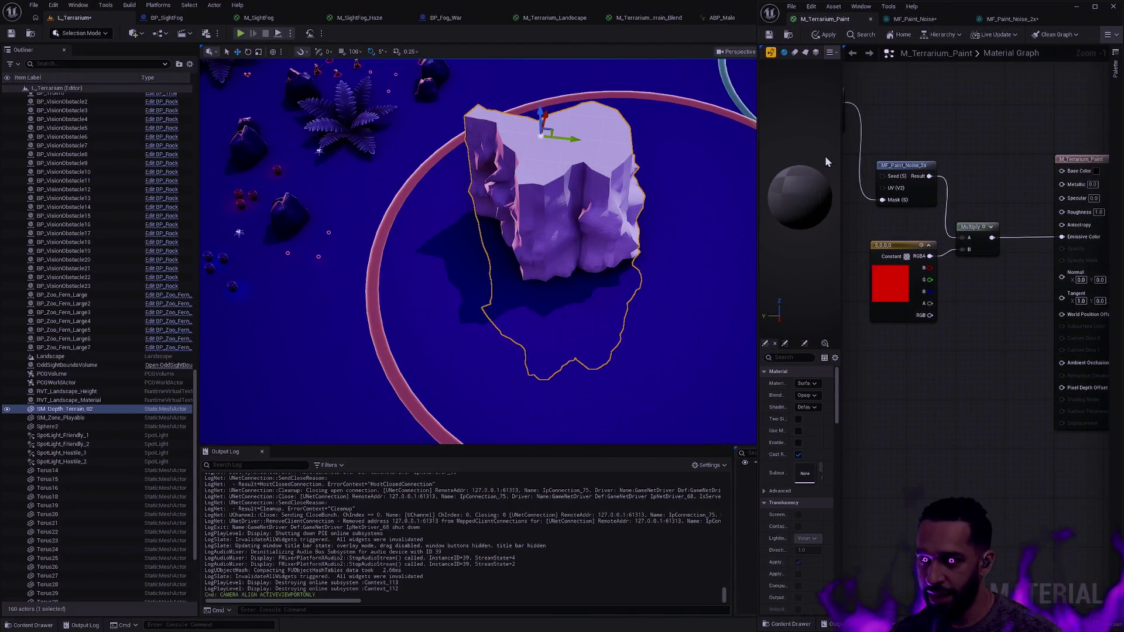
left_click_drag(842, 175, 904, 182)
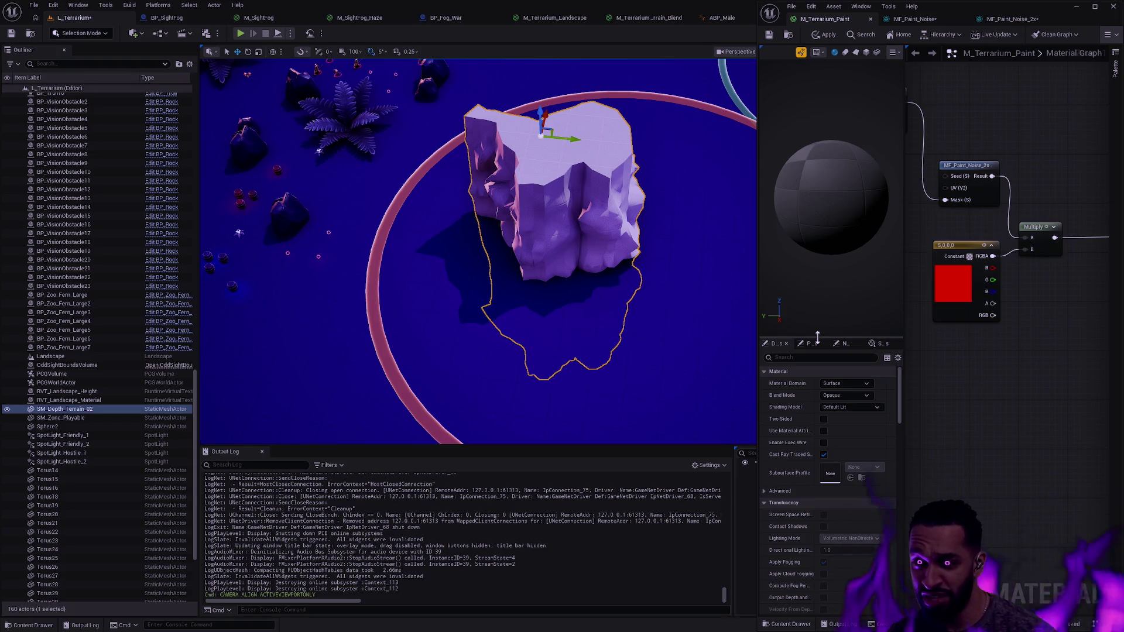
left_click_drag(818, 338, 833, 235)
left_click_drag(757, 274, 734, 275)
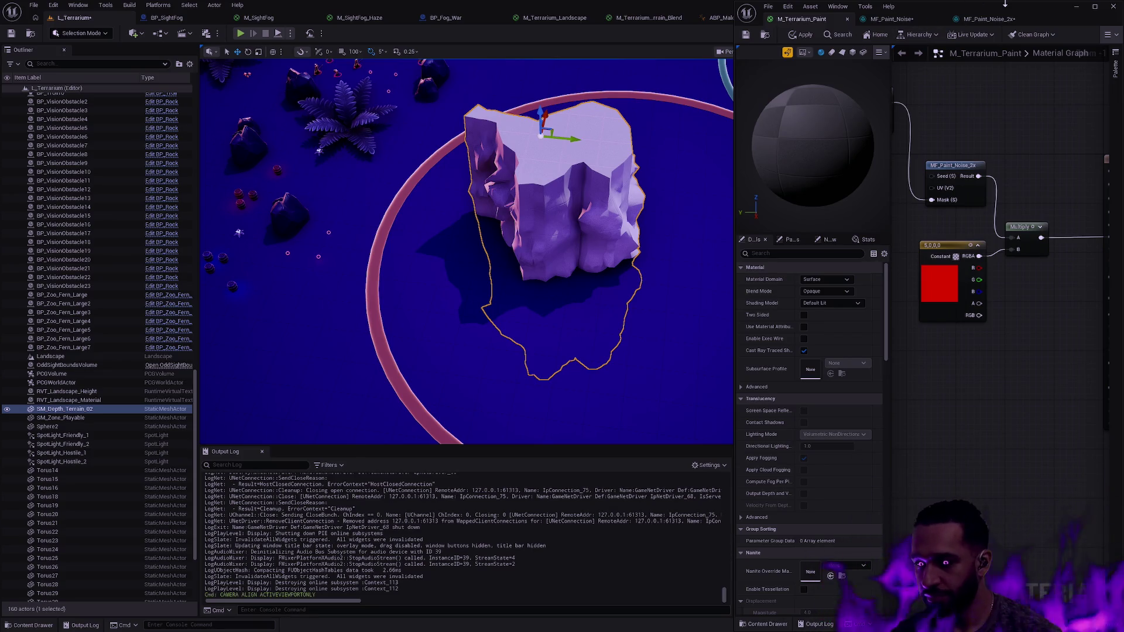
Apply M_Terrarium_Paint despite compile errors and pan to the MF_Paint_Noise nodes
left_click_drag(996, 151, 1118, 151)
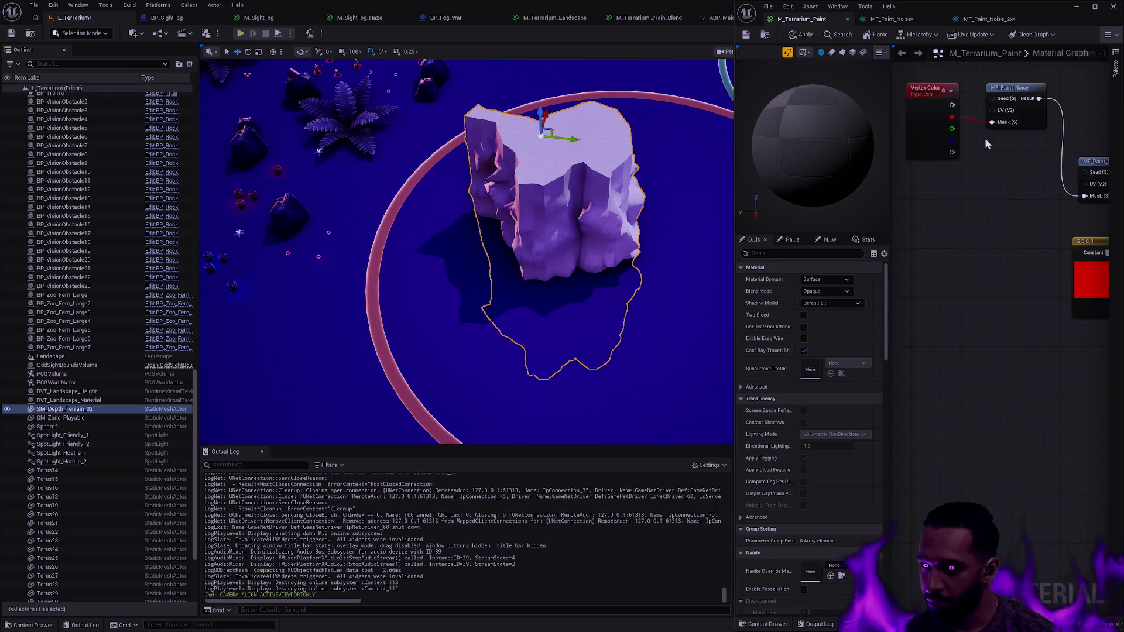
left_click(800, 34)
left_click(596, 340)
mouse_move(1029, 311)
left_mouse_down()
mouse_move(928, 337)
mouse_move(865, 390)
left_mouse_up()
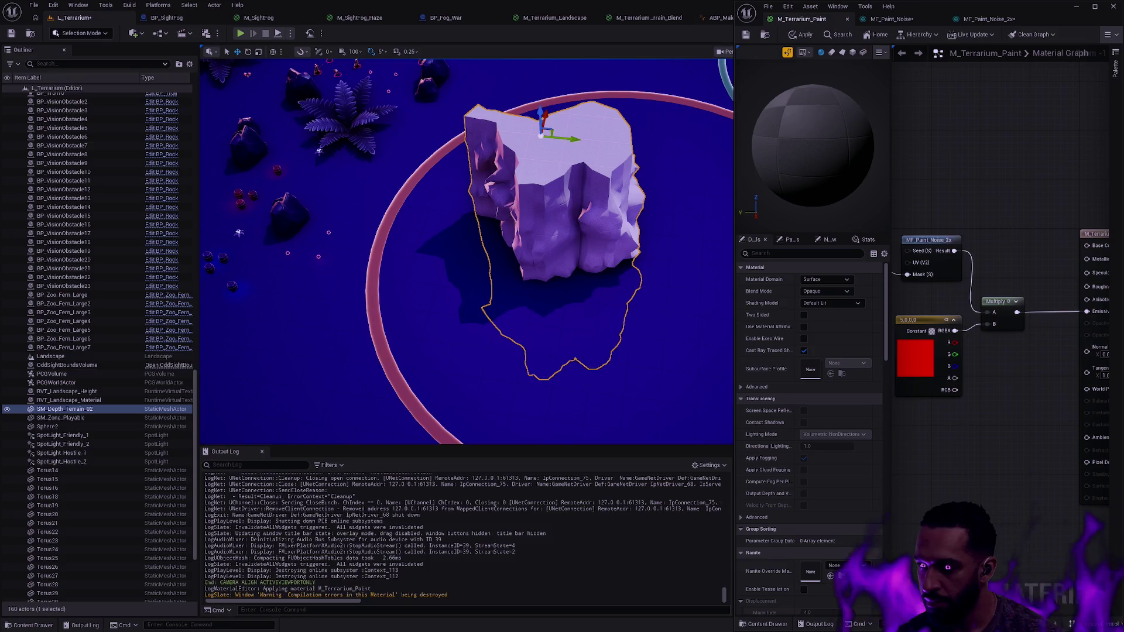
left_click_drag(865, 390, 1018, 394)
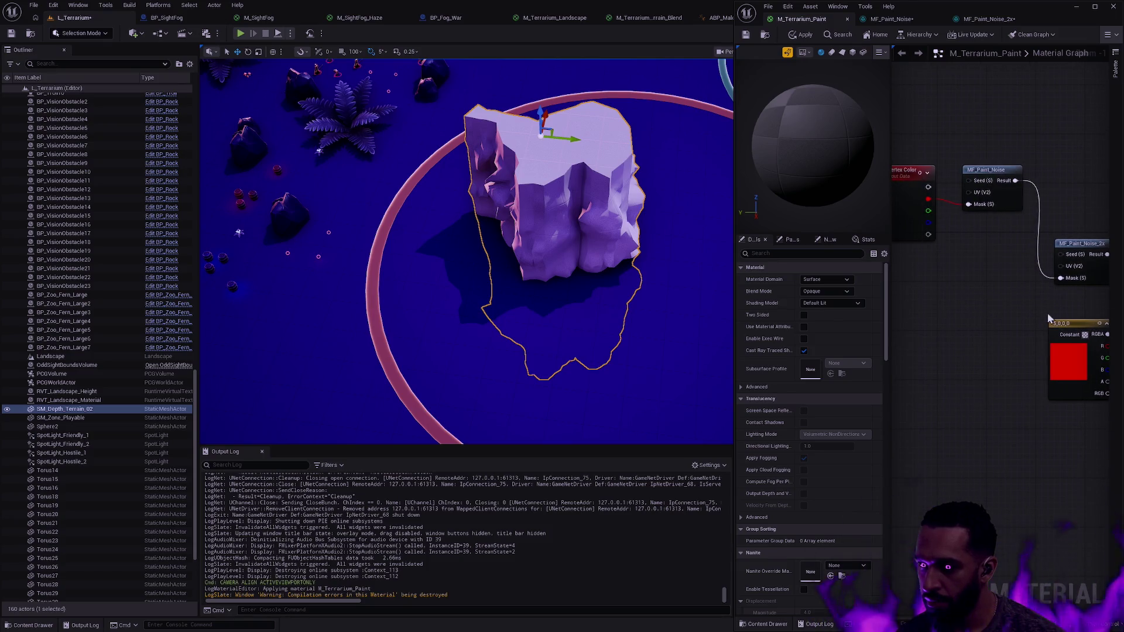
Add a ComponentMask node off MF_Paint_Noise's Result and apply the material again
left_click_drag(1003, 270, 1028, 268)
mouse_move(969, 218)
left_mouse_down()
mouse_move(1034, 180)
mouse_move(940, 170)
mouse_move(989, 198)
left_mouse_up()
left_click(949, 175)
type("m")
key("Return")
left_click(807, 291)
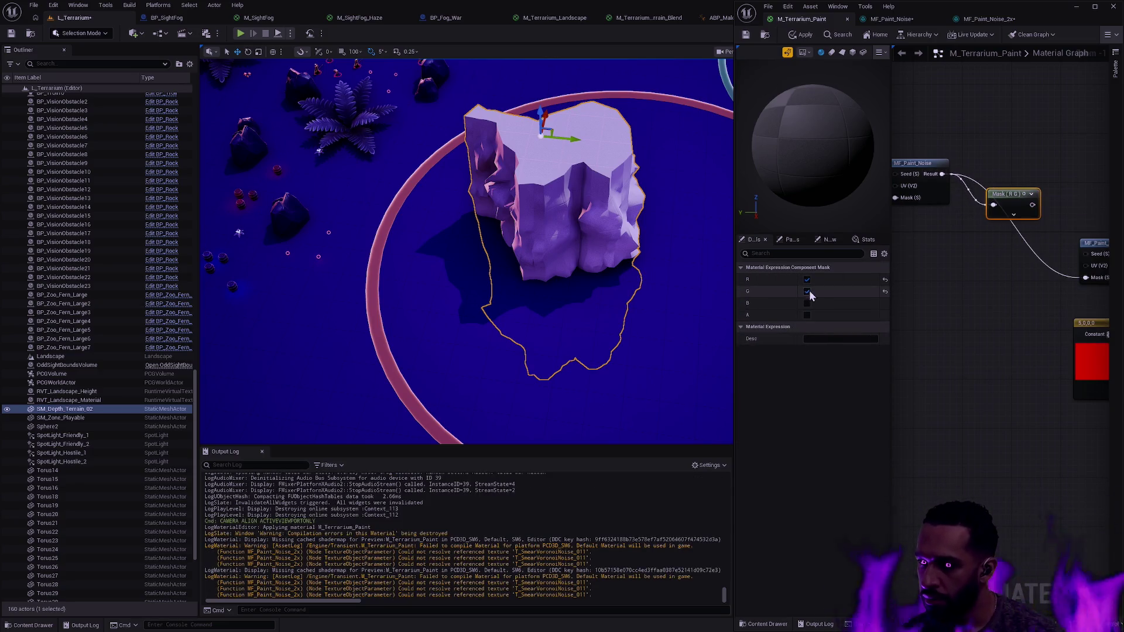
left_click_drag(1071, 285, 953, 307)
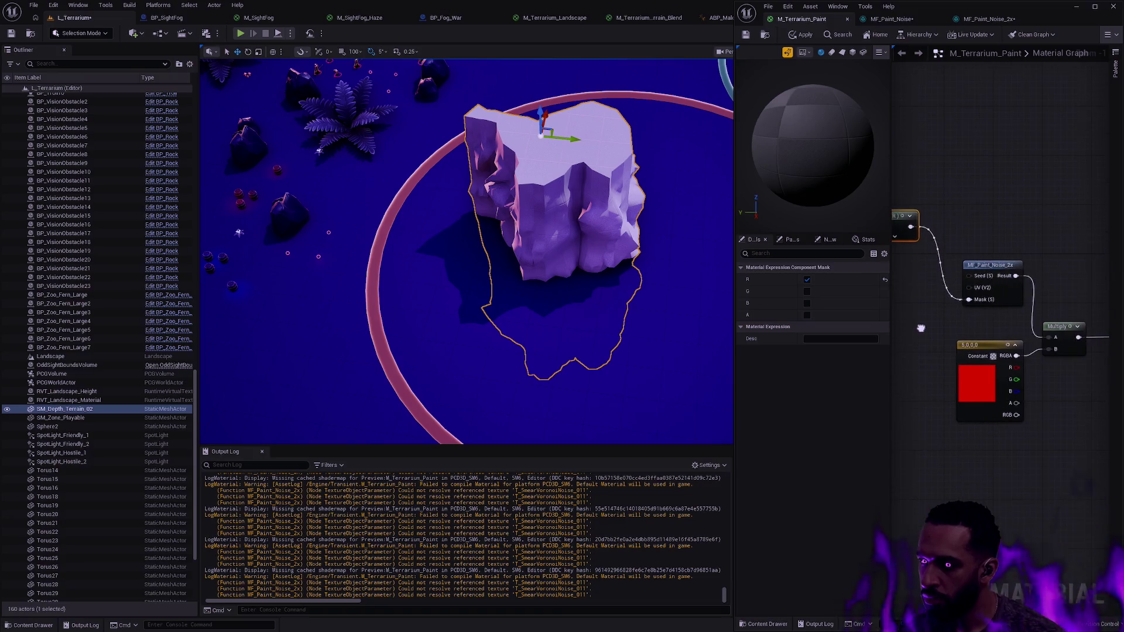
left_click(795, 33)
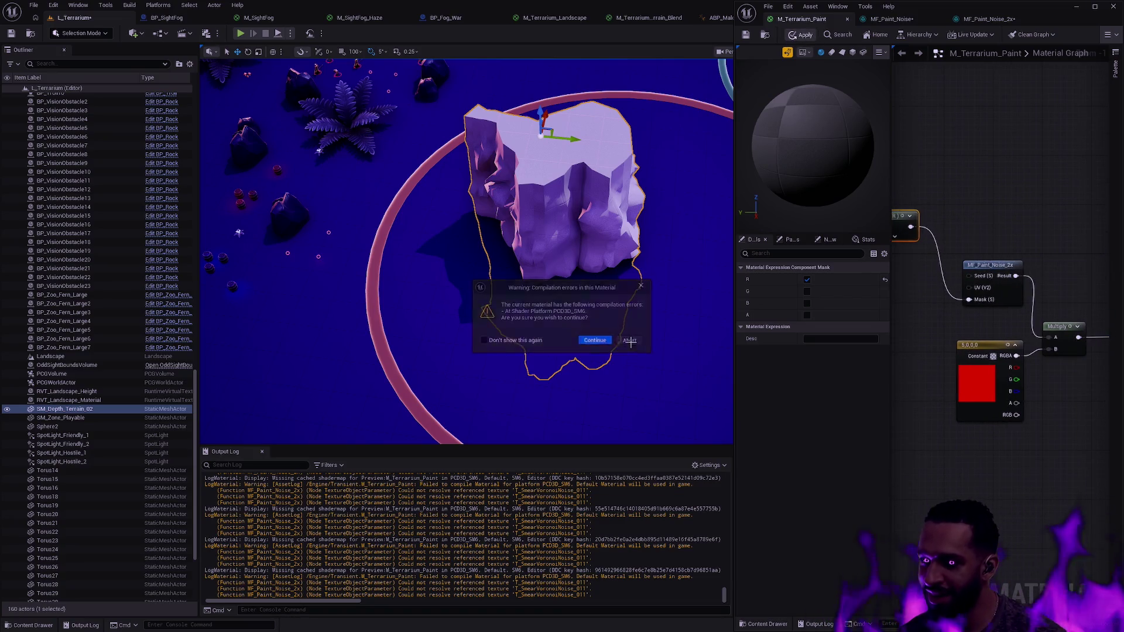
left_click(595, 339)
Connect MF_Paint_Noise's Result directly to MF_Paint_Noise_2x's Mask input and widen the window
left_click_drag(1030, 417, 1008, 420)
left_click_drag(1023, 374, 993, 308)
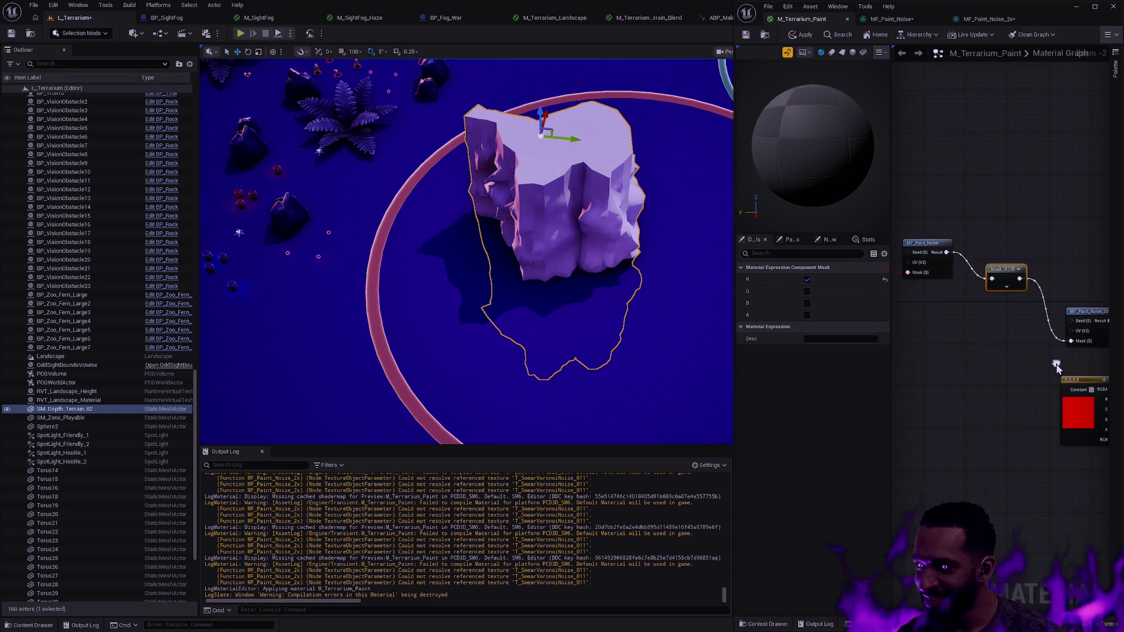
left_click_drag(948, 253, 1072, 340)
left_click_drag(983, 266, 816, 213)
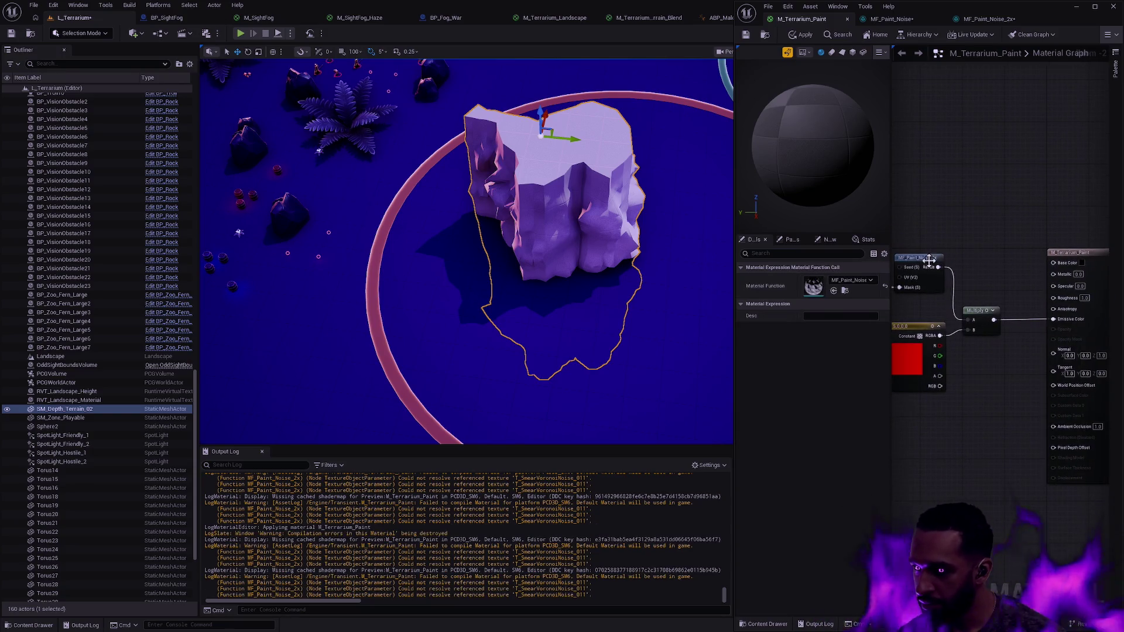
left_click_drag(736, 51, 457, 65)
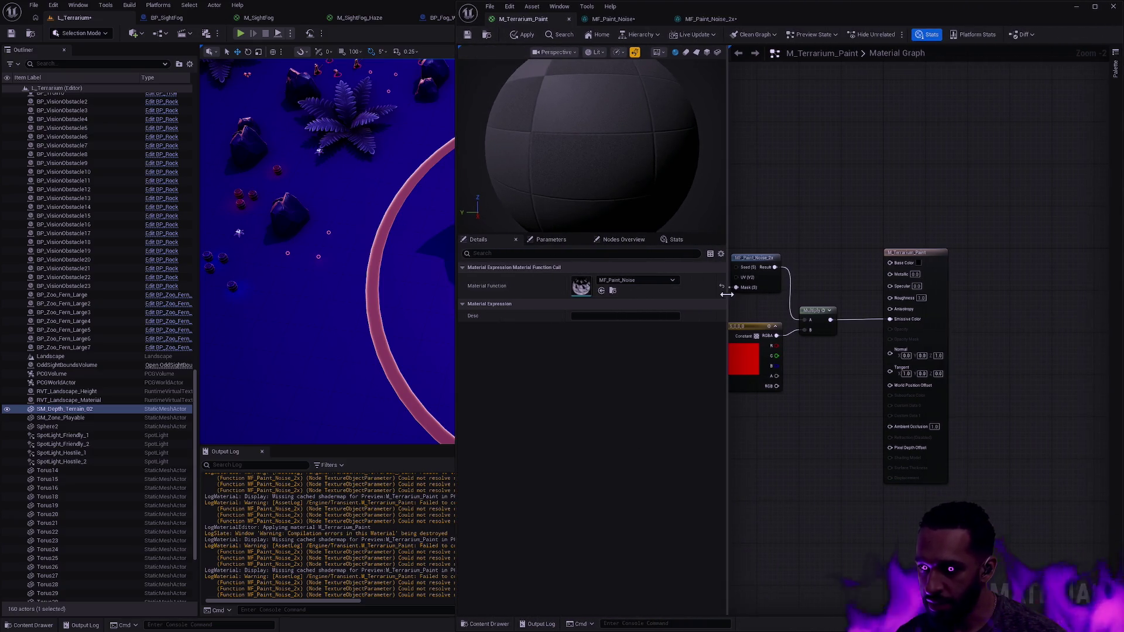
Review the Map Check messages in the Message Log, then show MF_Paint_Noise (ScaleX 16, ScaleY 8)
left_click_drag(728, 299, 626, 303)
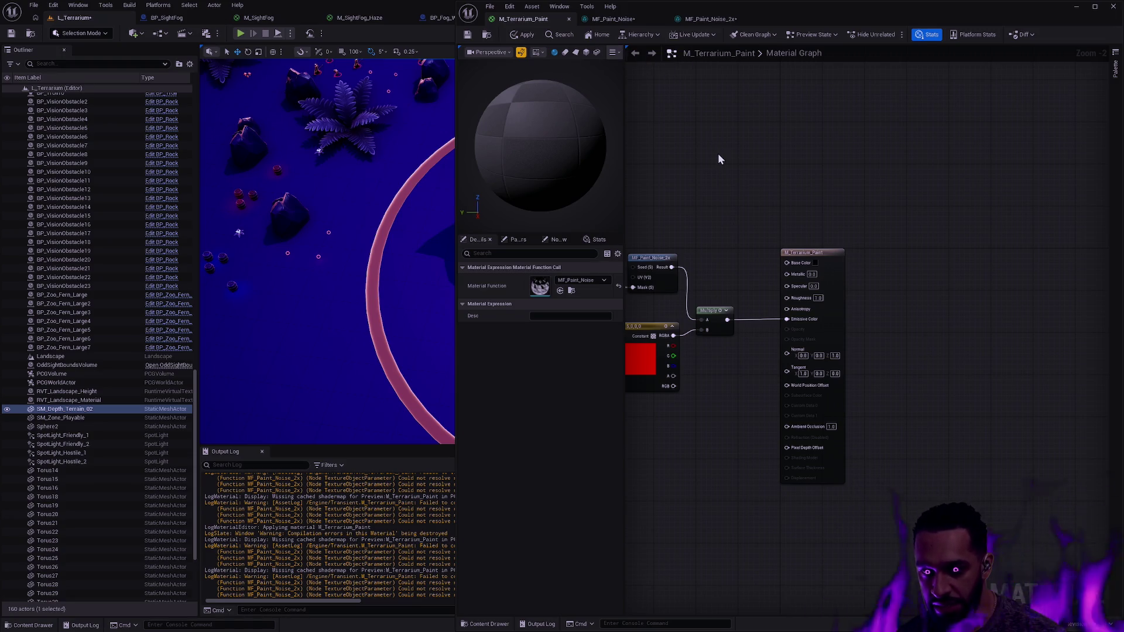
left_click(559, 7)
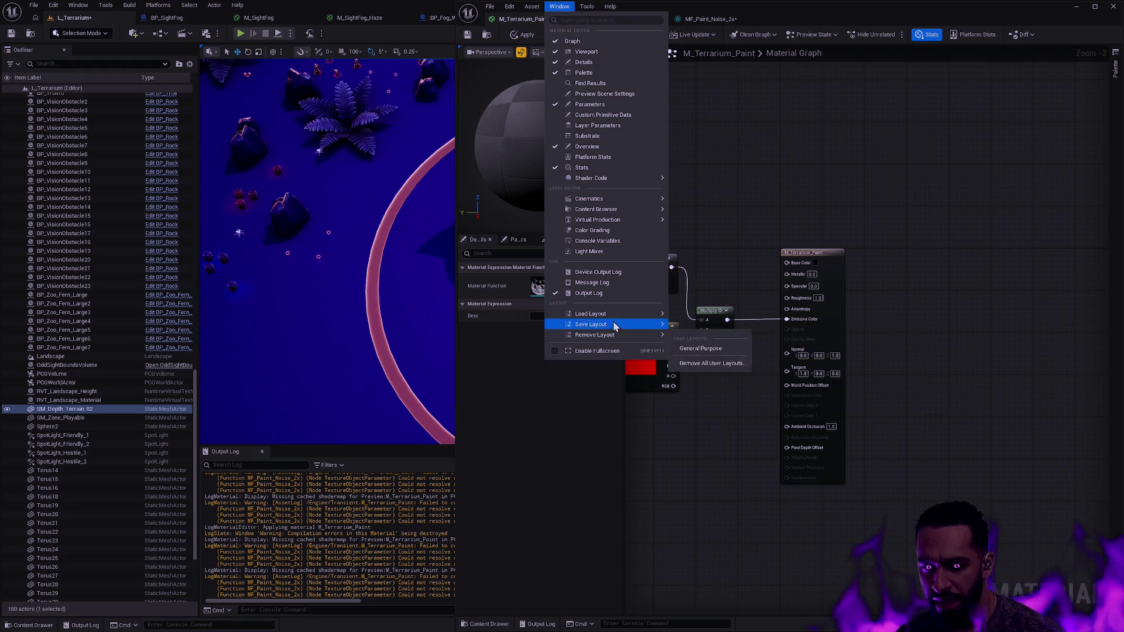
left_click(605, 286)
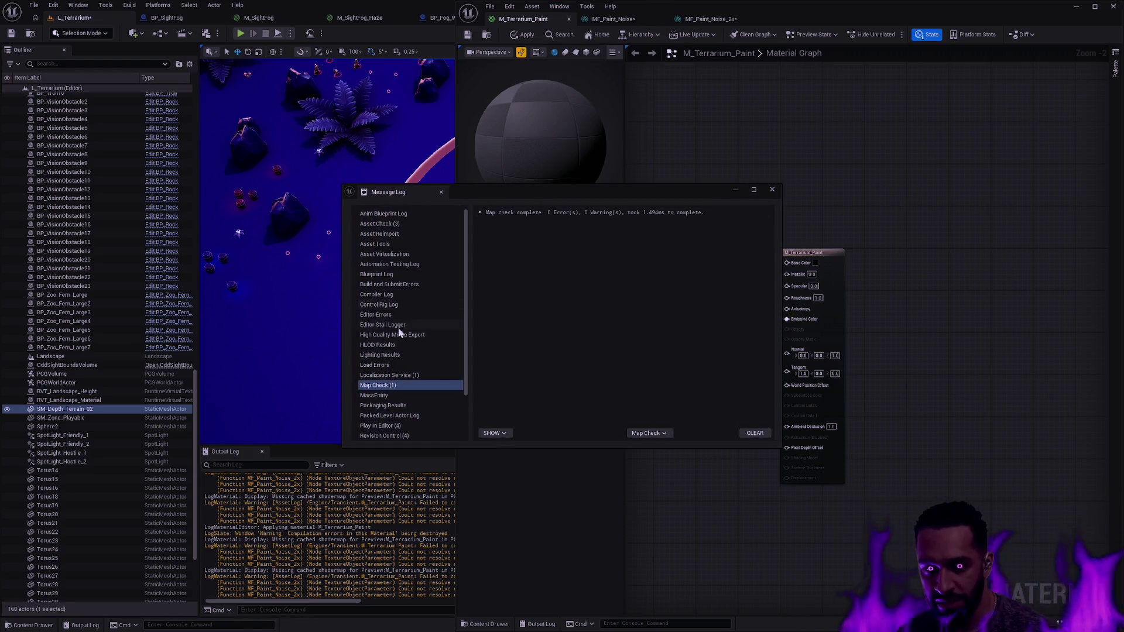
left_click(414, 384)
left_click_drag(466, 381, 452, 417)
scroll(445, 319, "up", 3)
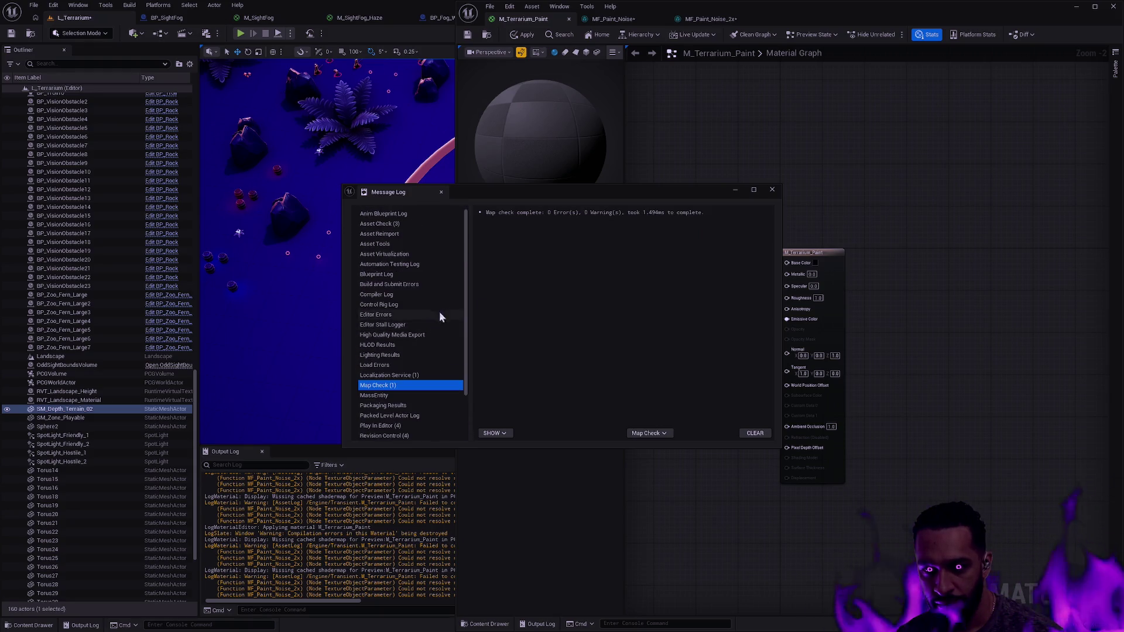
left_click(772, 189)
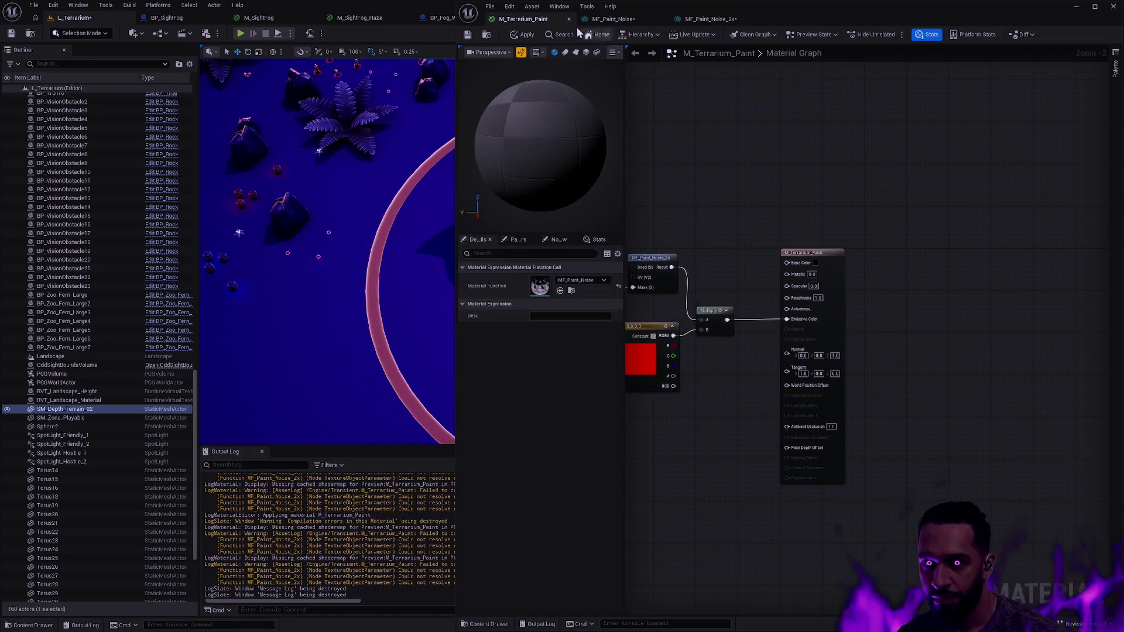
left_click(614, 19)
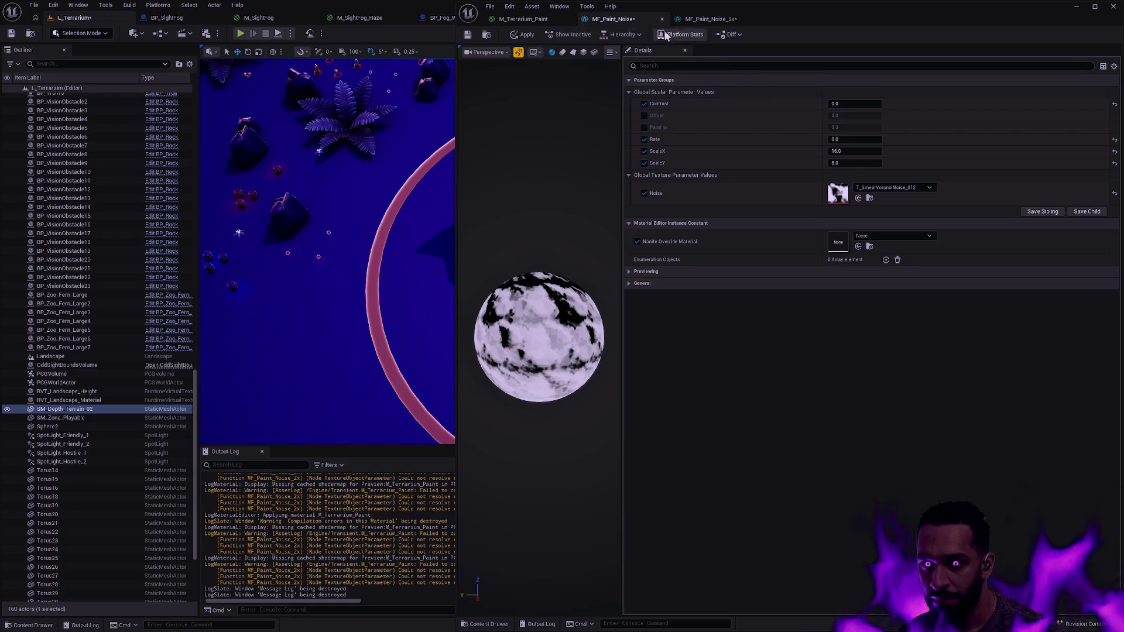
Save the MF_Paint_Noise and MF_Paint_Noise_2x material instances
key("ctrl+s")
left_click(700, 21)
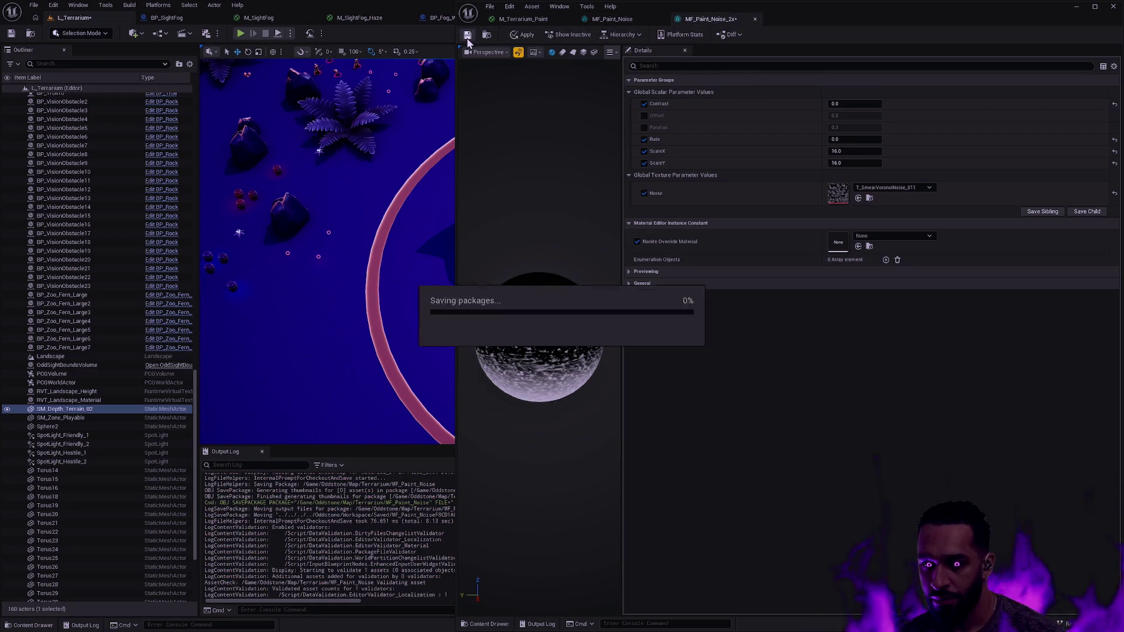
left_click(468, 36)
Apply M_Terrarium_Paint, continuing past its compilation errors
left_click(526, 20)
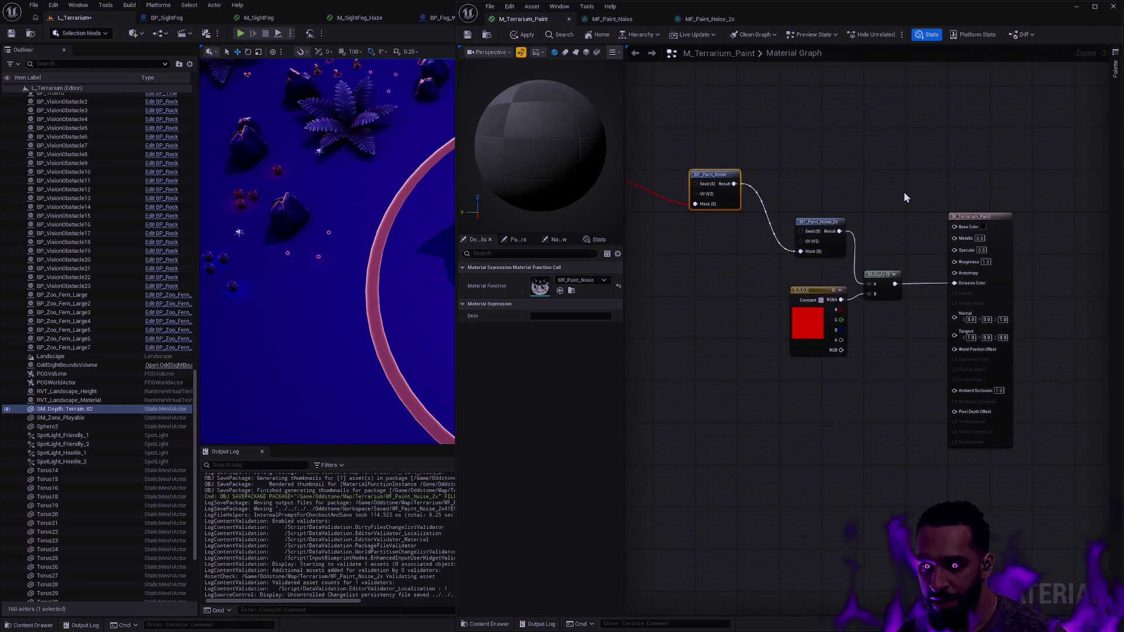
left_click(524, 35)
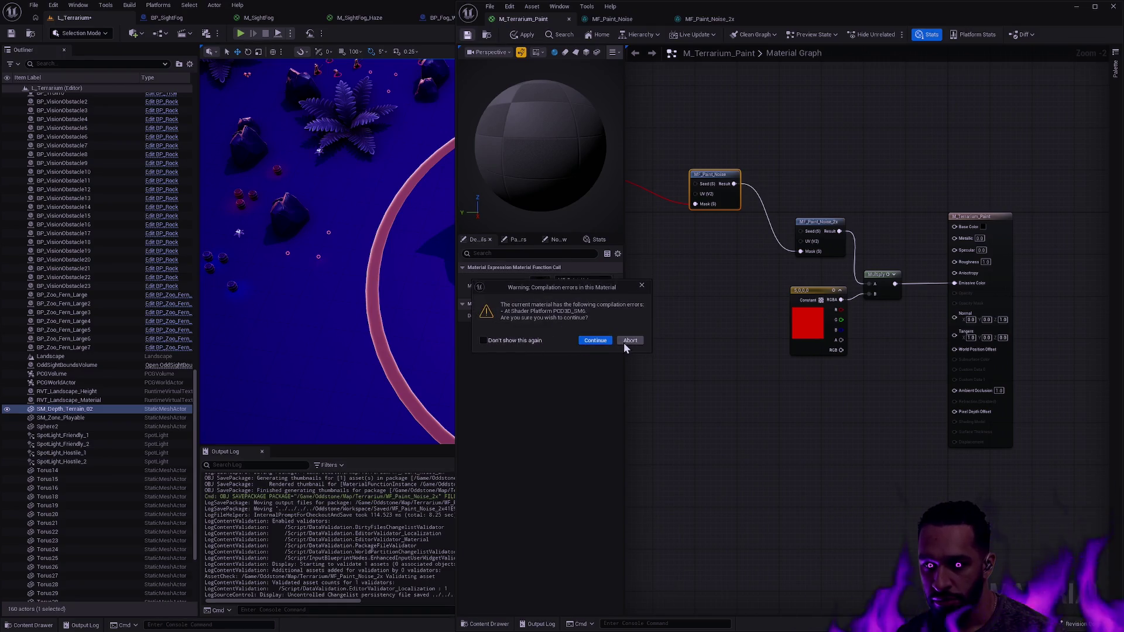
left_click(593, 340)
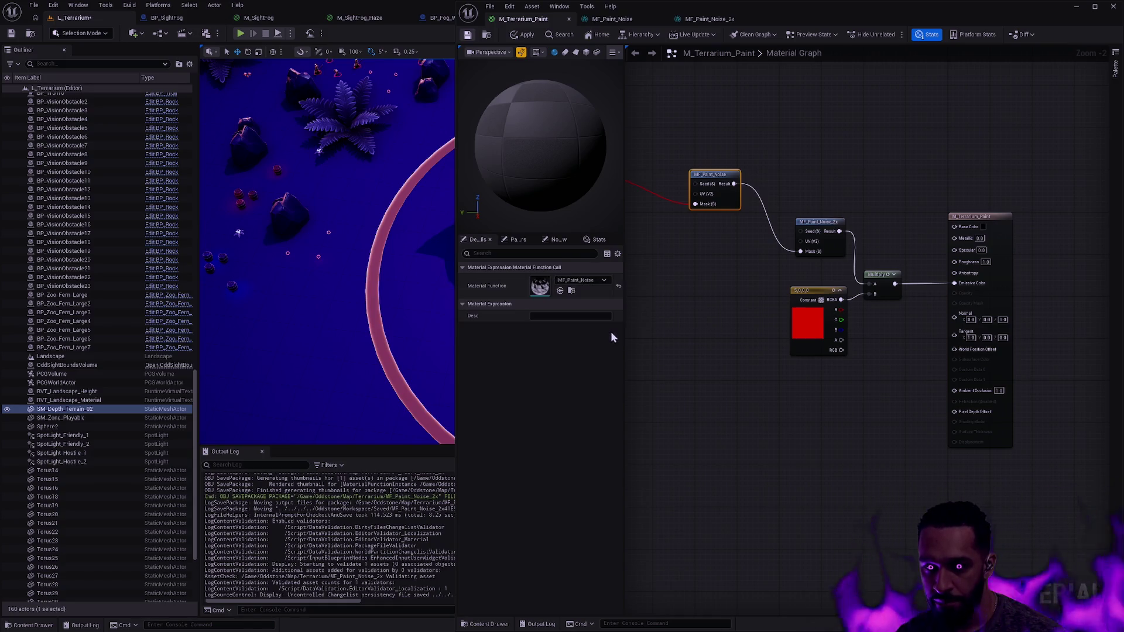
Delete the MF_Paint_Noise_2x node, wire MF_Paint_Noise's Result into the Multiply's A input, and apply
mouse_move(694, 331)
left_mouse_down()
mouse_move(847, 353)
mouse_move(852, 370)
left_mouse_up()
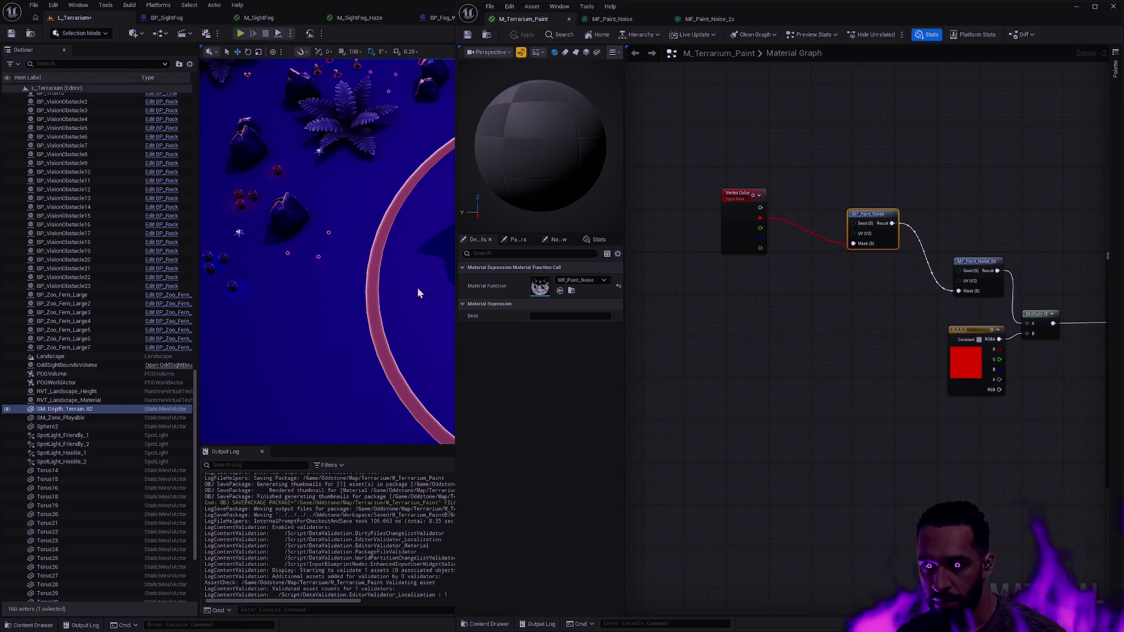
left_click_drag(940, 394, 891, 418)
left_click(941, 297)
key("Delete")
left_click_drag(844, 247, 977, 348)
left_click(526, 34)
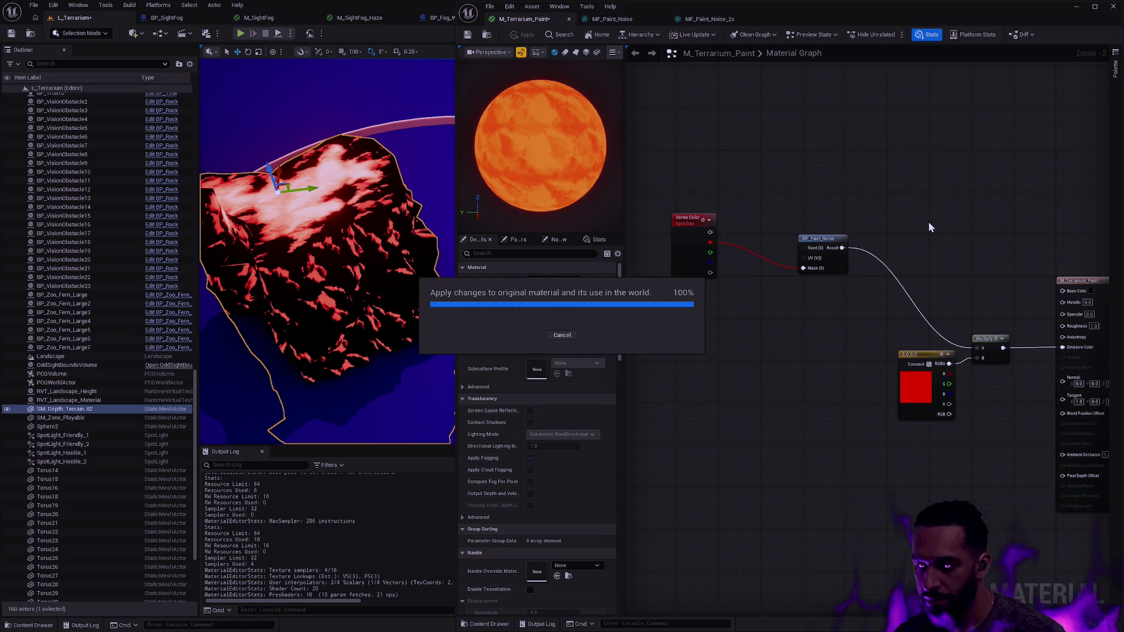
Disconnect MF_Paint_Noise from the Multiply, reapply past compile errors, and open the MF_Paint_Noise instance
left_click(841, 248, "alt")
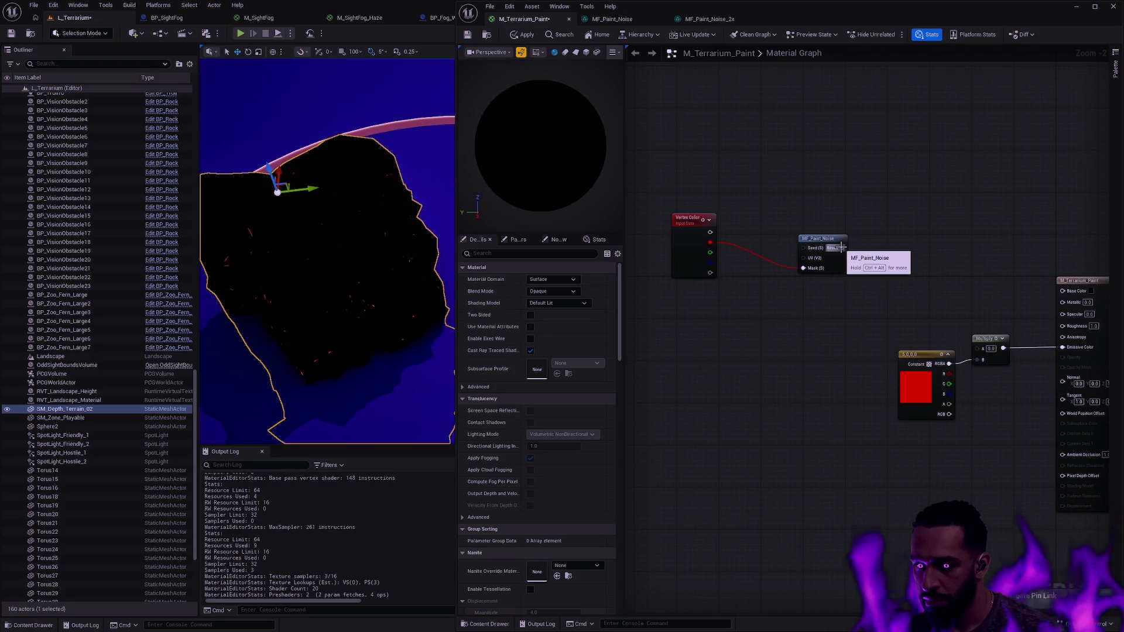
left_click_drag(815, 238, 777, 233)
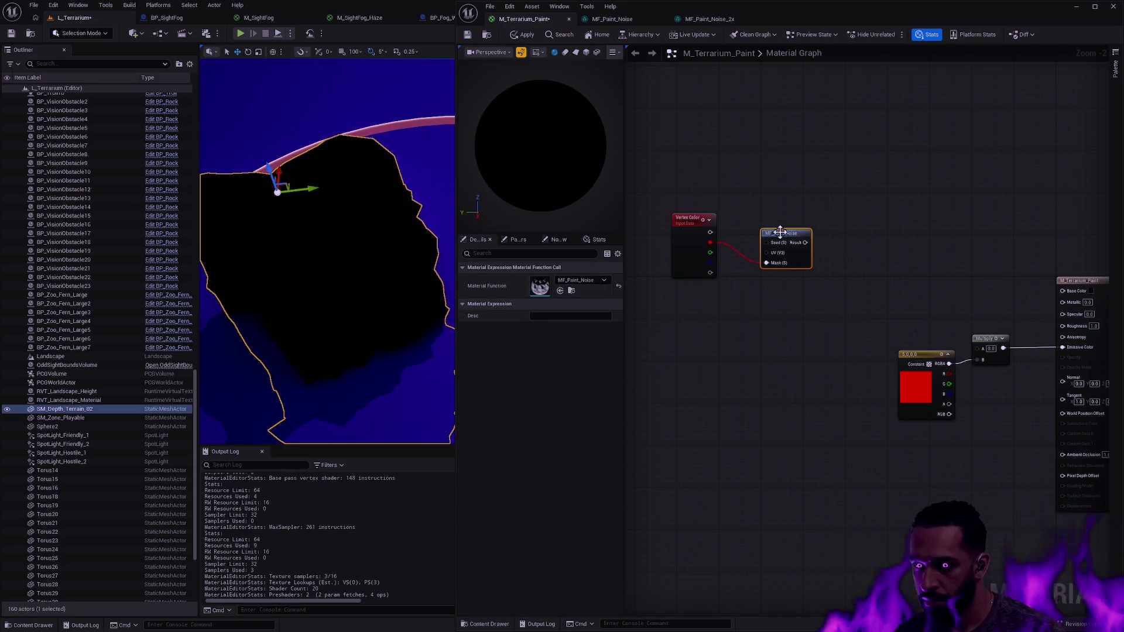
left_click(864, 246)
key("ctrl+z")
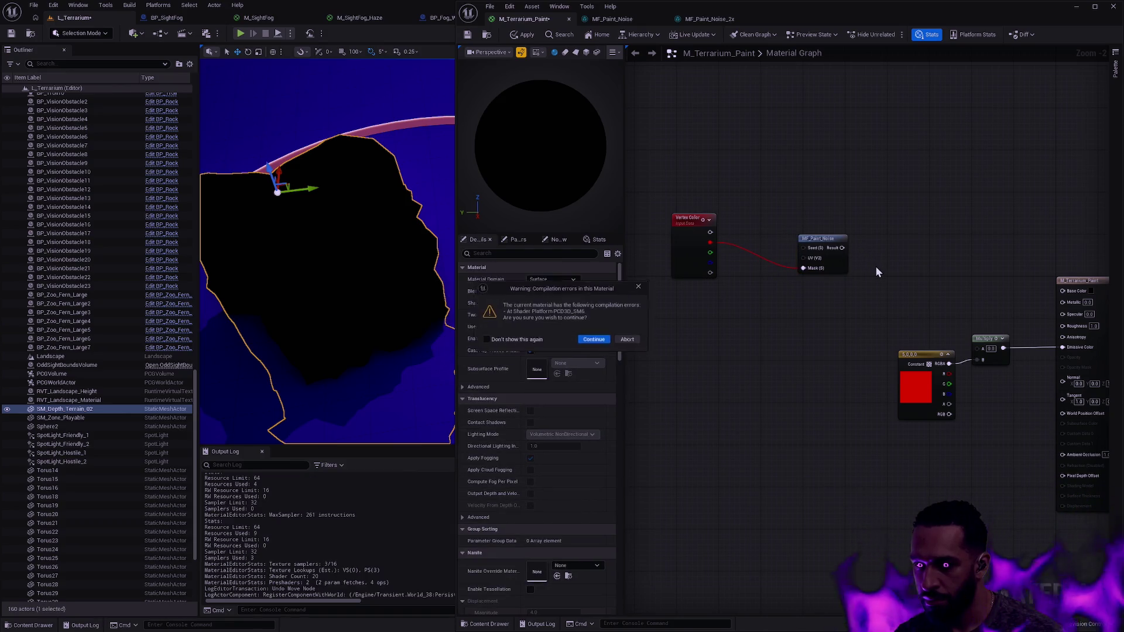
left_click(595, 340)
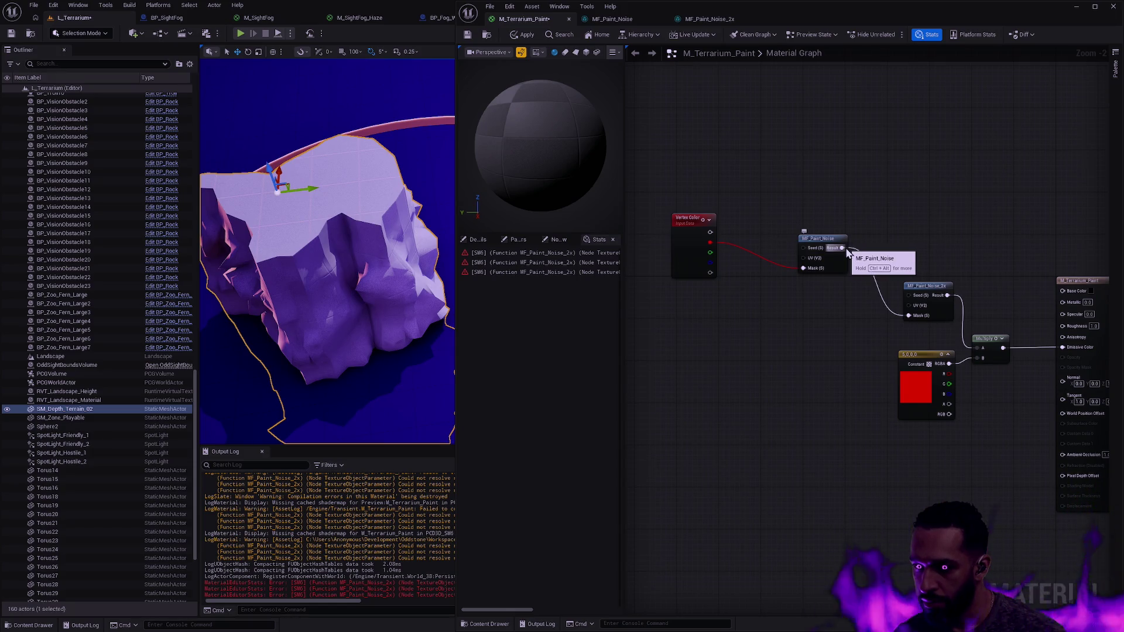
double_click(816, 238)
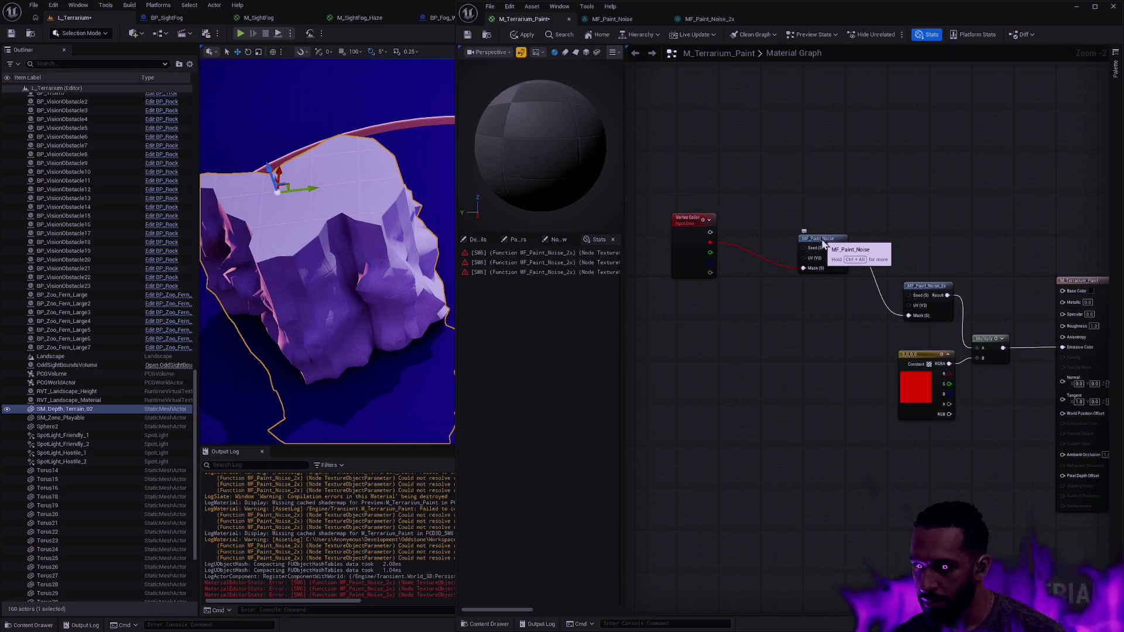
Use Find Parent on MF_Paint_Noise to open MF_Noise, shrinking the instance into a floating window
left_click(486, 35)
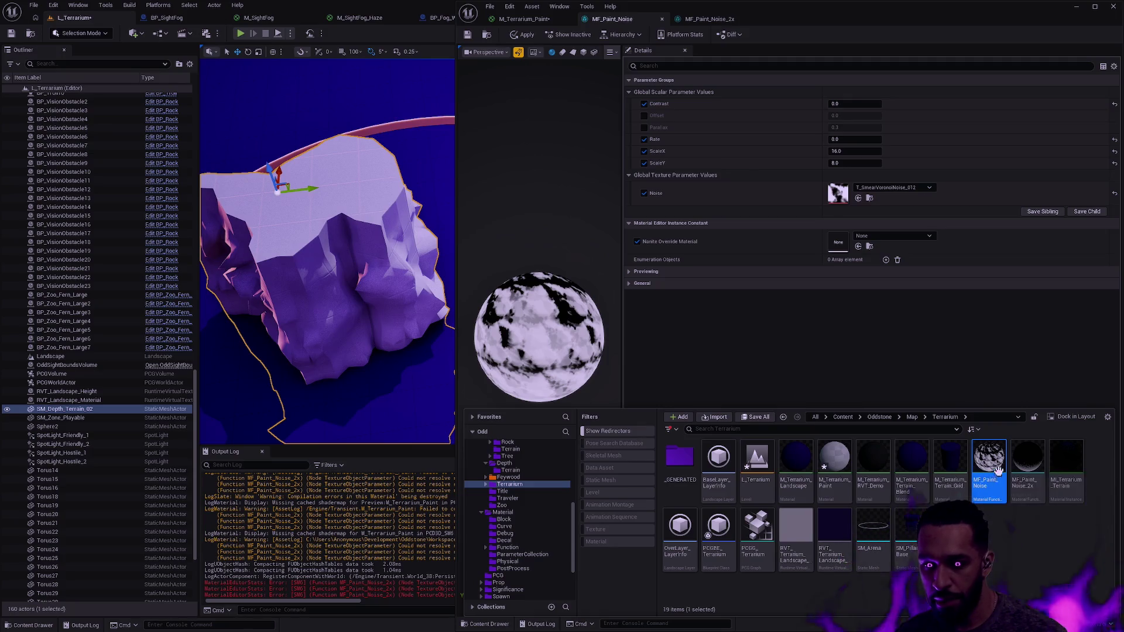
right_click(992, 496)
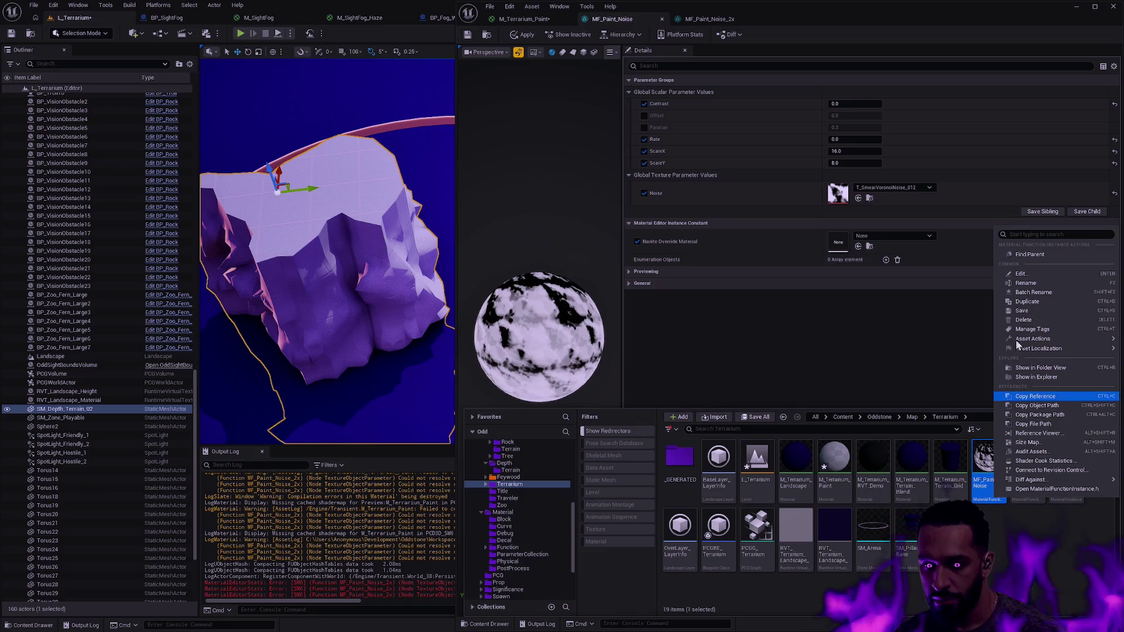
left_click(1024, 260)
double_click(718, 527)
mouse_move(791, 9)
left_mouse_down()
mouse_move(875, 417)
mouse_move(917, 405)
mouse_move(944, 363)
mouse_move(934, 343)
mouse_move(930, 353)
left_mouse_up()
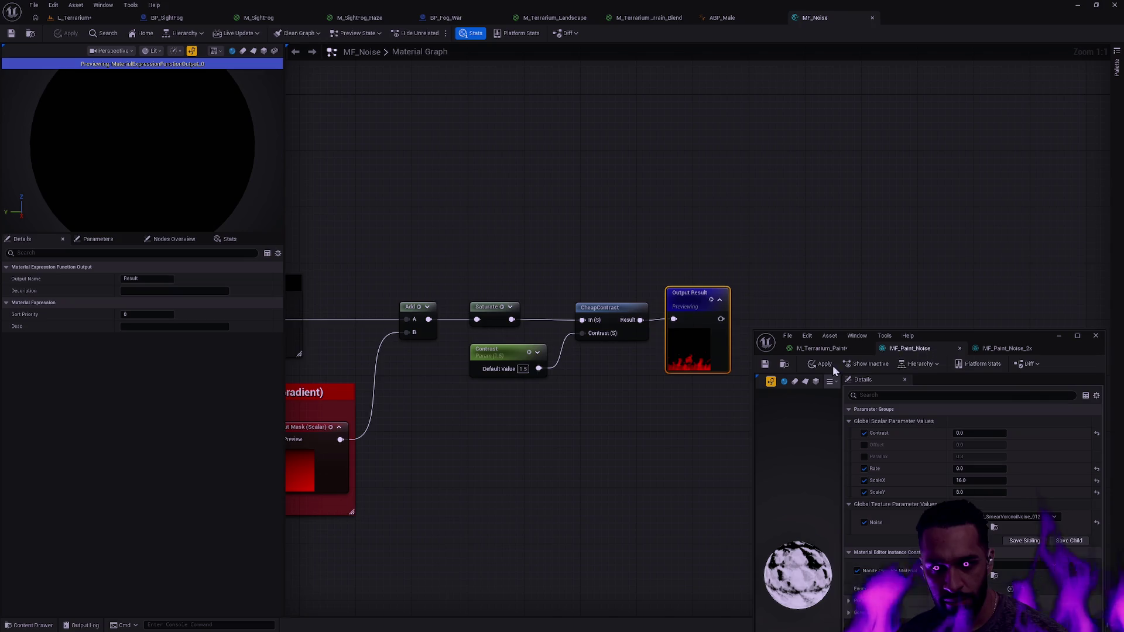
Review MF_Noise's exposed parameters, defaults and the Output Result node's properties
left_click(1119, 67)
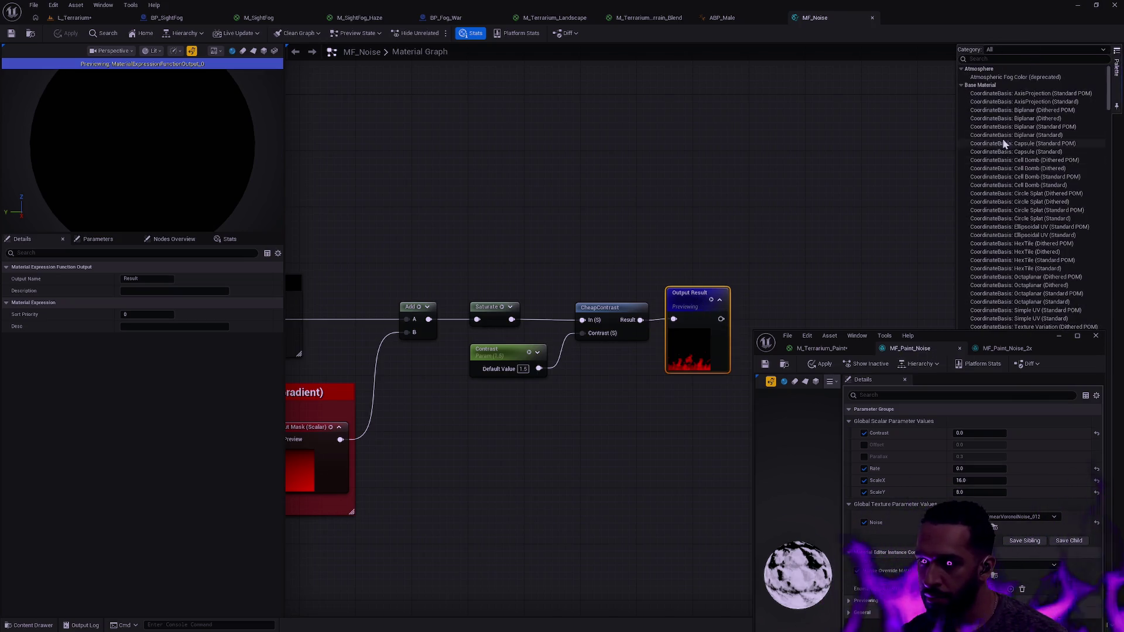
left_click(894, 163)
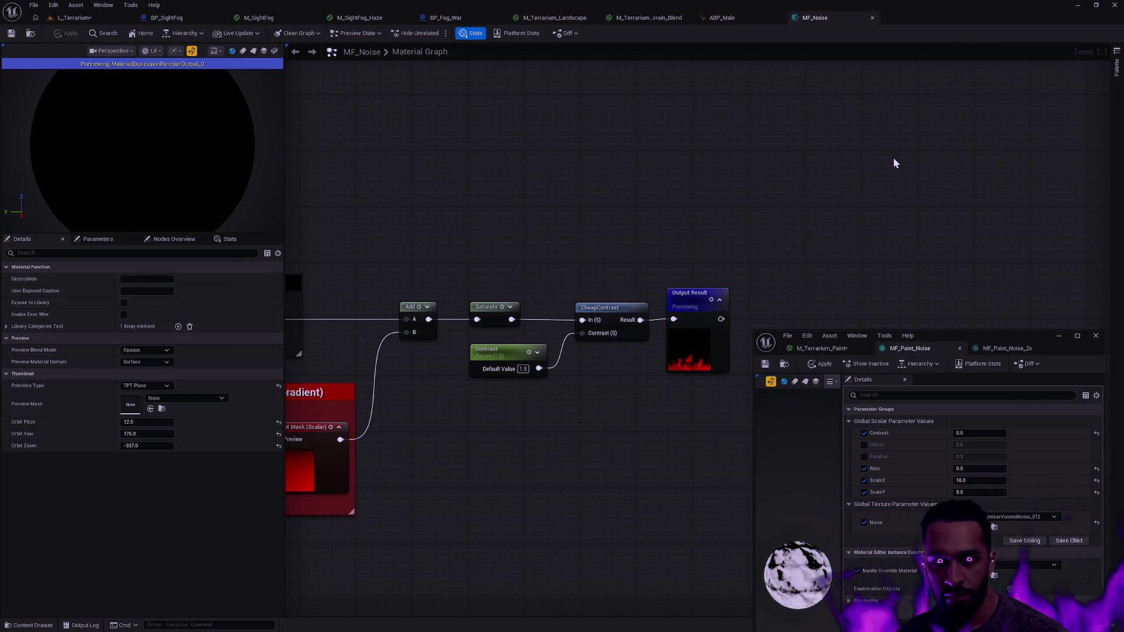
left_click(100, 240)
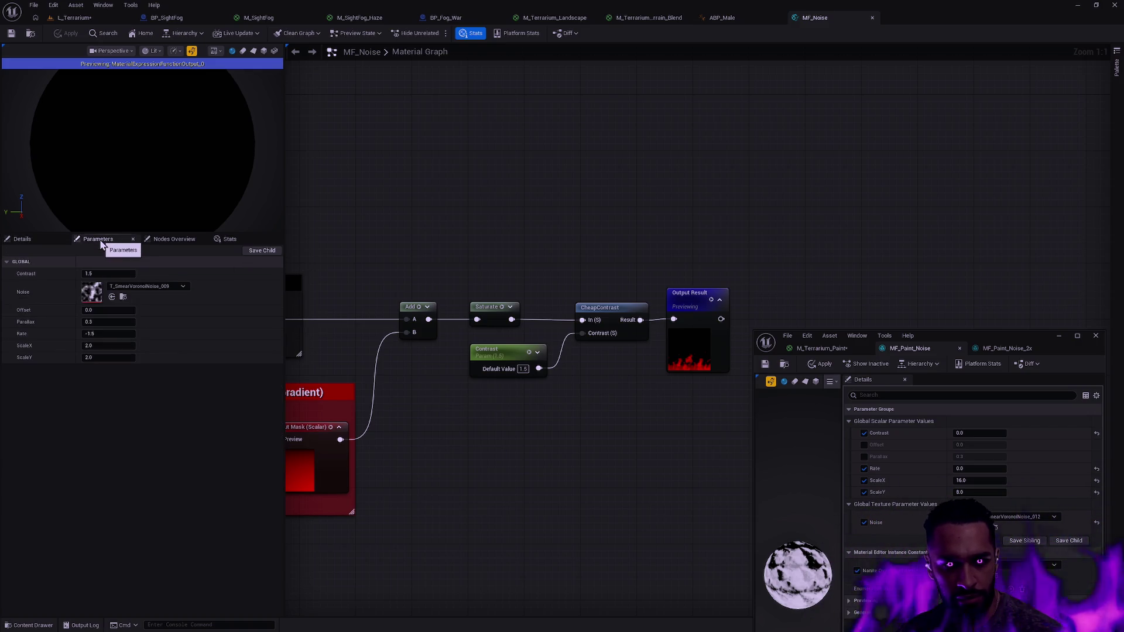
left_click(195, 245)
left_click(24, 241)
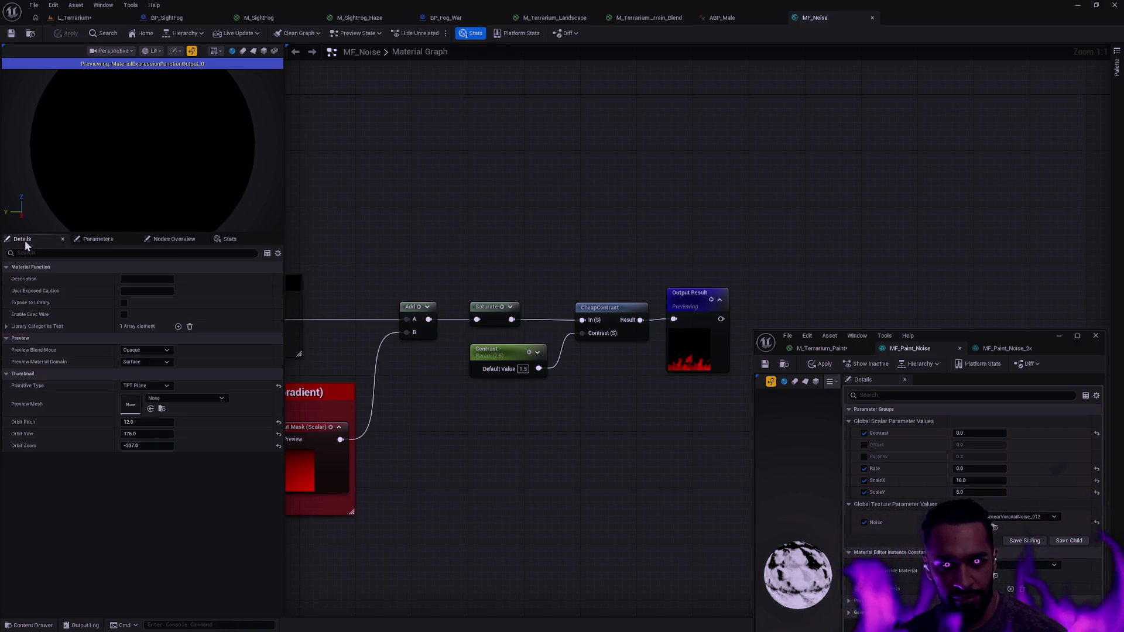
left_click(696, 295)
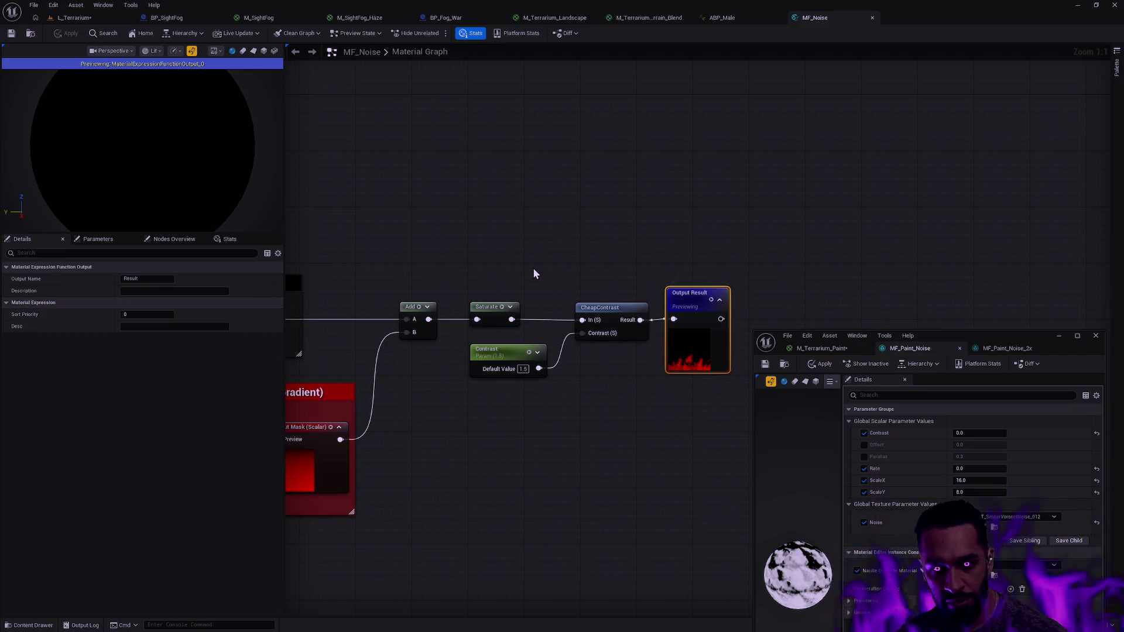
mouse_move(533, 270)
left_mouse_down()
mouse_move(546, 253)
mouse_move(771, 191)
mouse_move(399, 233)
left_mouse_up()
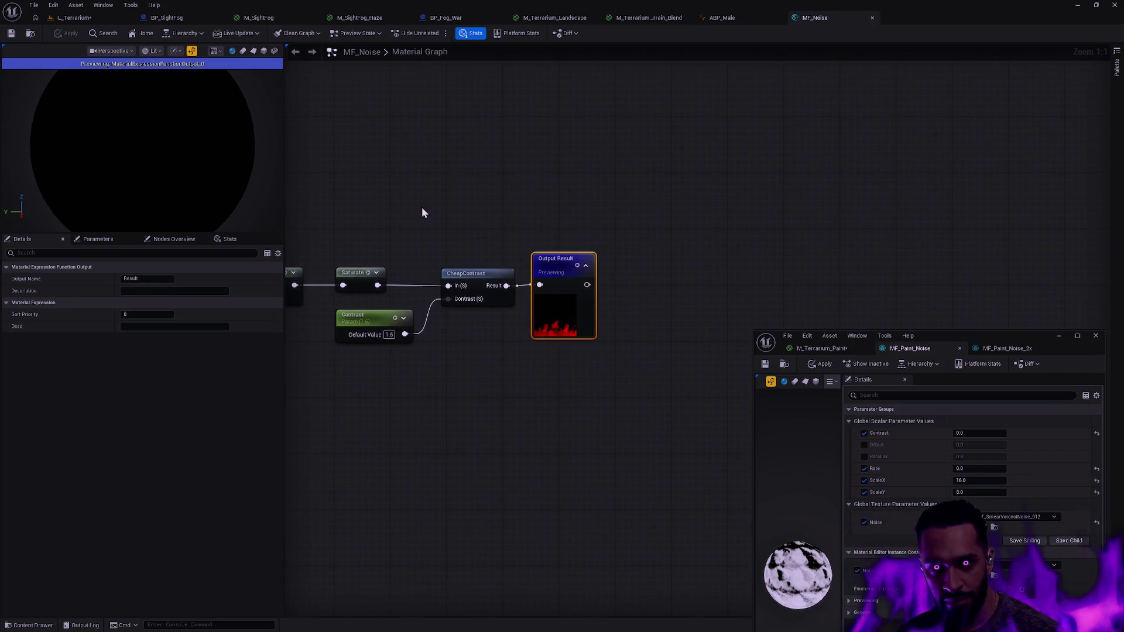
Close MF_Noise, return to L_Terrarium, and centre the M_Terrarium_Paint graph on the noise nodes
left_click(872, 18)
left_click(69, 17)
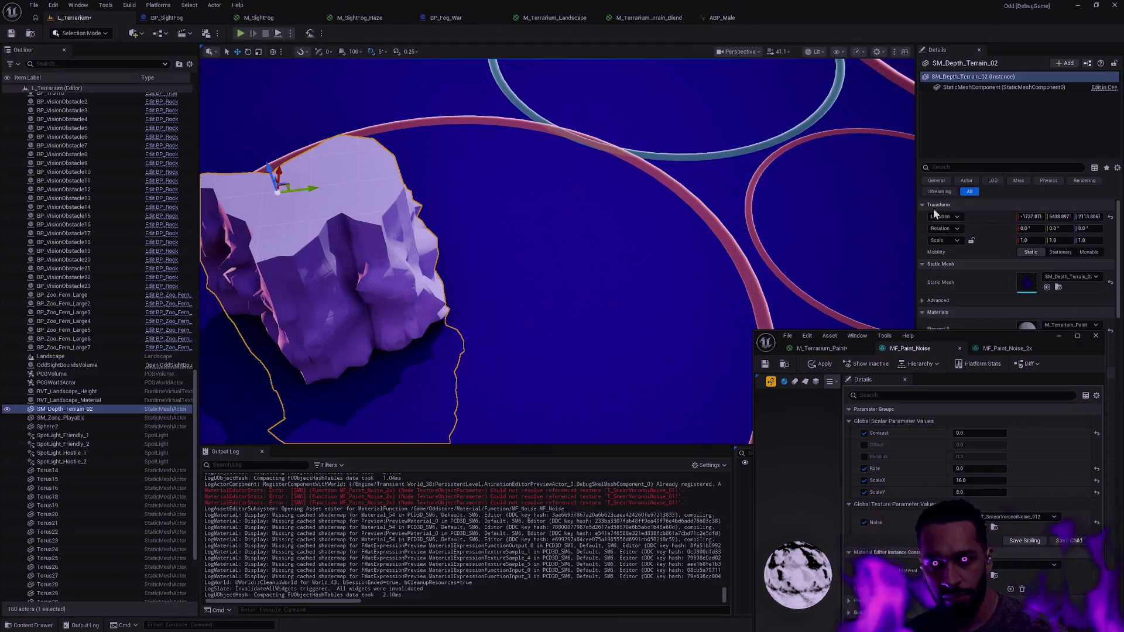
mouse_move(949, 336)
left_mouse_down()
mouse_move(848, 165)
mouse_move(884, 139)
left_mouse_up()
left_click(684, 141)
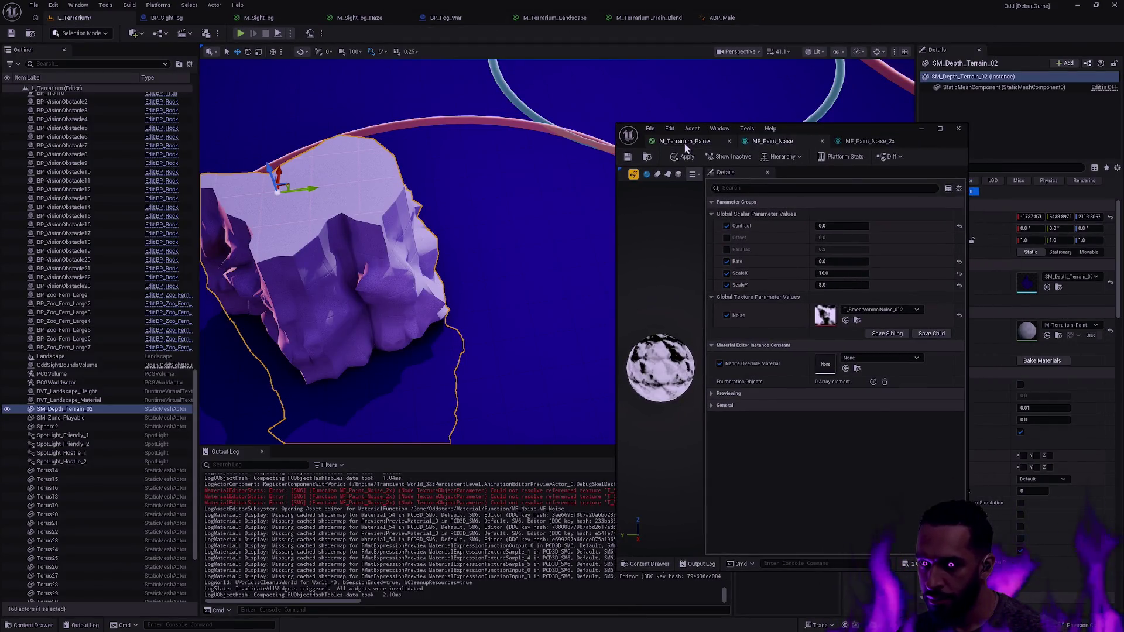
mouse_move(831, 327)
left_mouse_down()
mouse_move(761, 299)
mouse_move(774, 287)
mouse_move(761, 257)
left_mouse_up()
left_click_drag(922, 306, 816, 282)
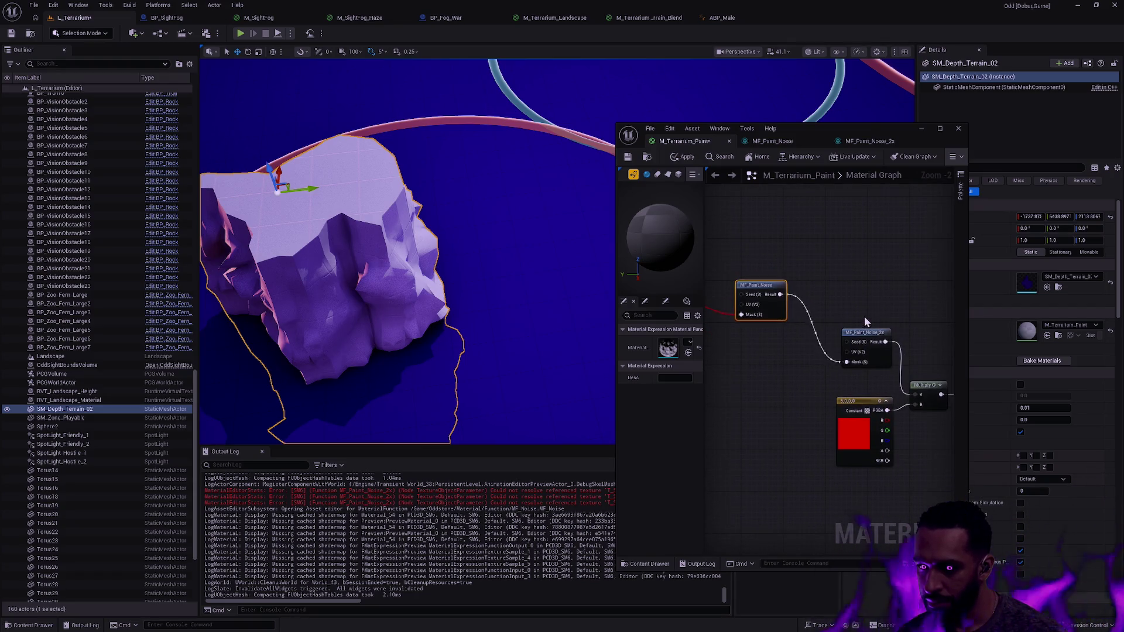
left_click_drag(863, 317, 849, 292)
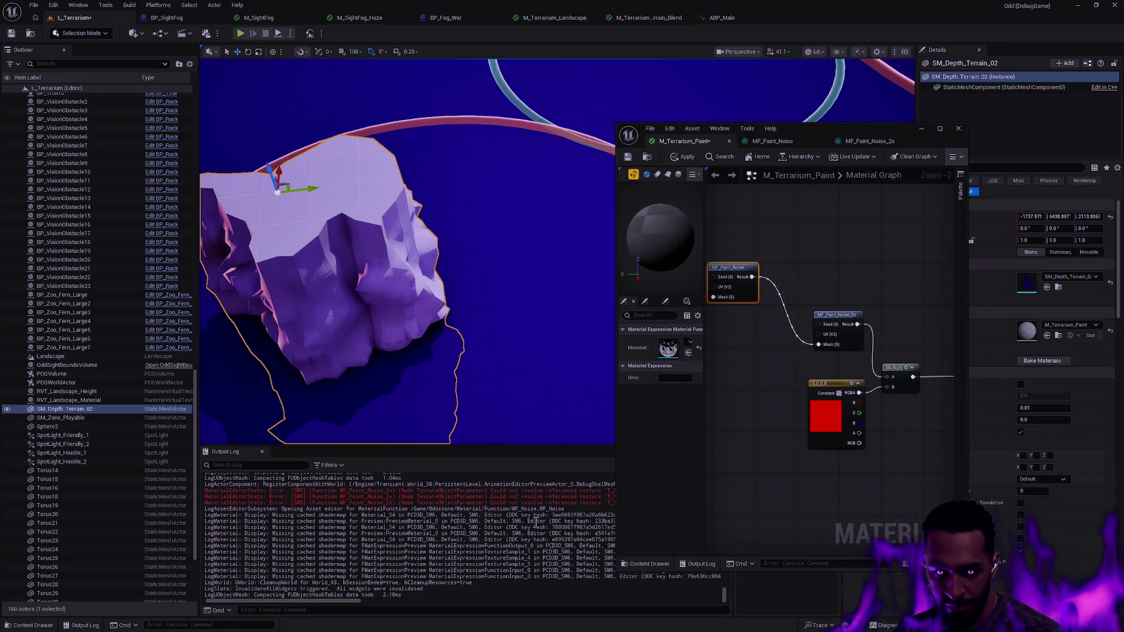
Choose T_SmearVoronoiNoise_007 for MF_Paint_Noise_2x's Noise parameter, then go back to M_Terrarium_Paint
left_click_drag(350, 602, 390, 603)
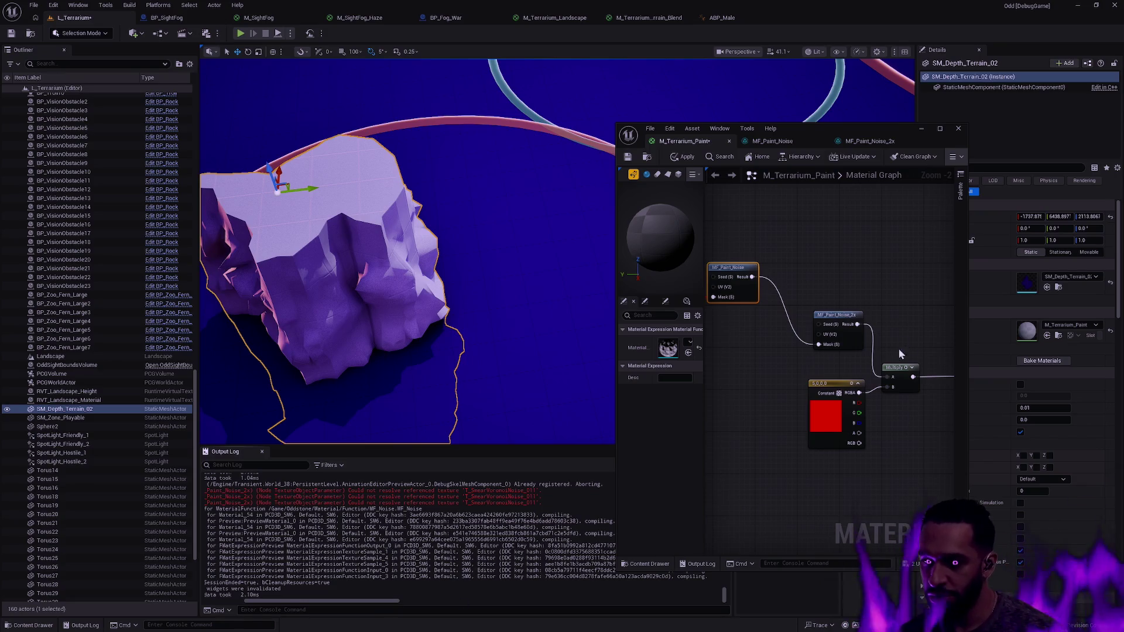
left_click(870, 141)
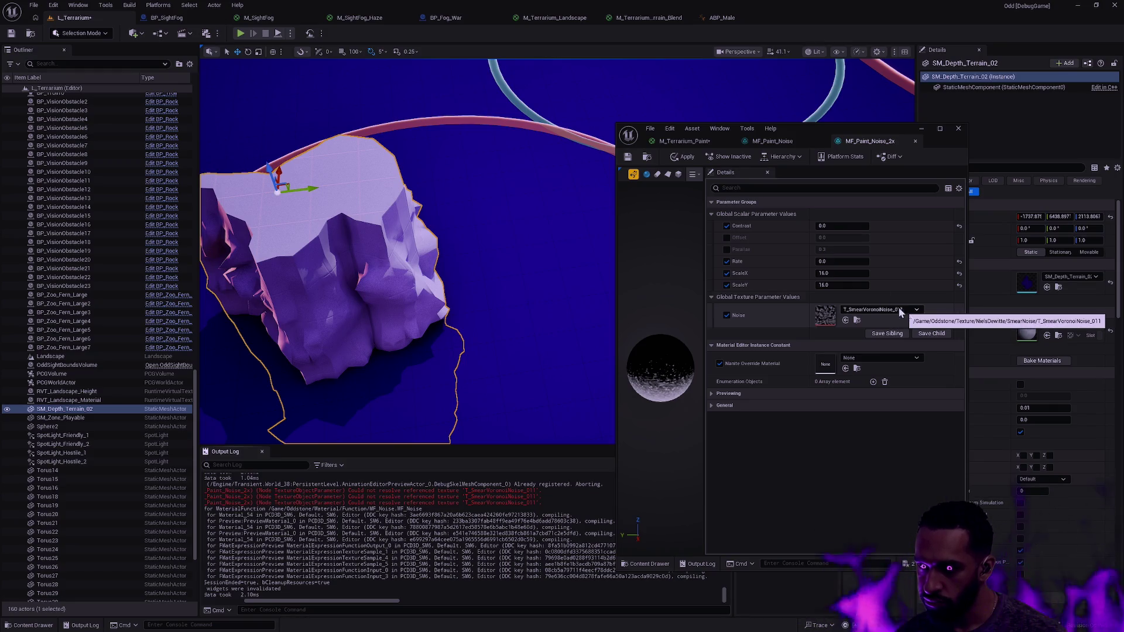
left_click(901, 309)
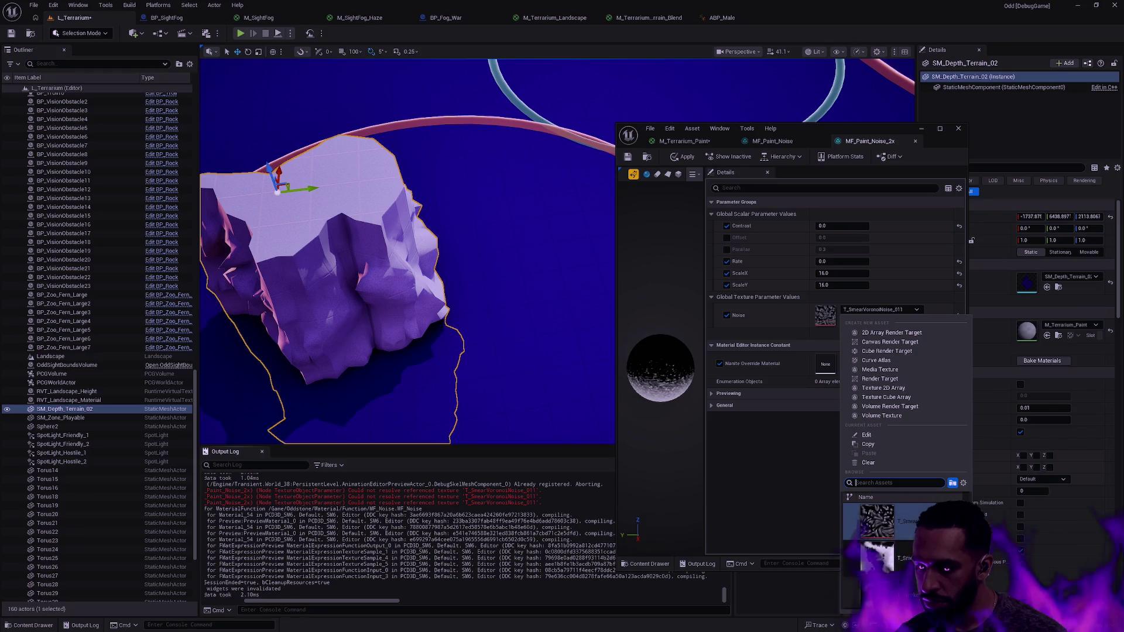
scroll(902, 556, "down", 1)
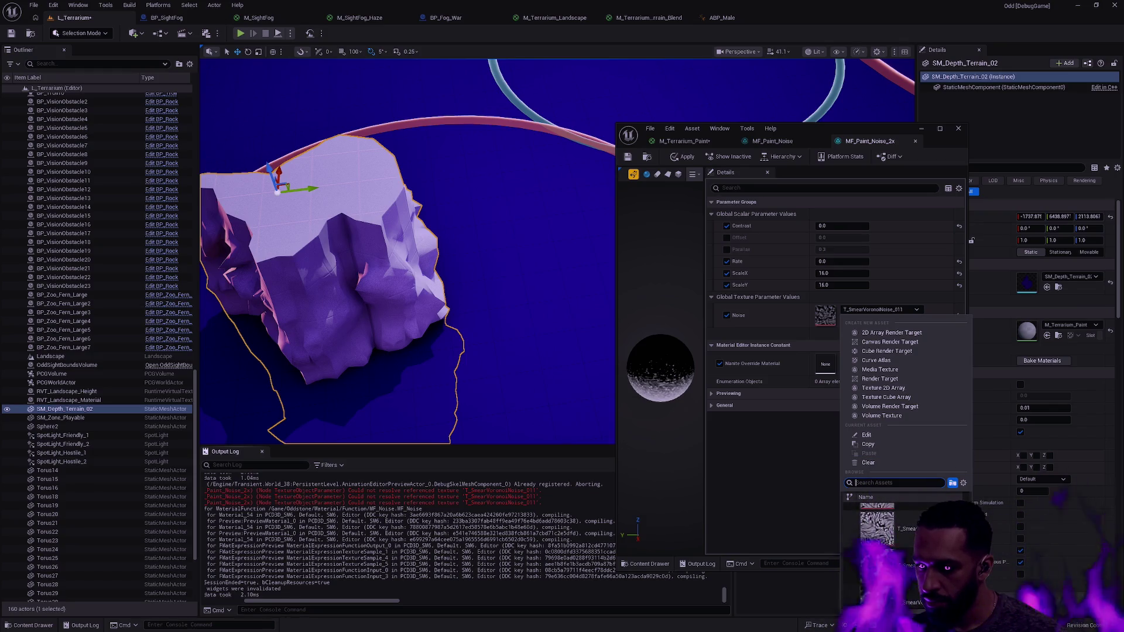
left_click(877, 562)
left_click(684, 141)
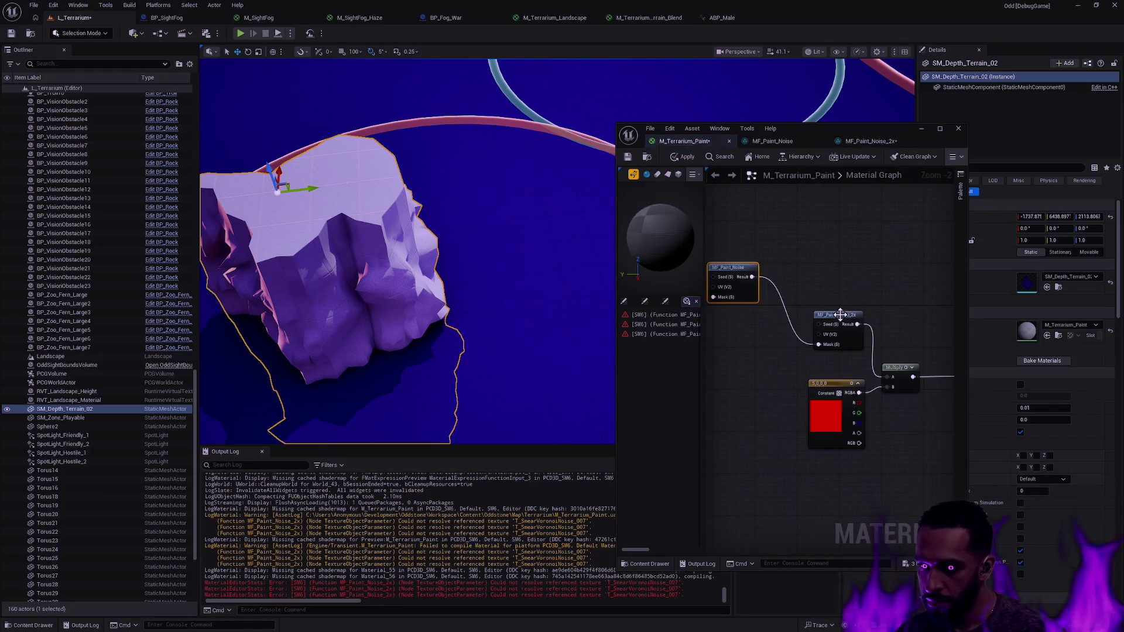
Apply M_Terrarium_Paint past the compile warning, check the noise nodes, and save it
left_click(688, 164)
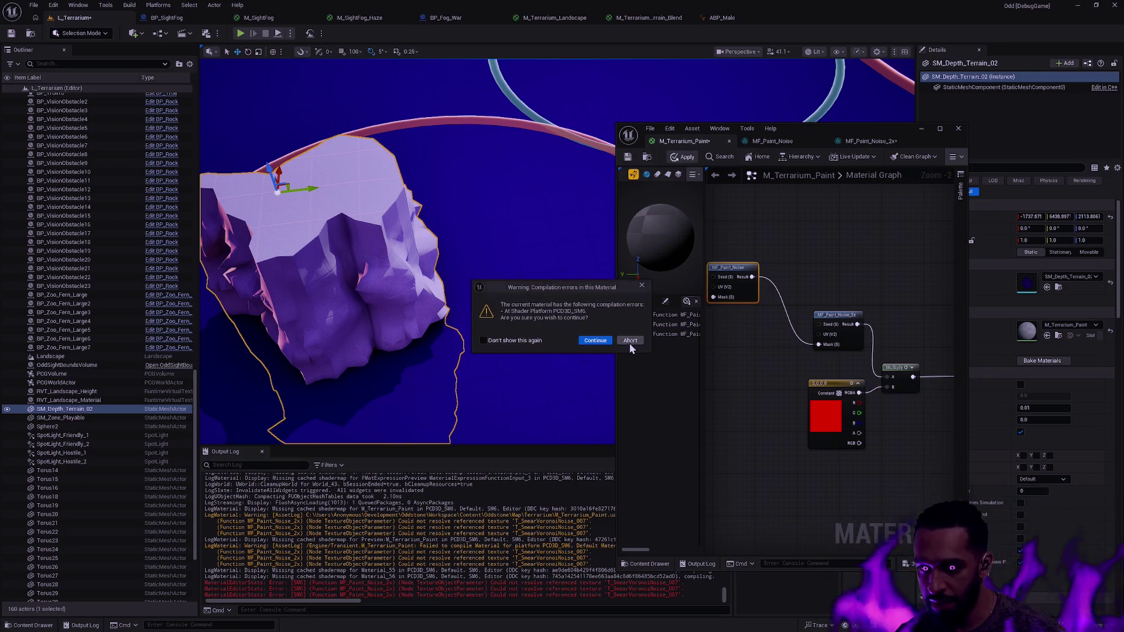
left_click(595, 340)
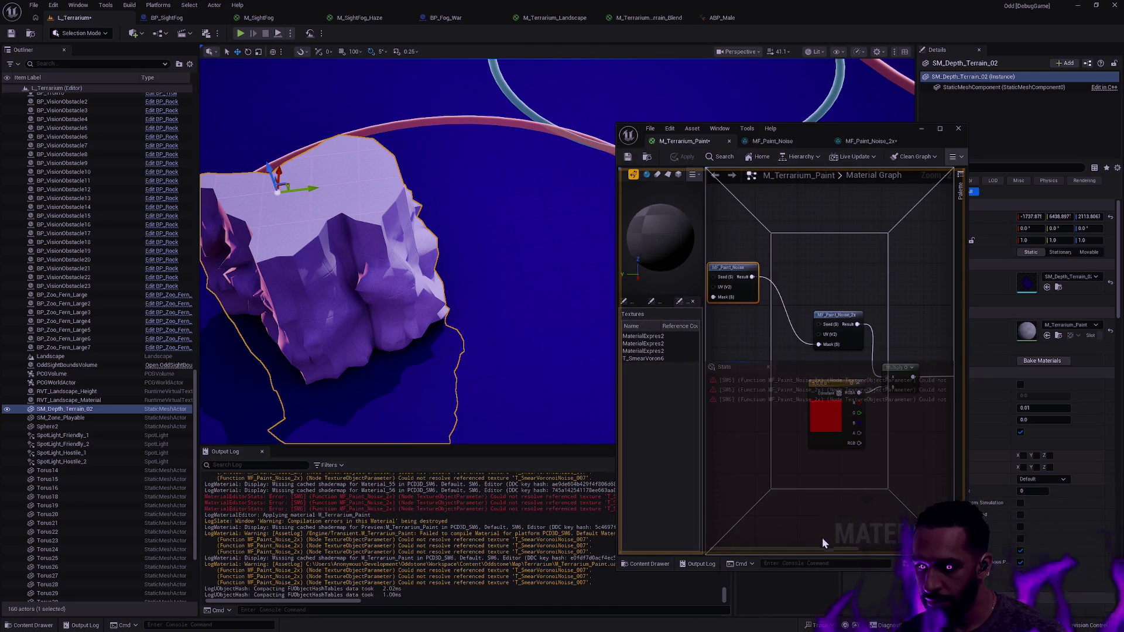
mouse_move(852, 551)
left_mouse_down()
mouse_move(944, 551)
mouse_move(788, 550)
left_mouse_up()
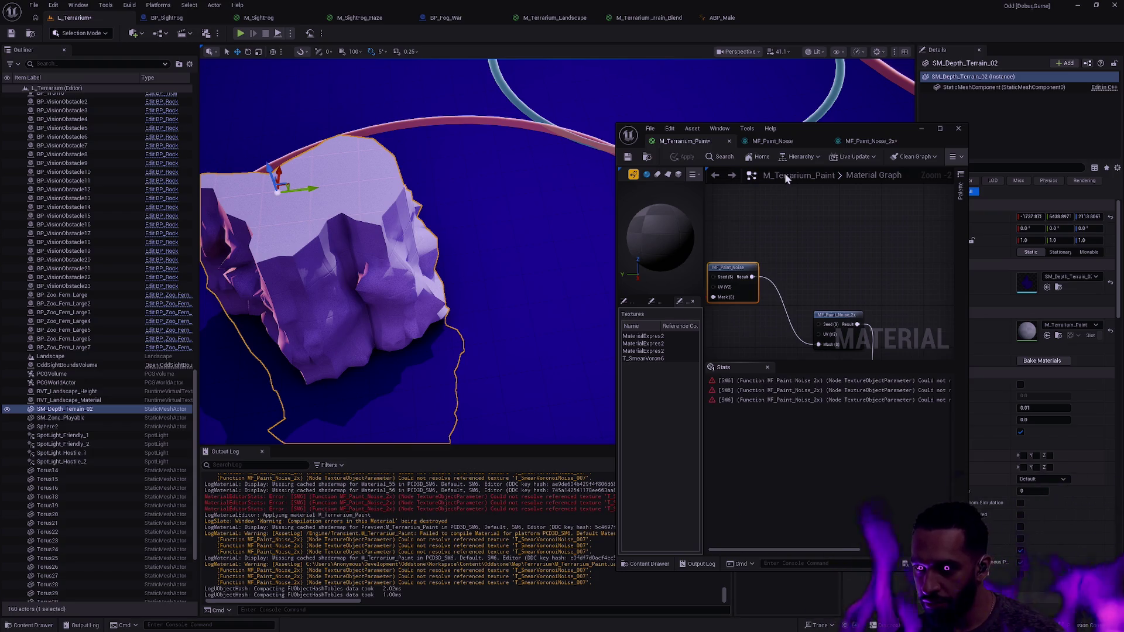
scroll(810, 248, "down", 1)
left_click(860, 258)
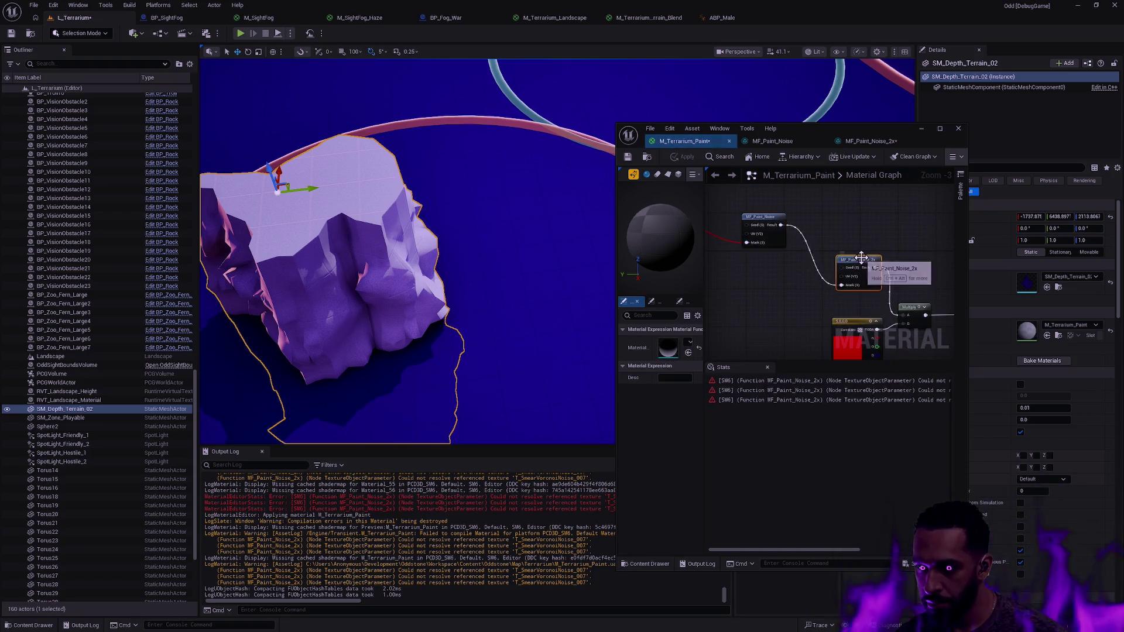
left_click(760, 218)
left_click(852, 262)
left_click(628, 157)
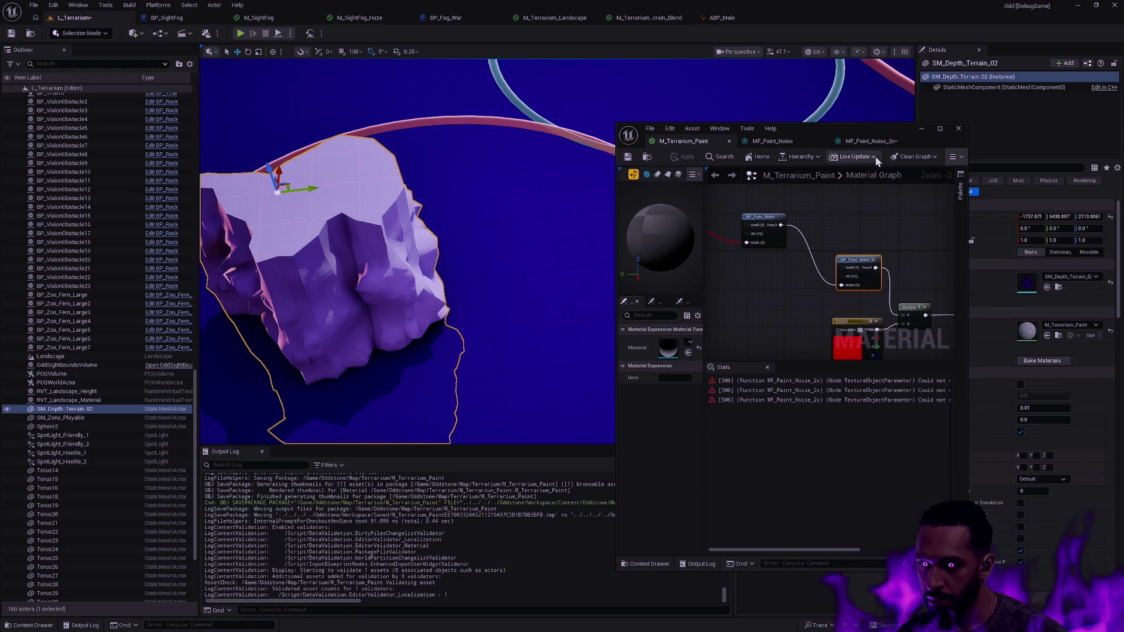
Save the MF_Paint_Noise_2x instance and return to the M_Terrarium_Paint graph
left_click(871, 141)
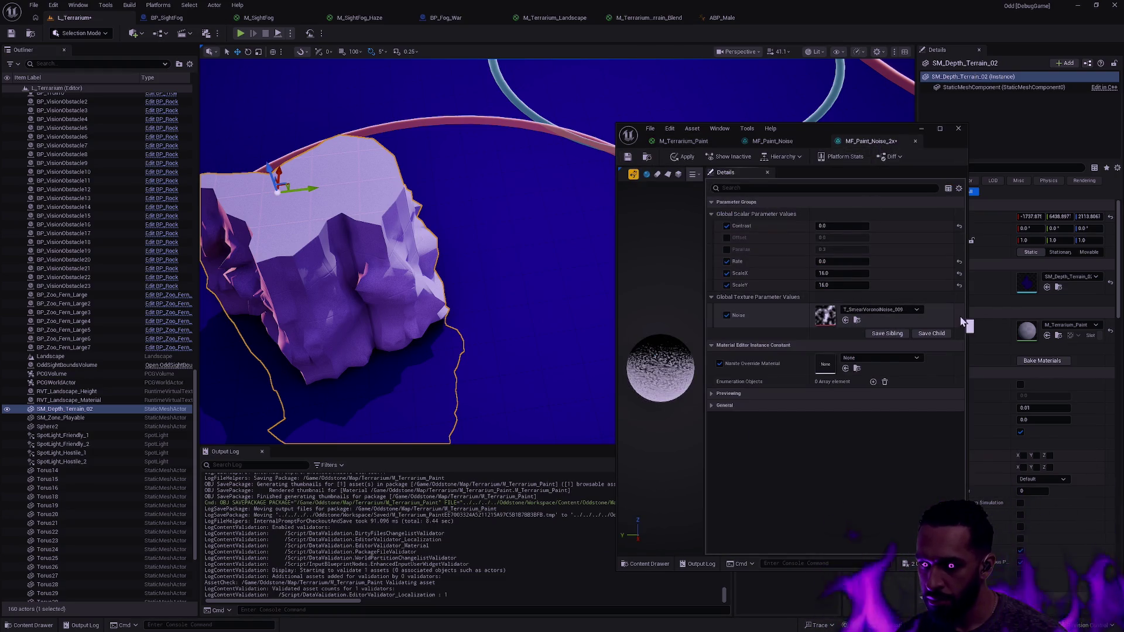
left_click(628, 157)
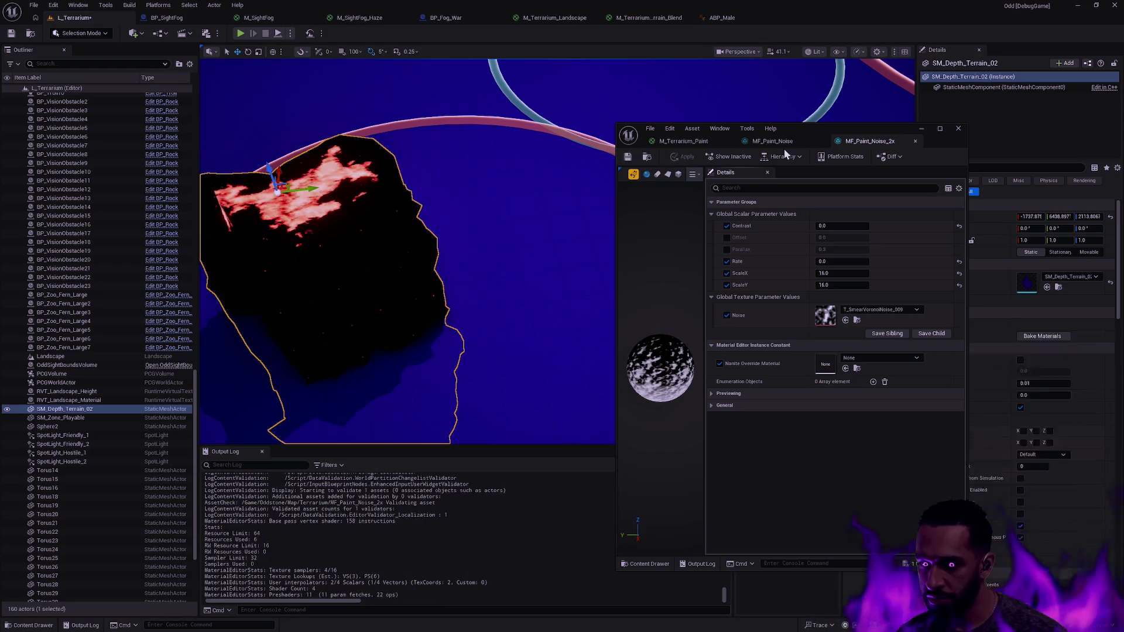
left_click(684, 141)
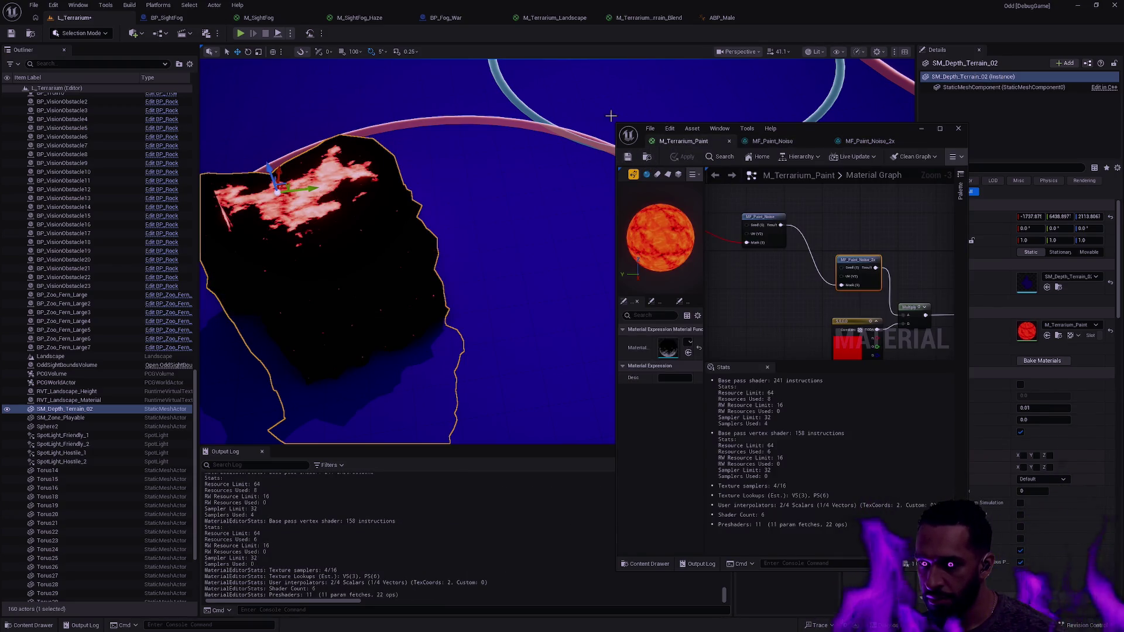
Orbit and zoom in on the rock's red noise, move the material window aside, and deselect the rock
left_click_drag(221, 73, 304, 117)
mouse_move(427, 178)
left_mouse_down()
mouse_move(436, 165)
mouse_move(433, 188)
mouse_move(427, 178)
left_mouse_up()
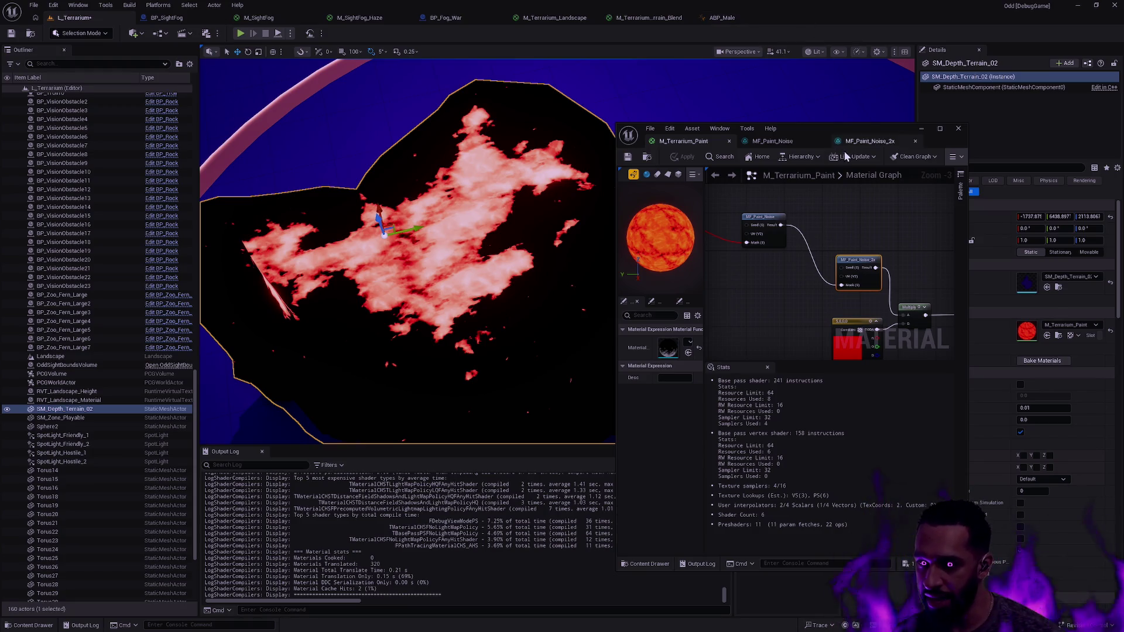
mouse_move(844, 130)
left_mouse_down()
mouse_move(889, 127)
mouse_move(946, 99)
left_mouse_up()
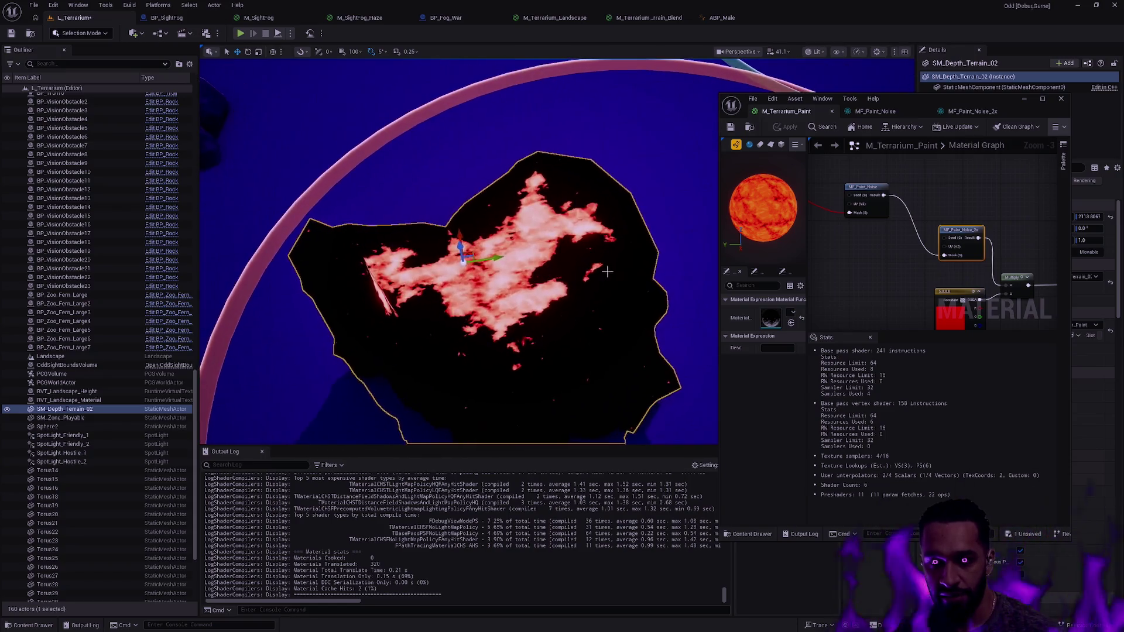
key("Escape")
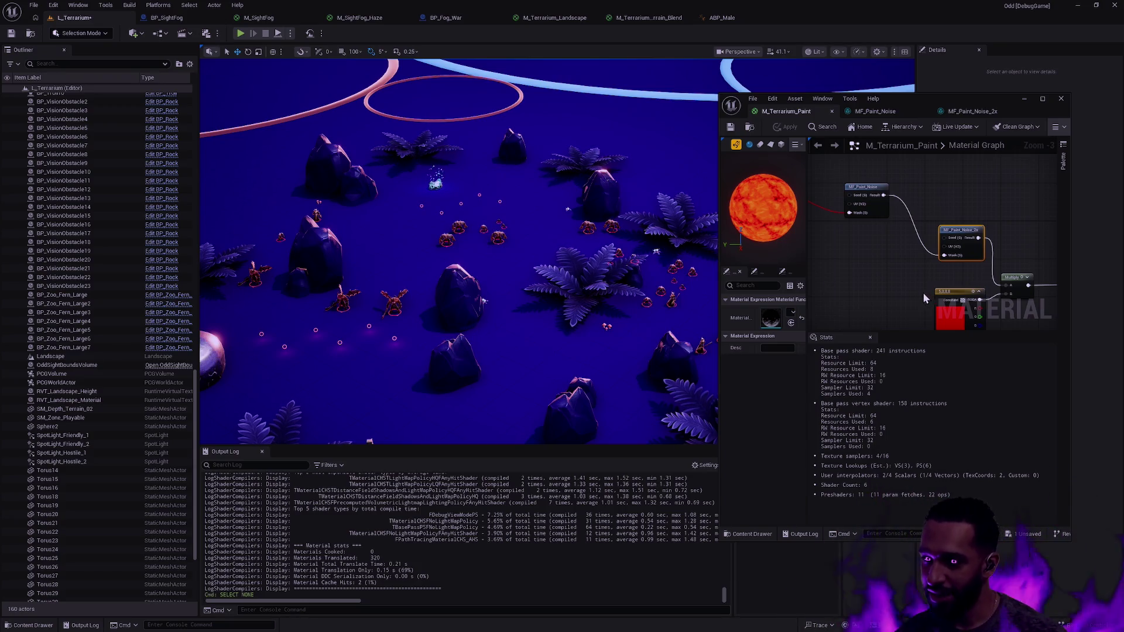
Enlarge the material editor window to show the output node, and save M_Terrarium_Paint
left_click_drag(911, 93, 901, 22)
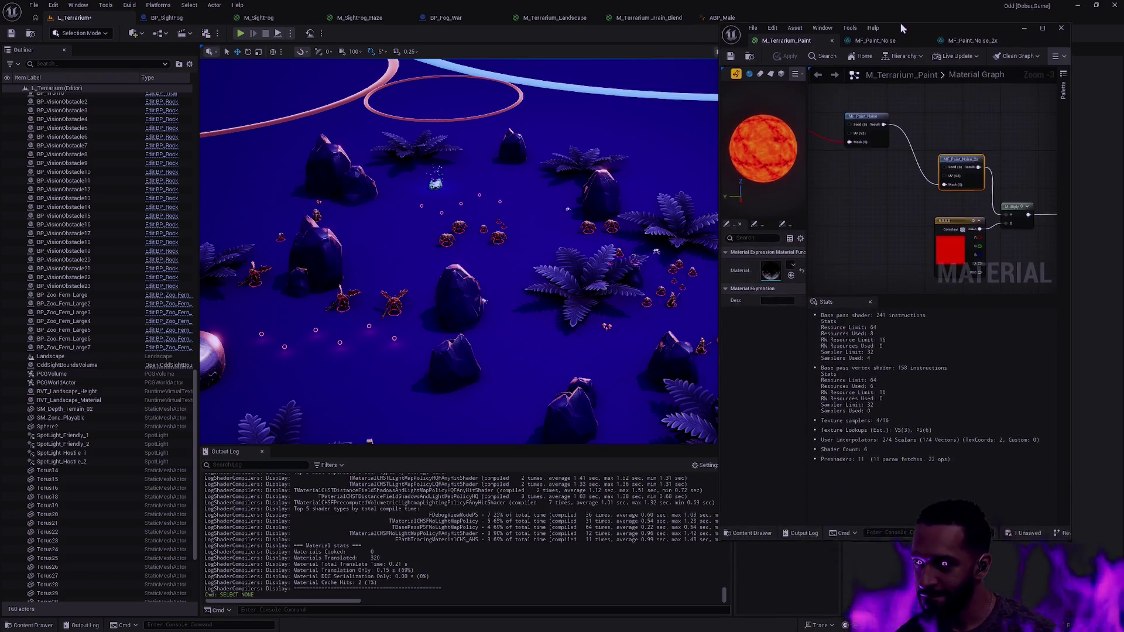
left_click_drag(937, 541, 936, 605)
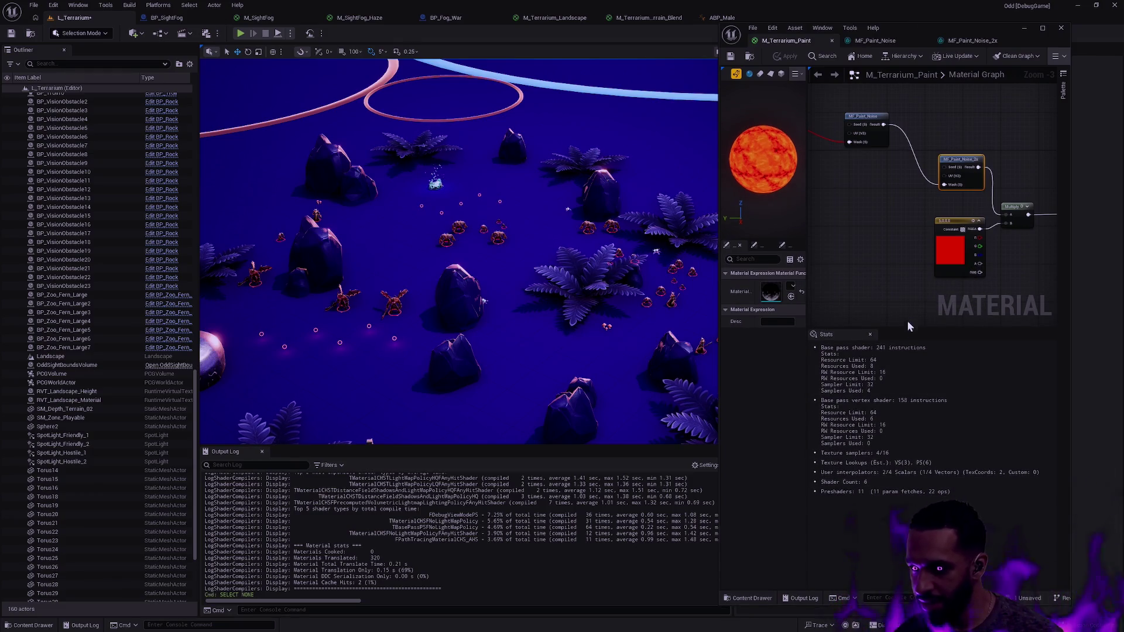
mouse_move(911, 329)
left_mouse_down()
mouse_move(929, 432)
mouse_move(940, 413)
left_mouse_up()
mouse_move(961, 327)
left_mouse_down()
mouse_move(851, 301)
mouse_move(994, 298)
mouse_move(1031, 281)
mouse_move(814, 227)
left_mouse_up()
scroll(898, 240, "up", 1)
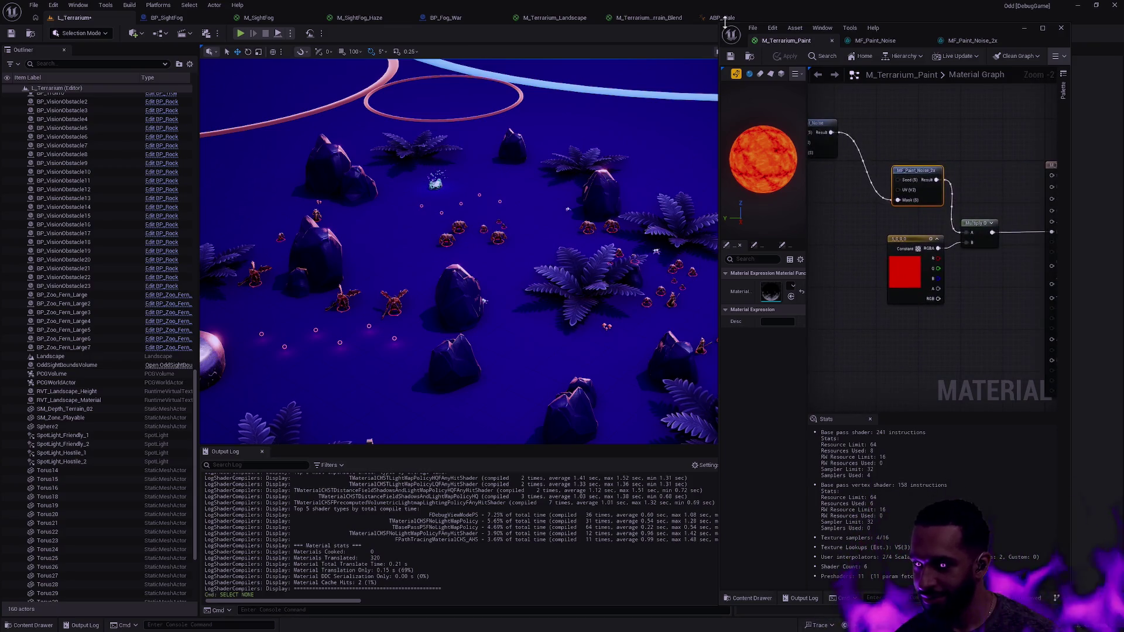
left_click(729, 57)
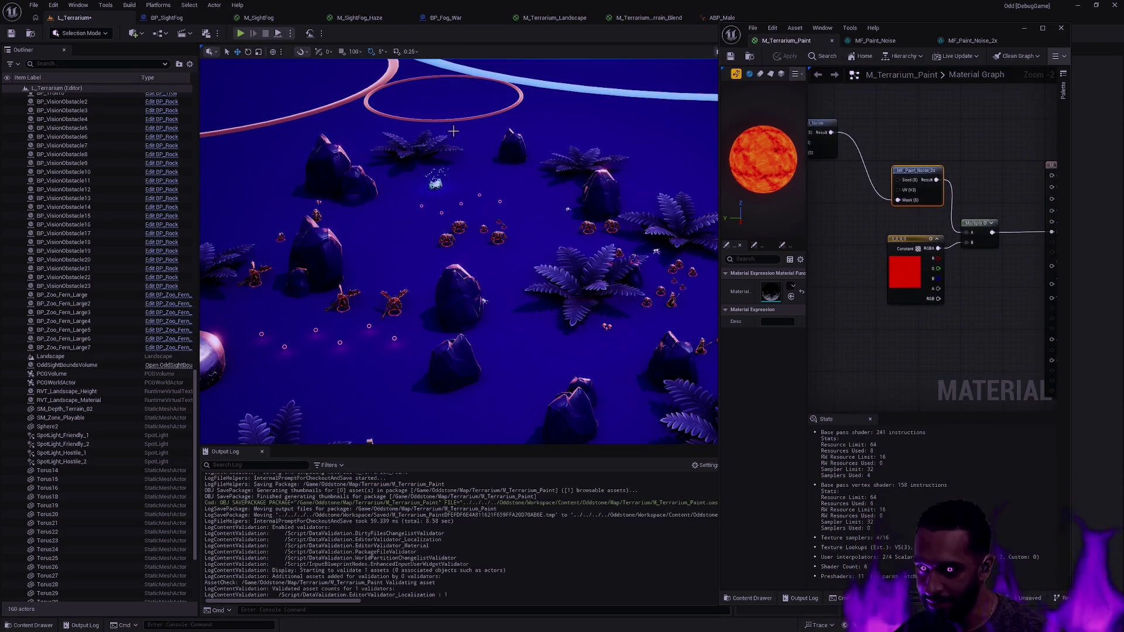
Inspect the glowing rock, wire a new input into MF_Paint_Noise_2x's Mask, and apply
left_click_drag(572, 231, 573, 231)
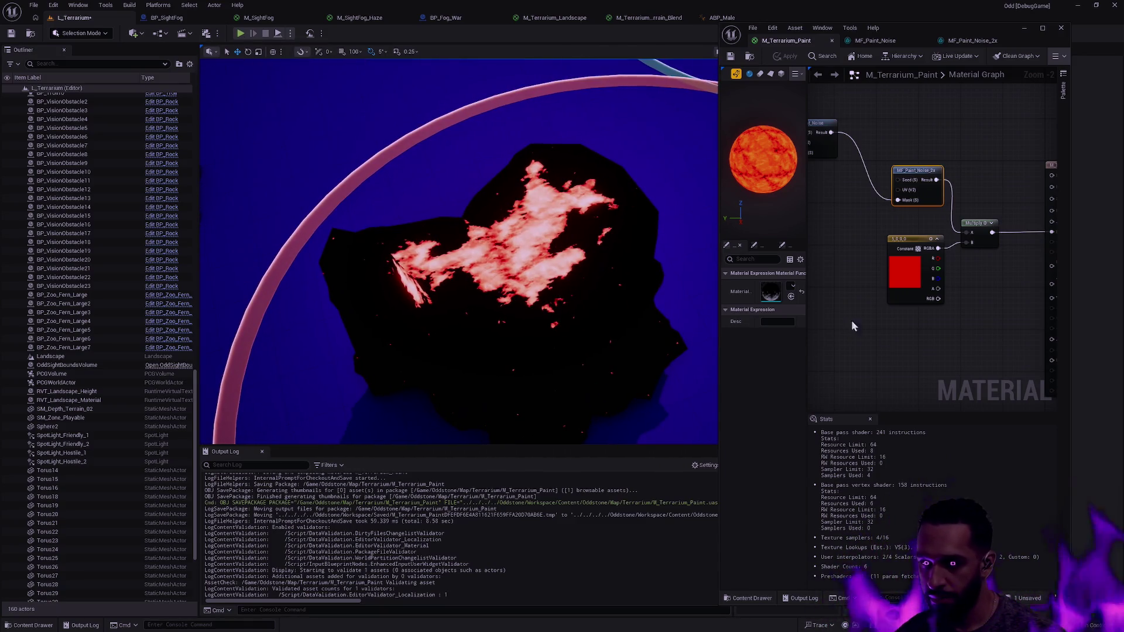
mouse_move(921, 148)
left_mouse_down()
mouse_move(964, 166)
mouse_move(957, 172)
left_mouse_up()
left_click_drag(642, 294, 641, 294)
left_click_drag(850, 316, 888, 311)
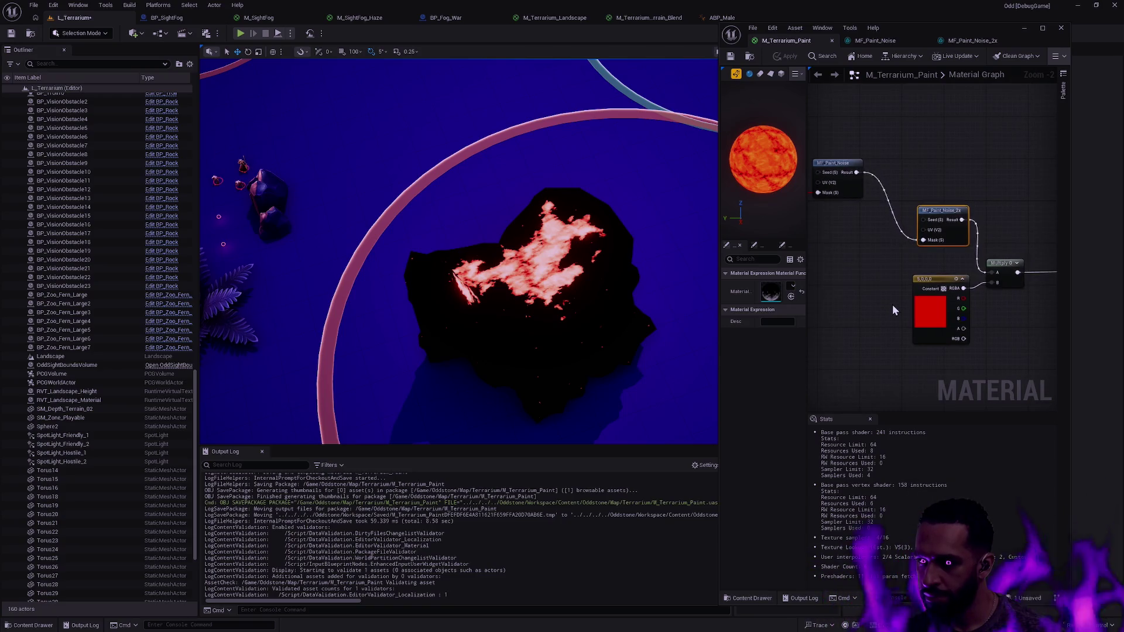
mouse_move(883, 232)
left_mouse_down()
mouse_move(899, 260)
mouse_move(957, 249)
left_mouse_up()
mouse_move(819, 206)
left_mouse_down()
mouse_move(1018, 300)
mouse_move(1020, 278)
left_mouse_up()
left_click(785, 56)
Wire MF_Paint_Noise's Result into the Multiply's A input and save M_Terrarium_Paint
left_click_drag(527, 263, 526, 263)
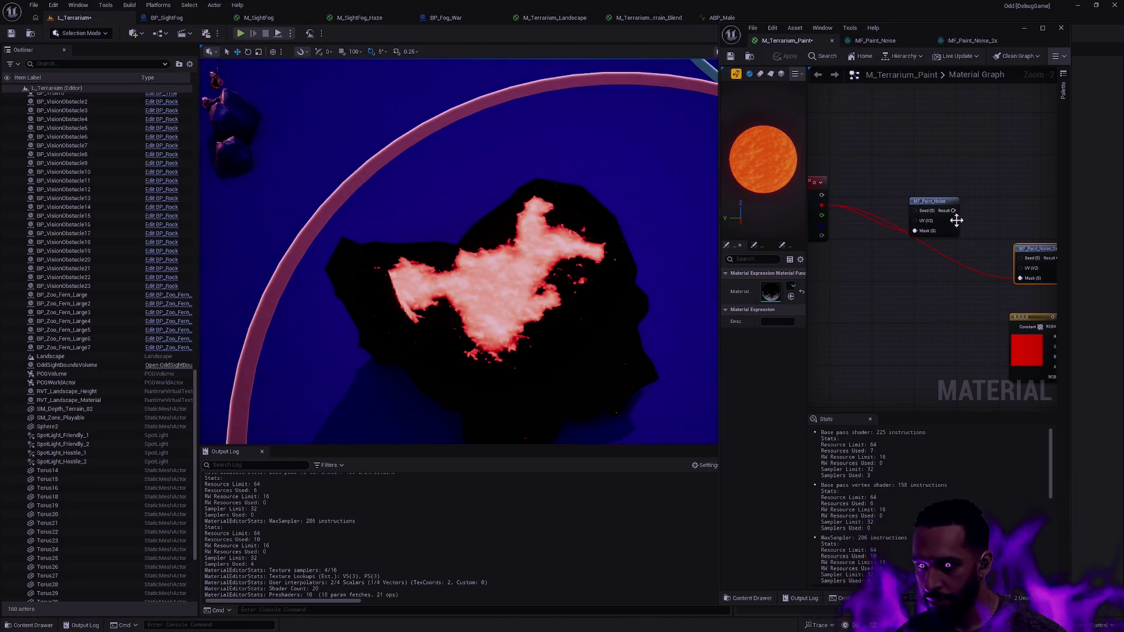
mouse_move(958, 221)
left_mouse_down()
mouse_move(867, 233)
mouse_move(998, 322)
left_mouse_up()
left_click(788, 55)
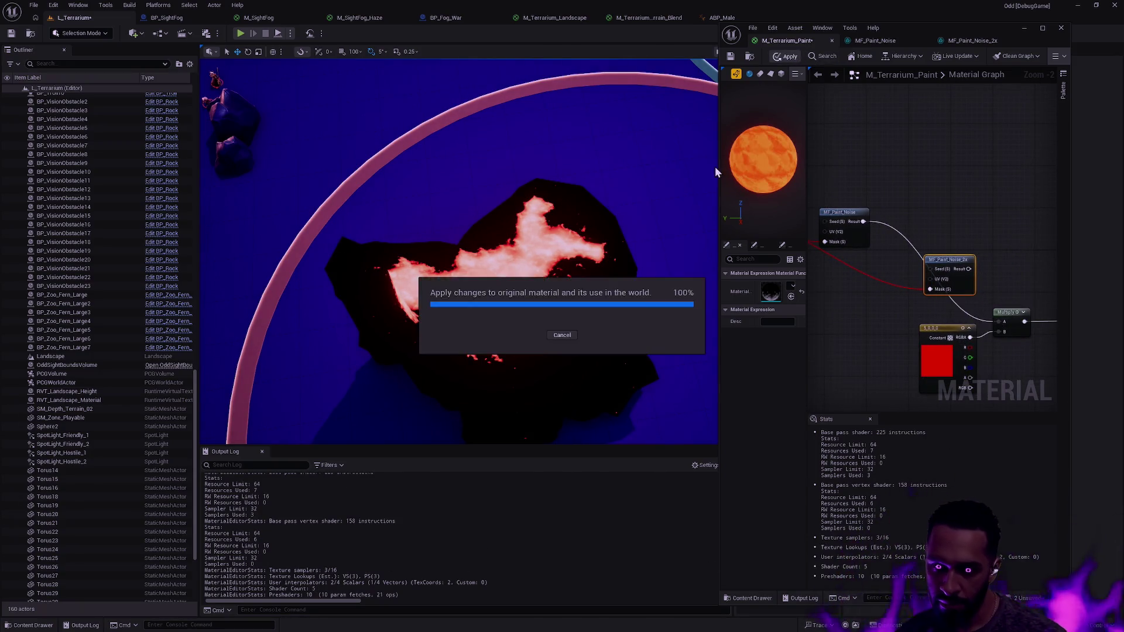
mouse_move(843, 218)
left_mouse_down()
mouse_move(915, 212)
mouse_move(925, 196)
mouse_move(884, 173)
left_mouse_up()
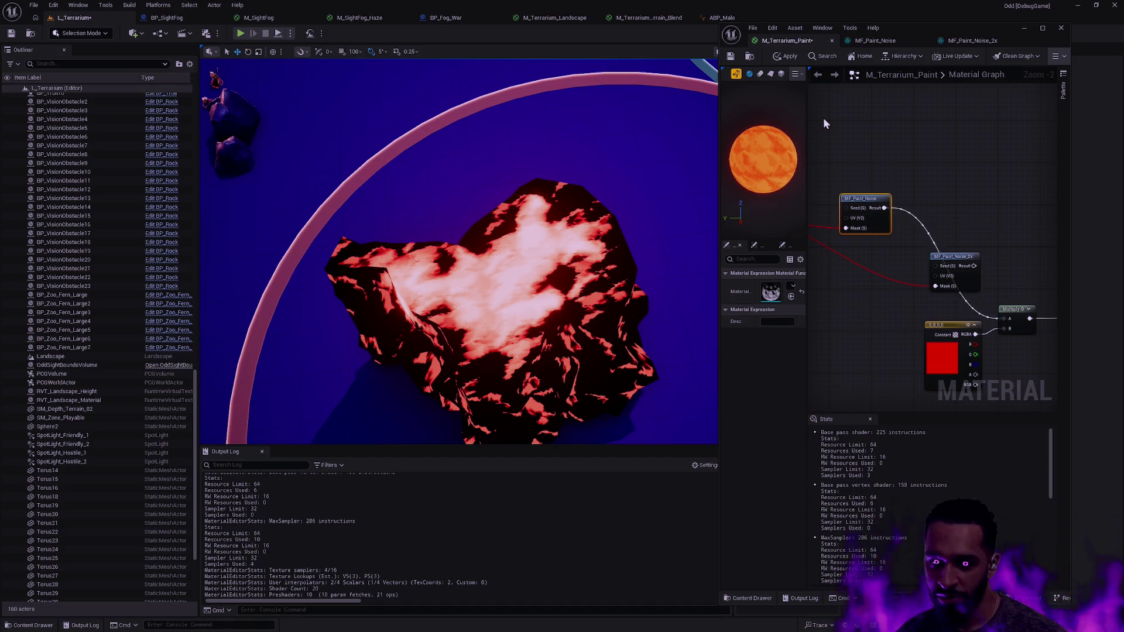
left_click(734, 59)
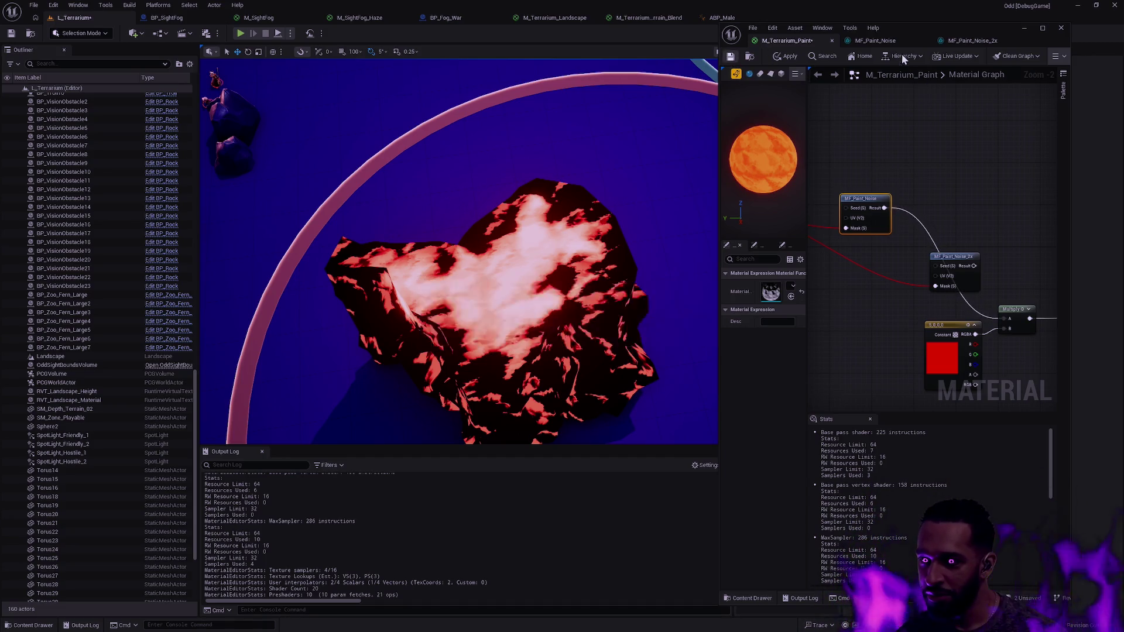
Give MF_Paint_Noise the T_SmearVoronoiNoise_008 Noise texture, save it, and switch to modeling mode
left_click(893, 41)
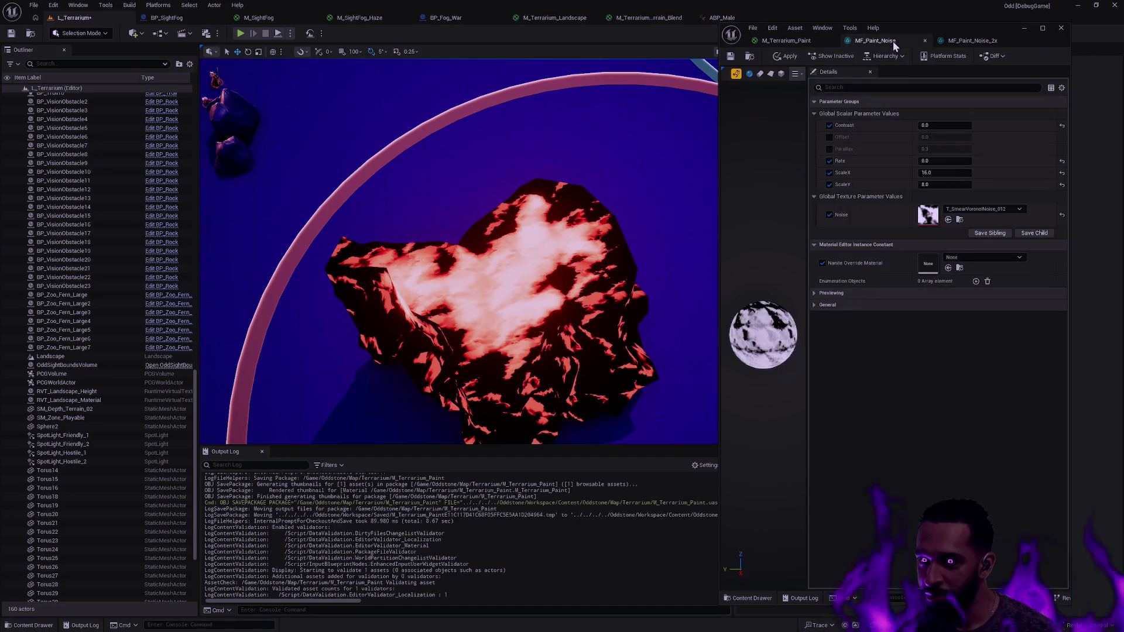
left_click(1004, 208)
scroll(1052, 422, "up", 5)
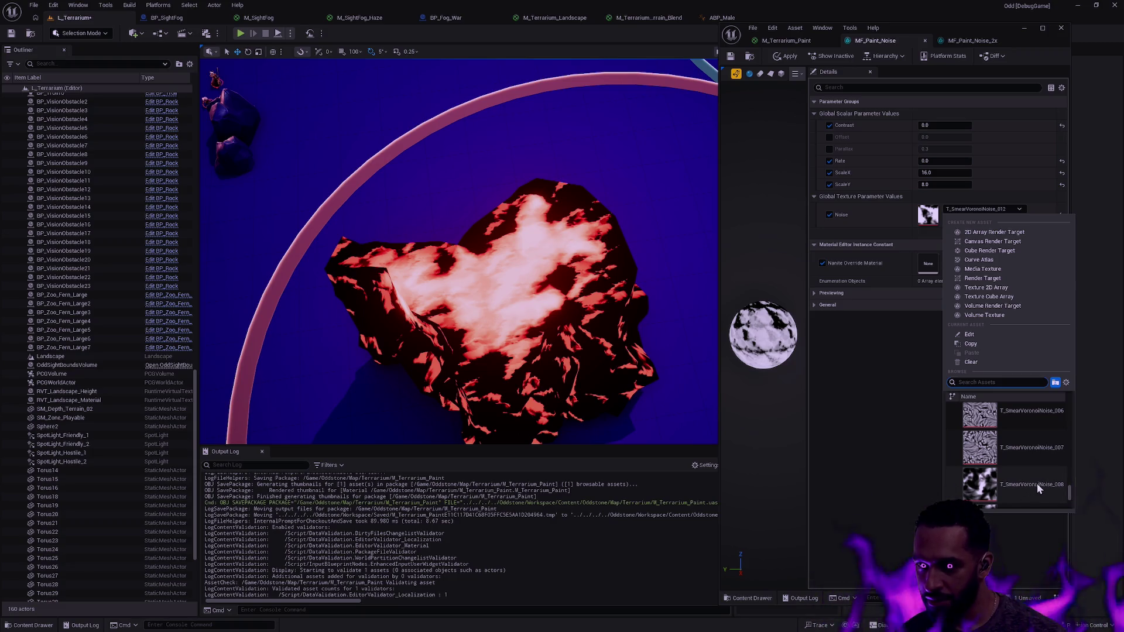
left_click(1029, 487)
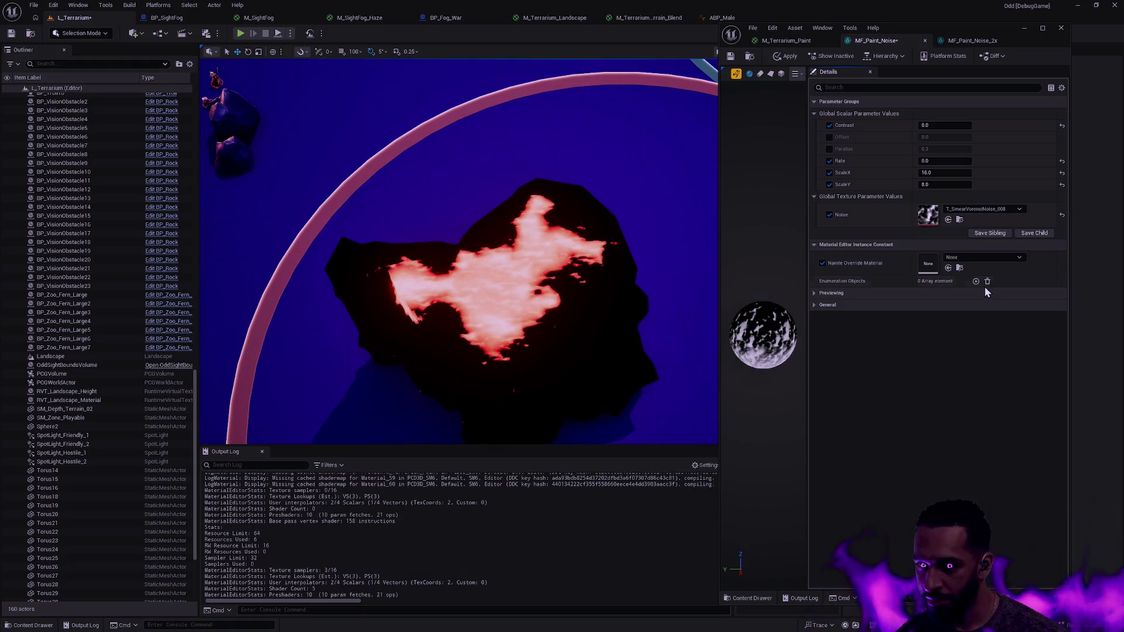
left_click(731, 56)
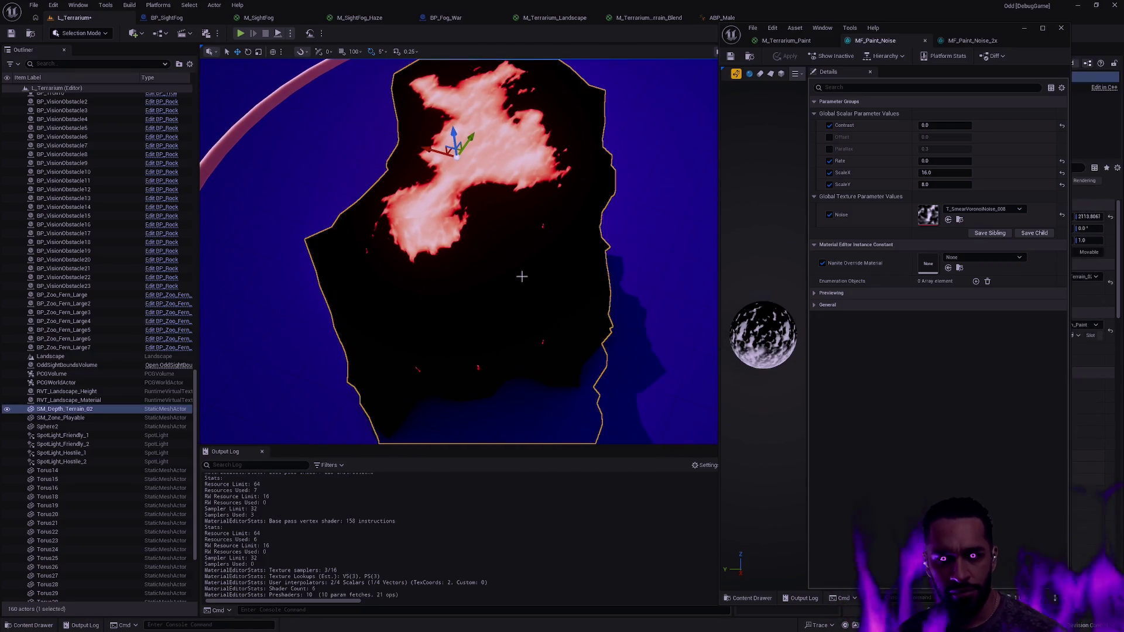
key("shift+5")
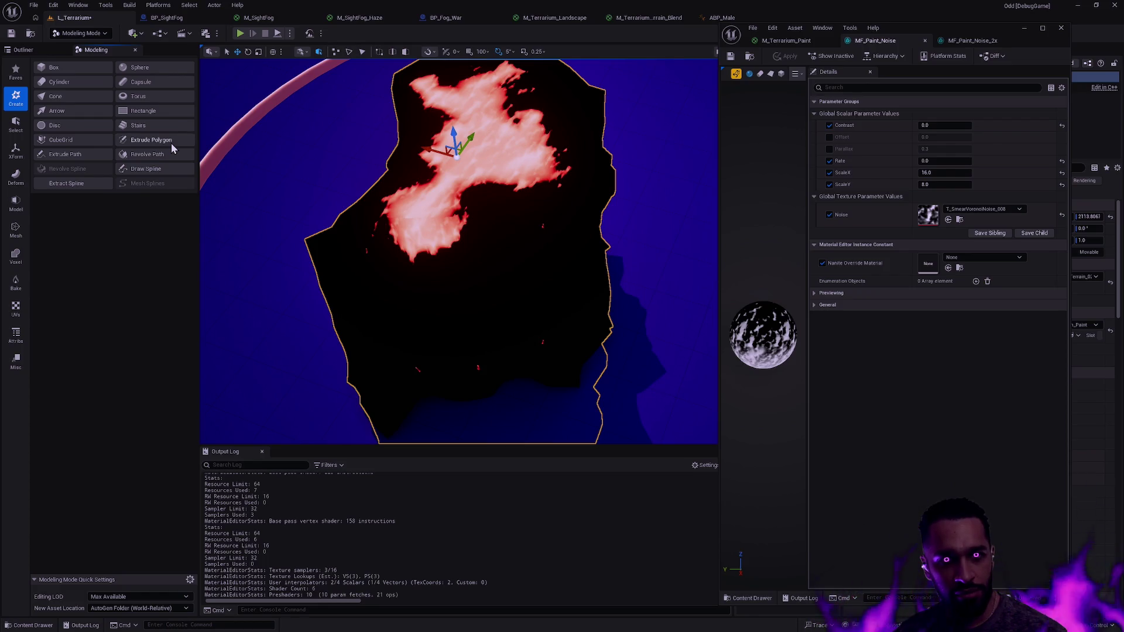
Enter Mesh Paint mode's Paint tool with black as the paint colour
key("shift+4")
left_click(36, 94)
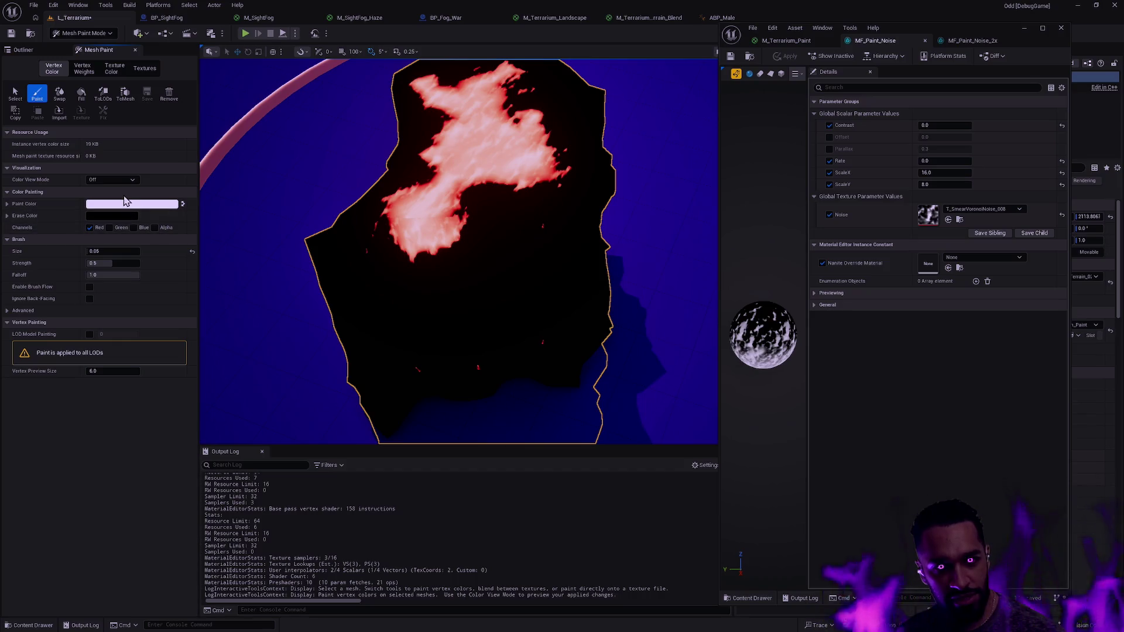
left_click(164, 205)
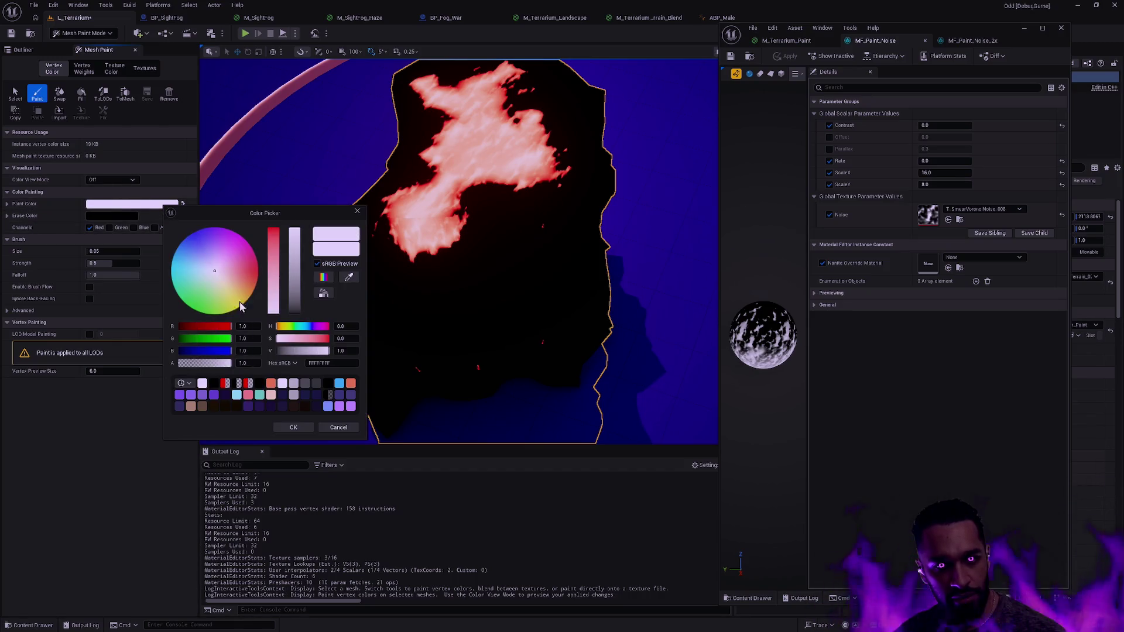
left_click(219, 386)
left_click(294, 427)
Clear the rock's existing vertex colours and fill it with black
left_click(170, 102)
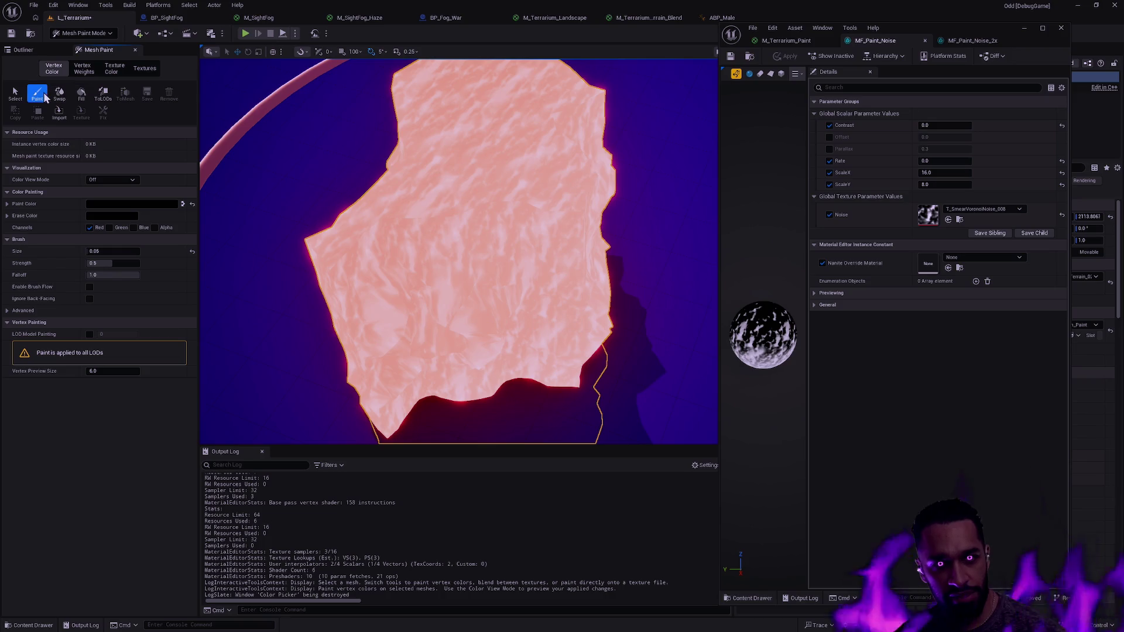
left_click(81, 94)
scroll(527, 310, "up", 2)
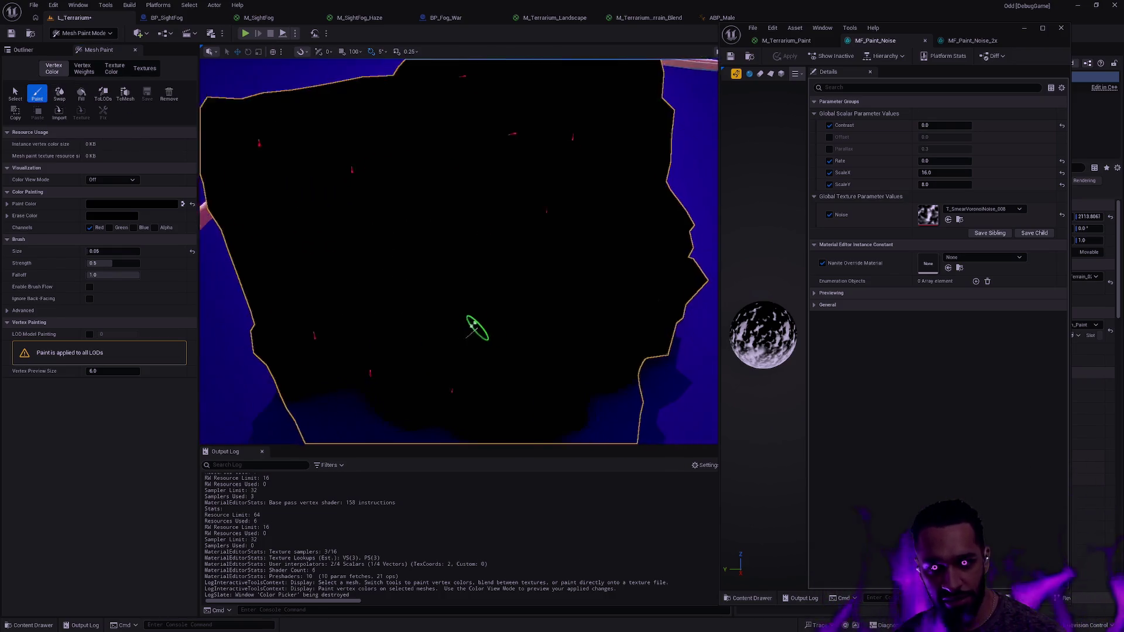
scroll(482, 329, "up", 4)
scroll(644, 110, "down", 8)
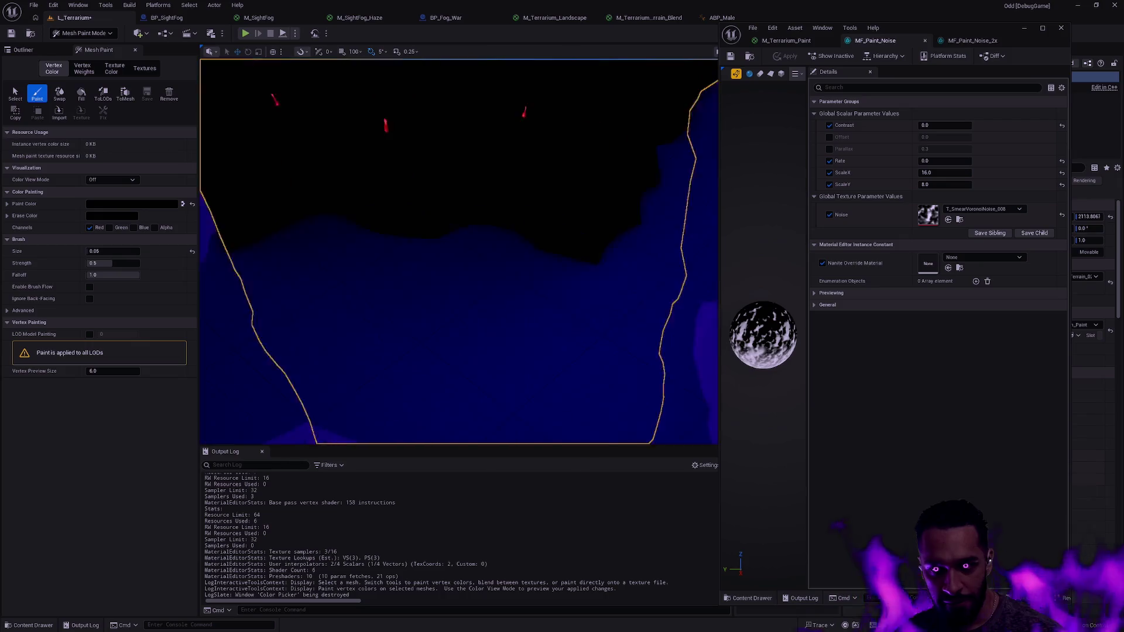
key("f")
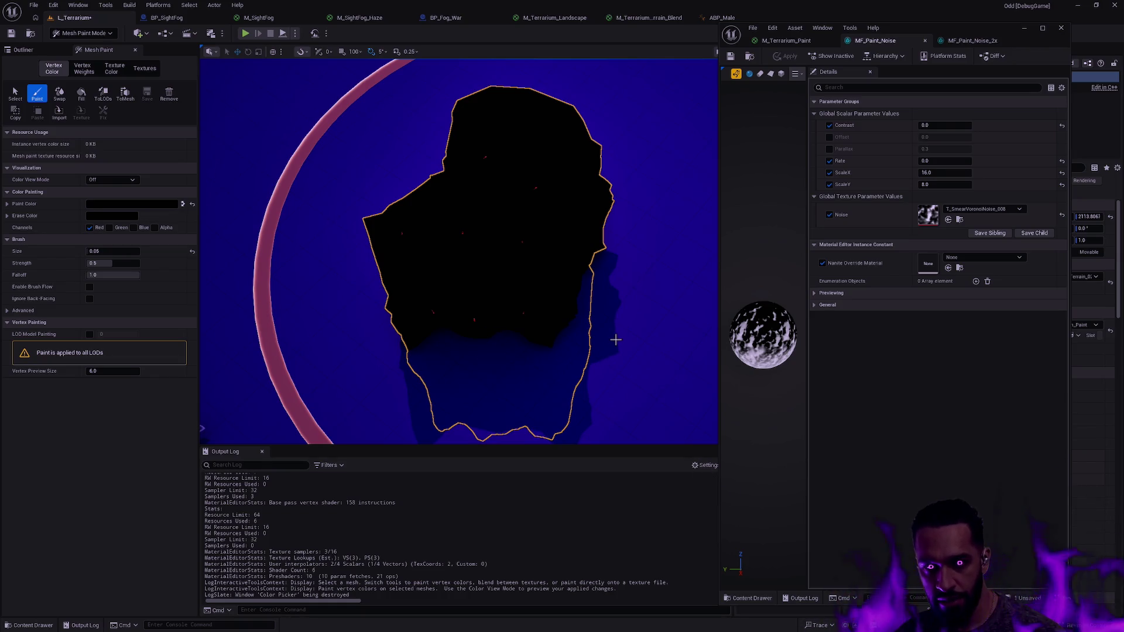
key("Escape")
Undo the black vertex fill twice and go back to the M_Terrarium_Paint graph
key("ctrl+z")
key("ctrl+z")
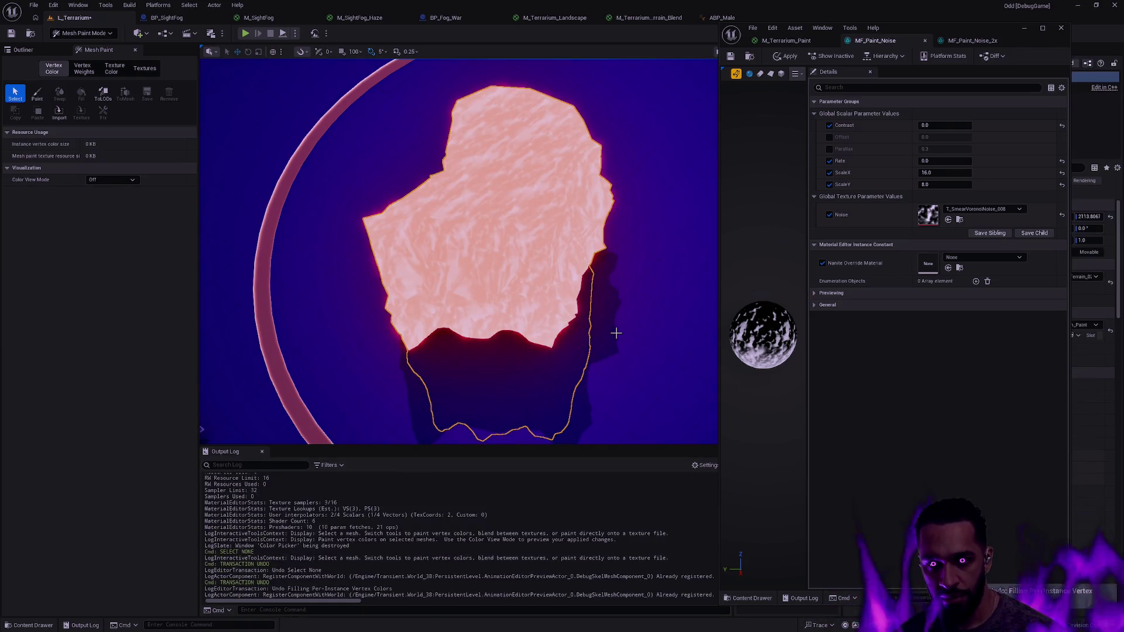
key("ctrl+z")
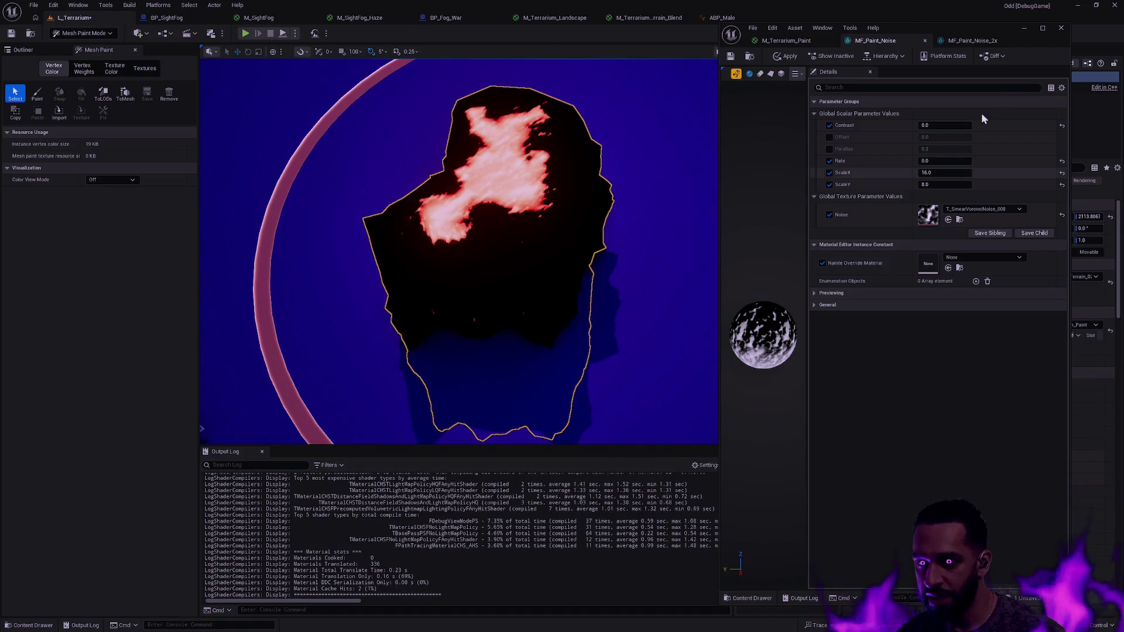
left_click(826, 41)
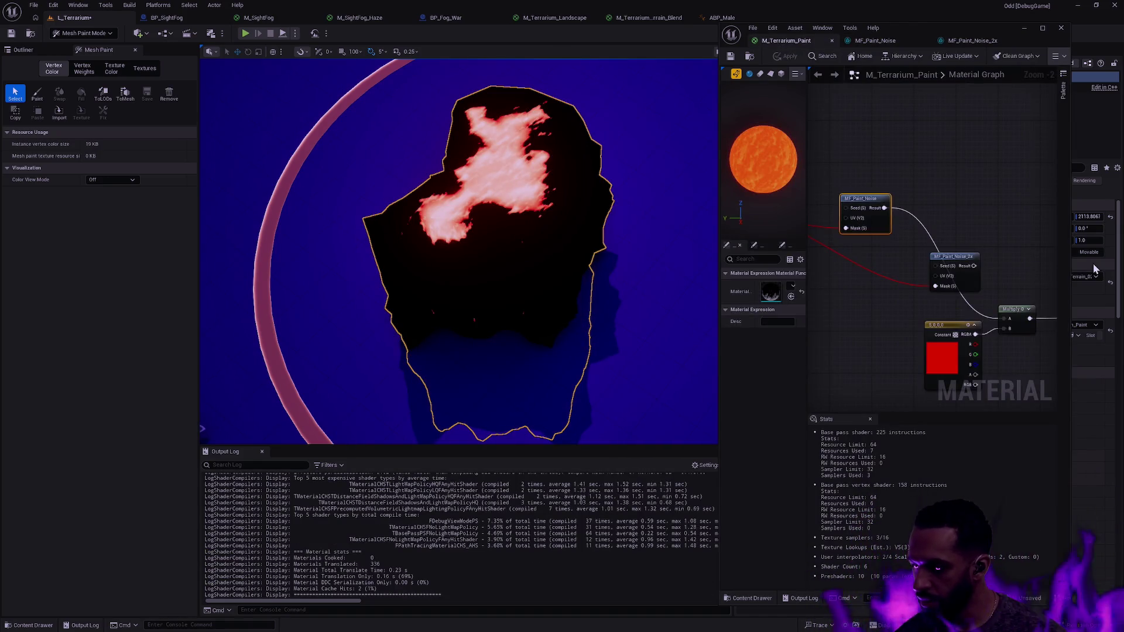